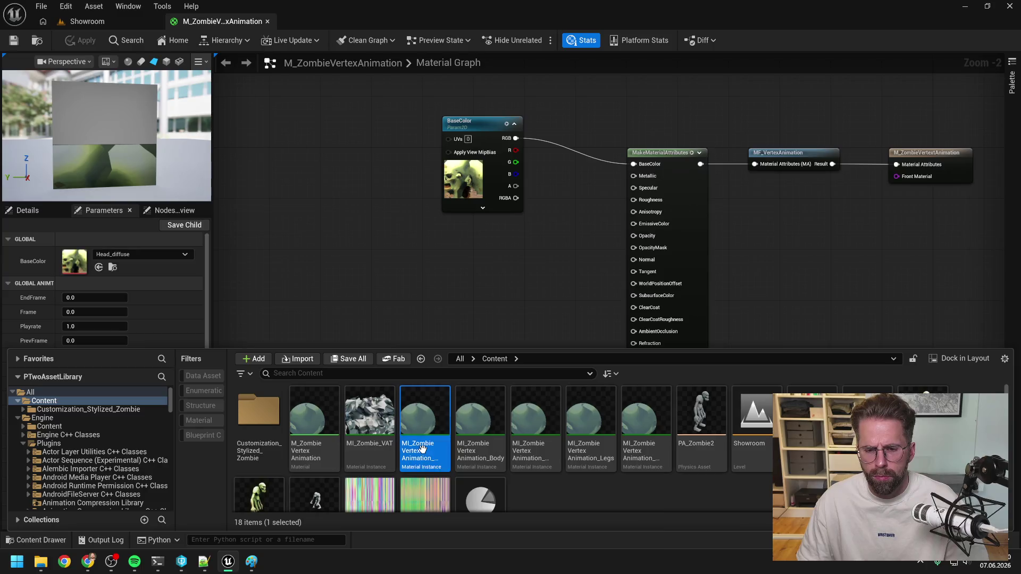
Override the Arms instance's BaseColor with the Arms diffuse texture and save it.
scroll(526, 342, "down", 5)
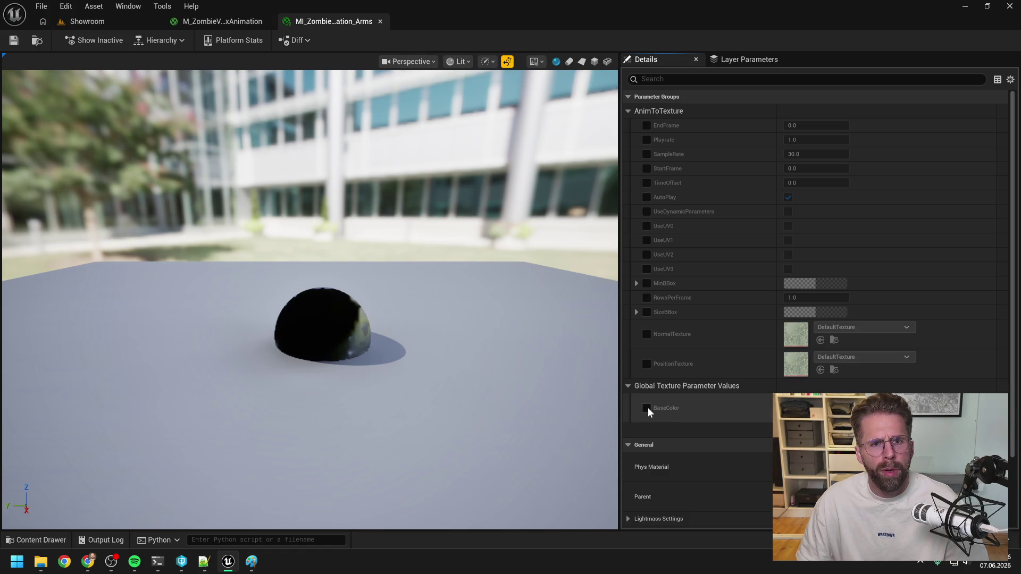
left_click(862, 402)
type("arms")
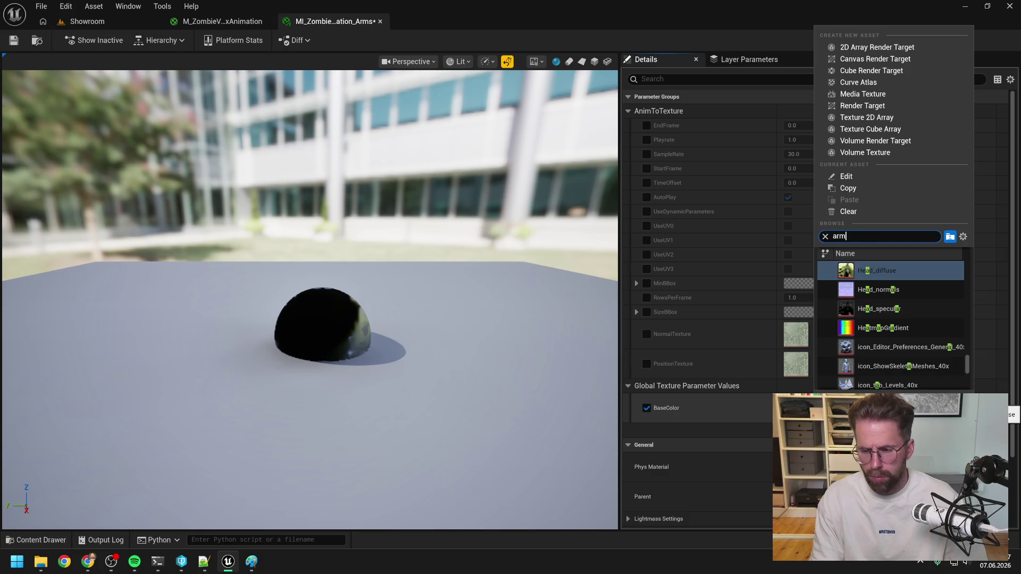
left_click(891, 271)
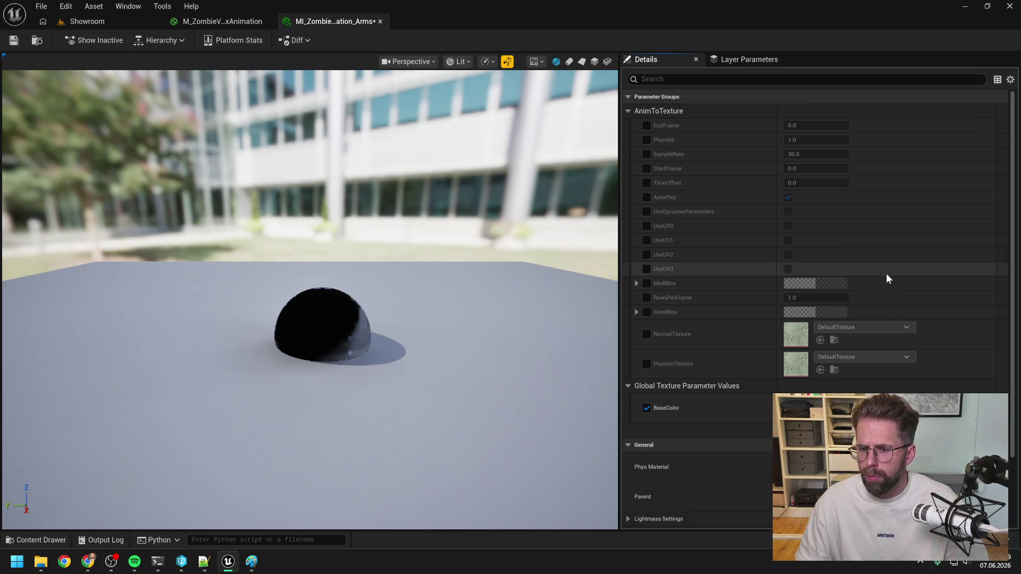
left_click(14, 40)
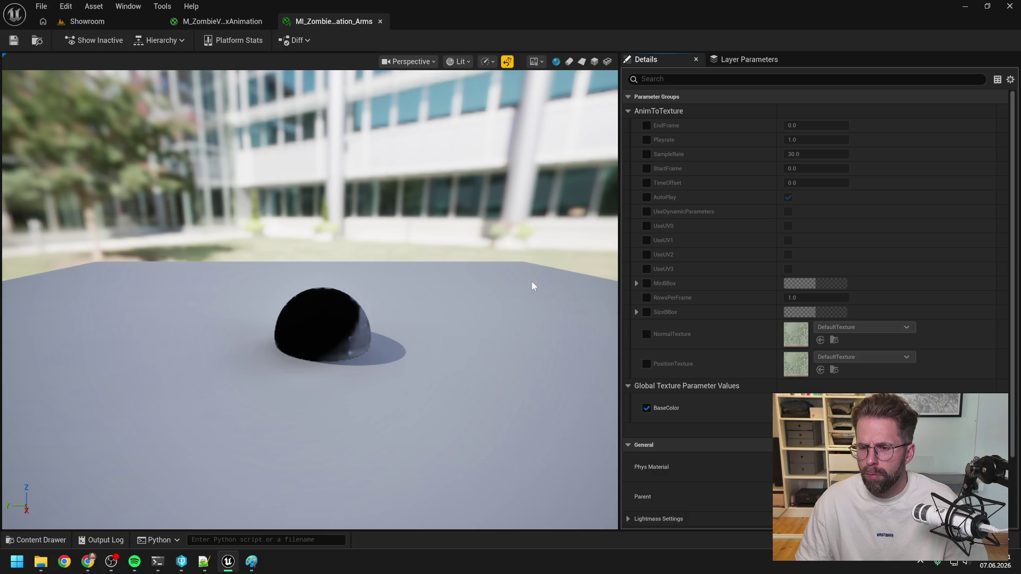
Give the Body instance the body diffuse as BaseColor, save it, then open the Head instance.
key("ctrl+space")
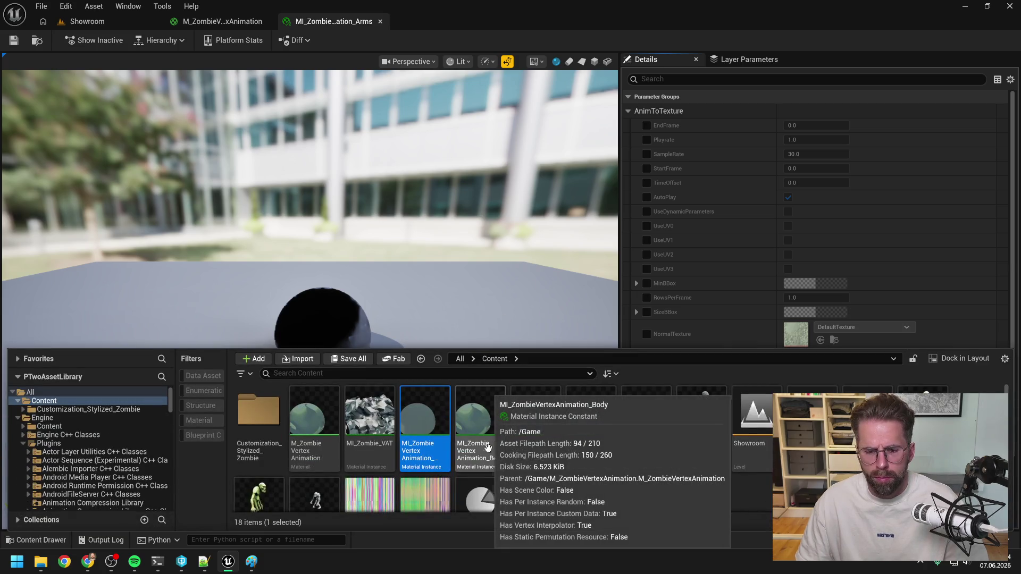
double_click(486, 451)
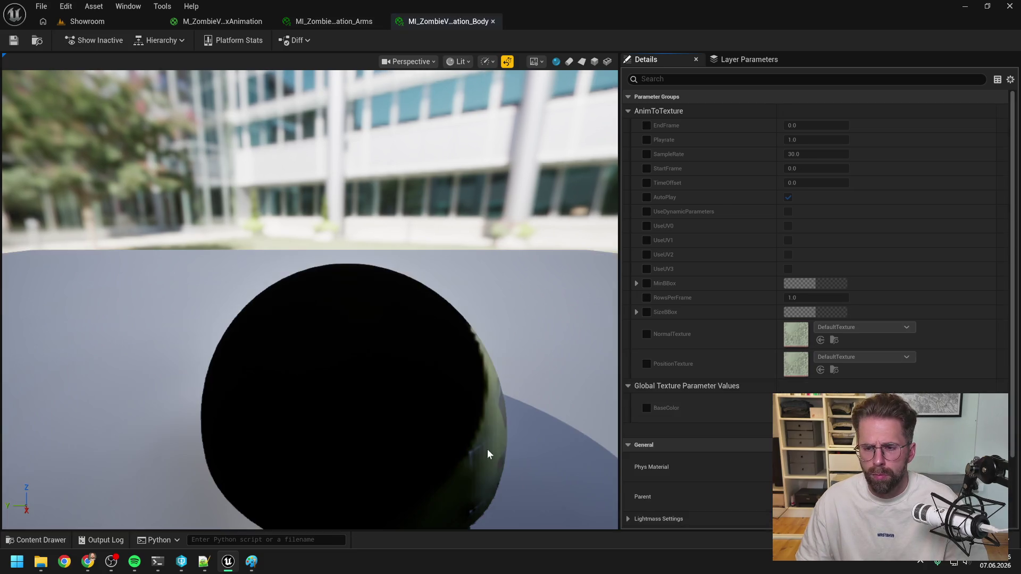
left_click(647, 408)
left_click(864, 410)
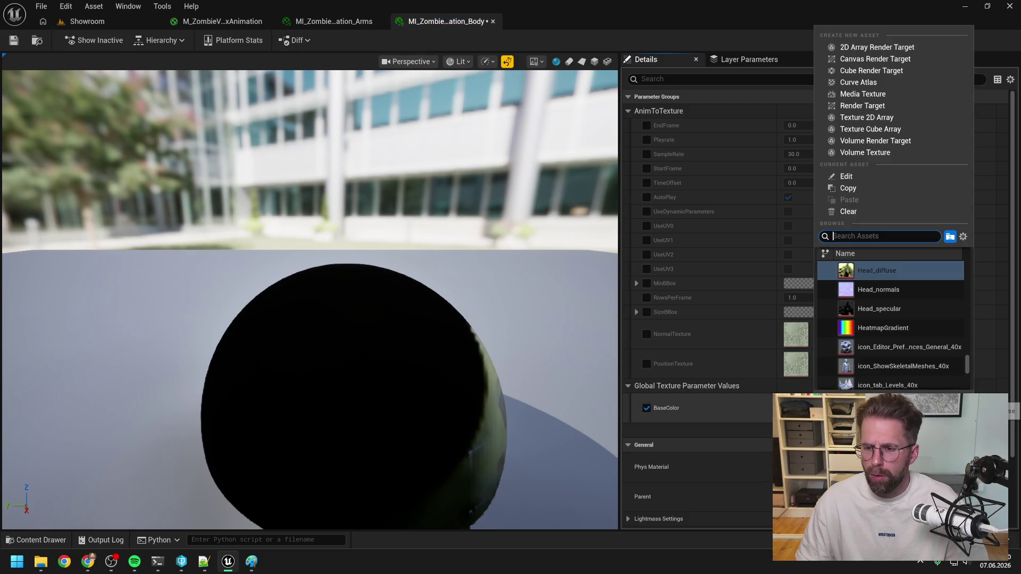
type("body")
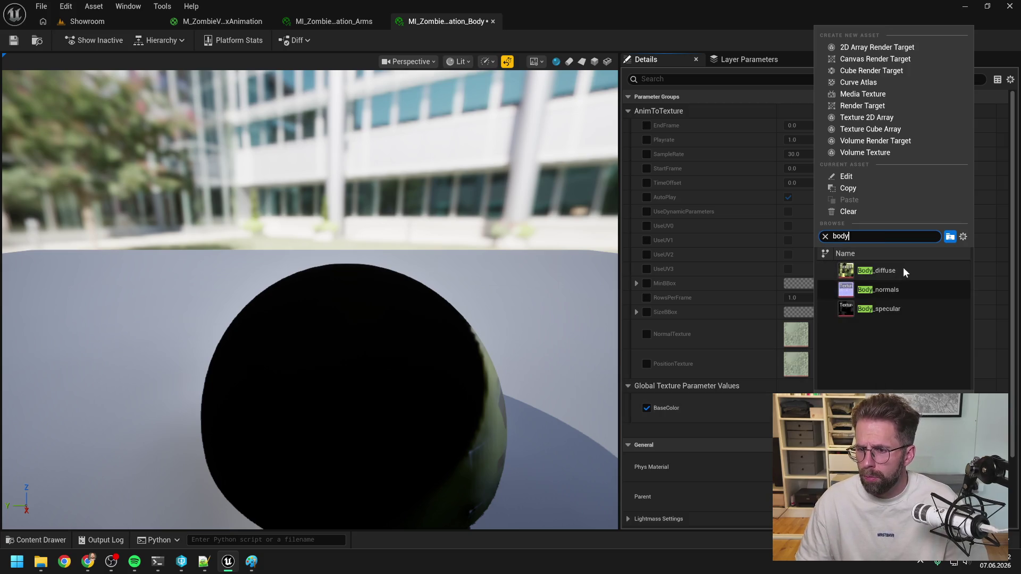
key("Return")
key("ctrl+s")
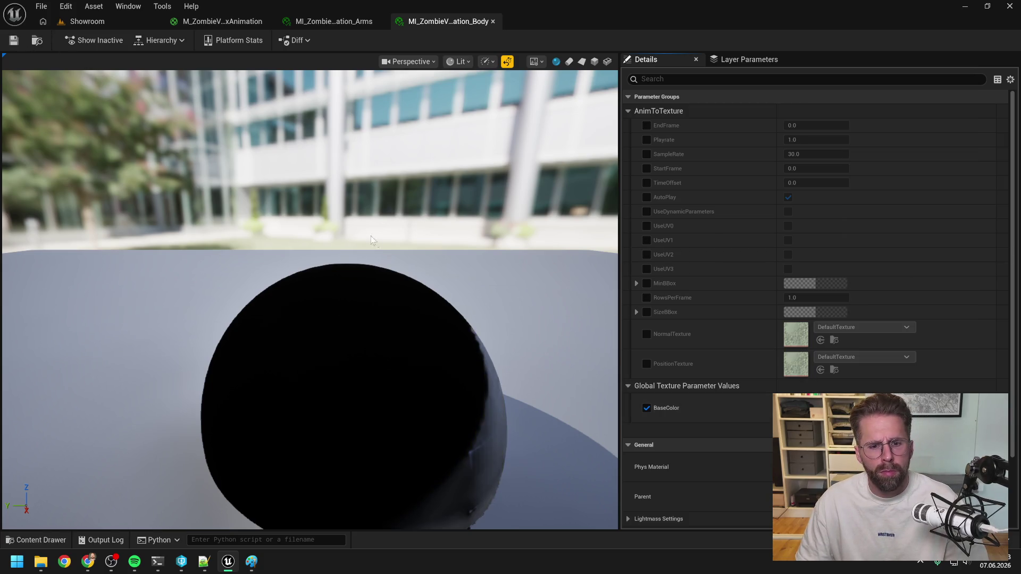
key("ctrl+space")
double_click(536, 420)
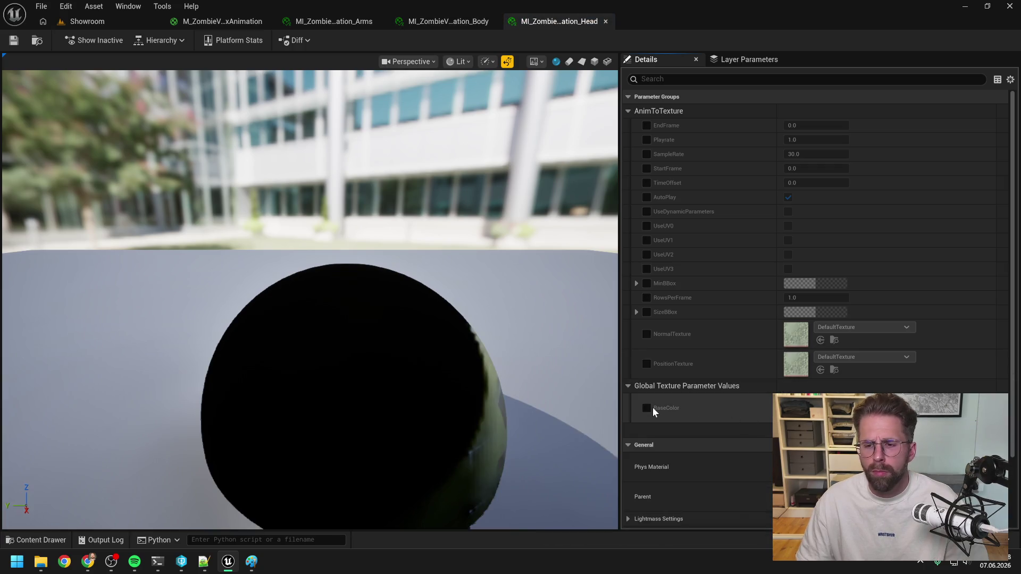
Open the Legs material instance and override its BaseColor with the Legs diffuse texture.
key("ctrl+space")
double_click(585, 434)
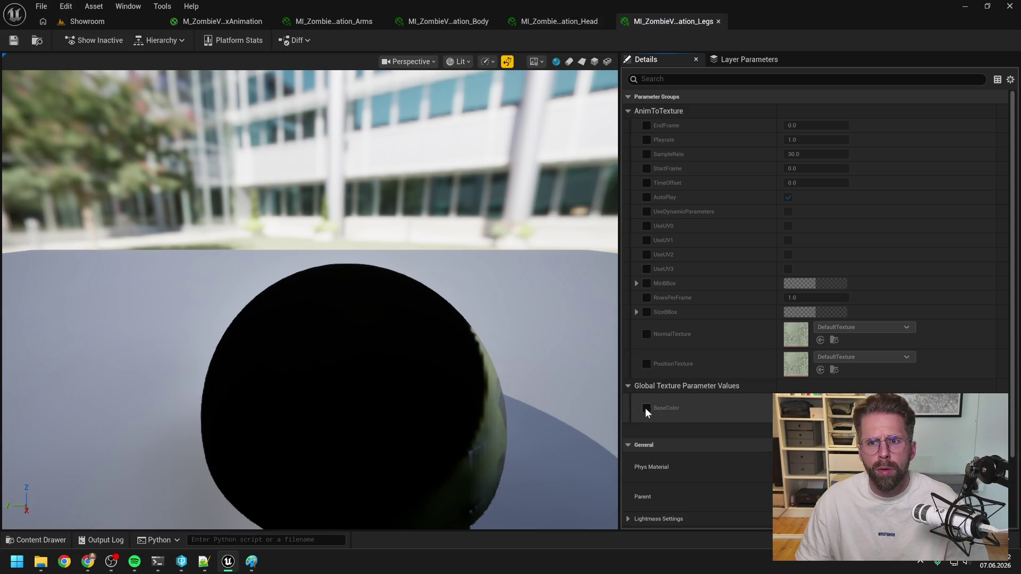
left_click(646, 407)
left_click(864, 403)
type("legs")
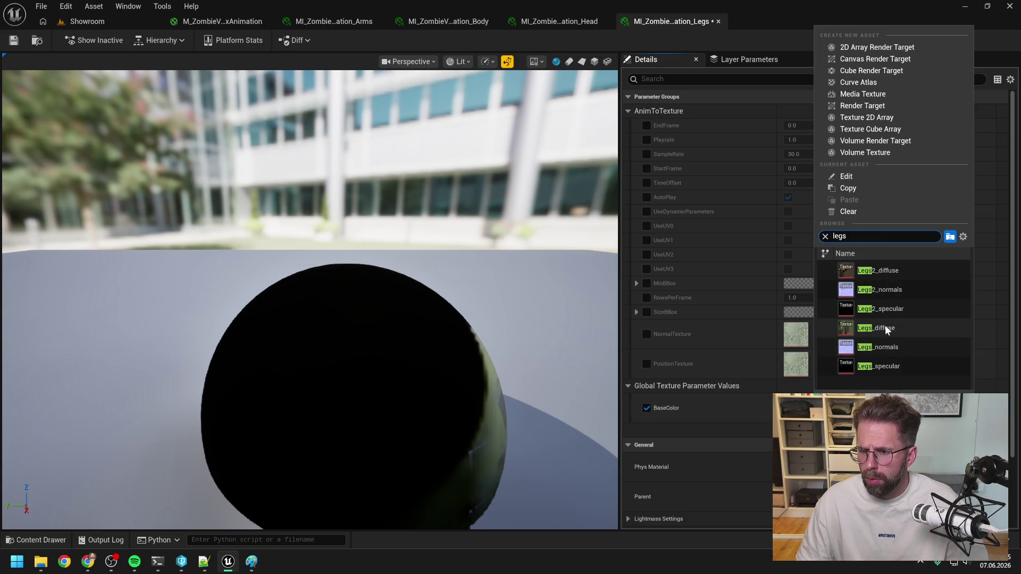
left_click(885, 325)
Override the Legs2 instance's BaseColor with the Legs2 diffuse texture, then save both Legs instances.
key("ctrl+space")
left_click(651, 418)
double_click(651, 418)
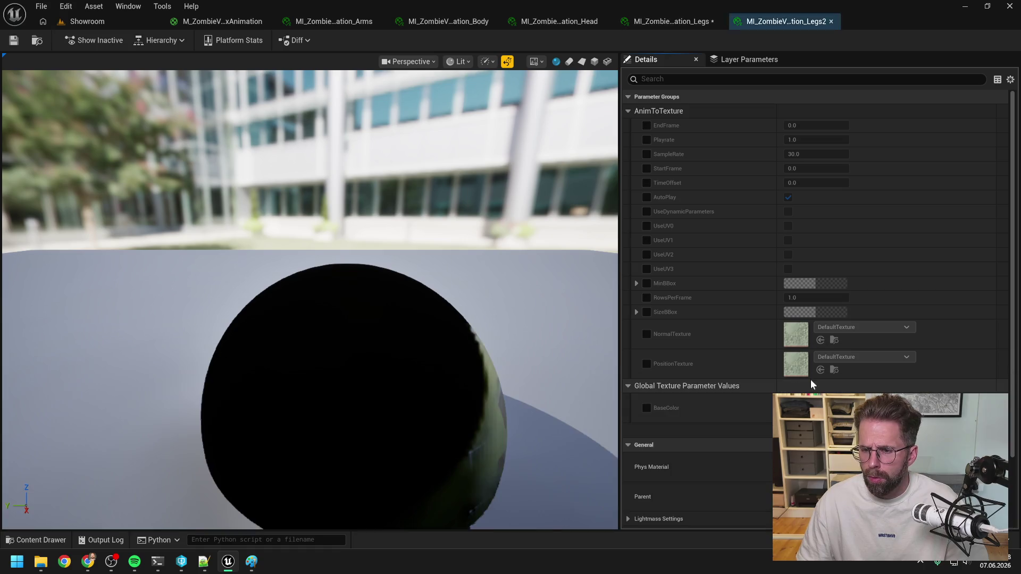
left_click(864, 327)
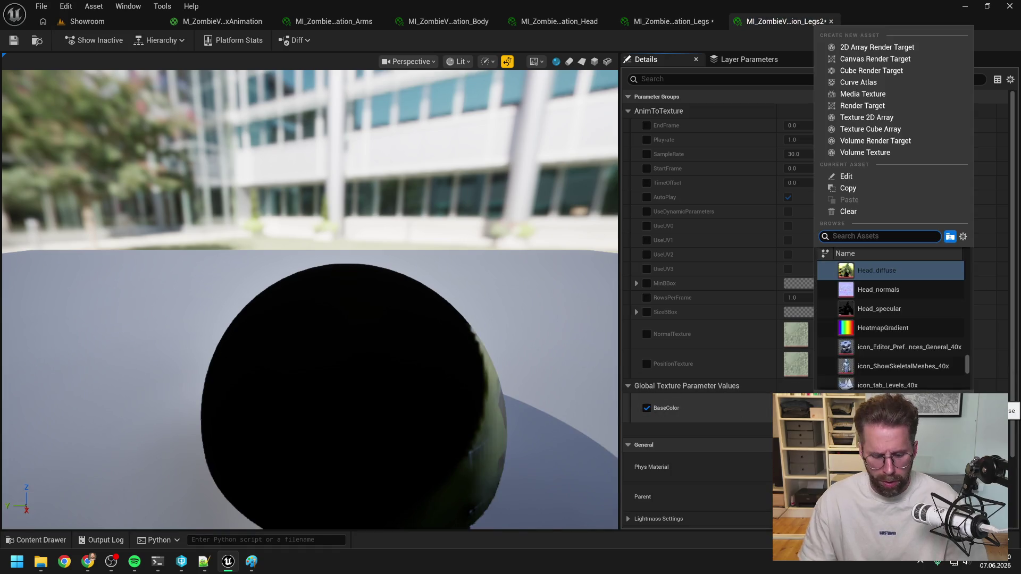
type("legs2")
left_click(863, 270)
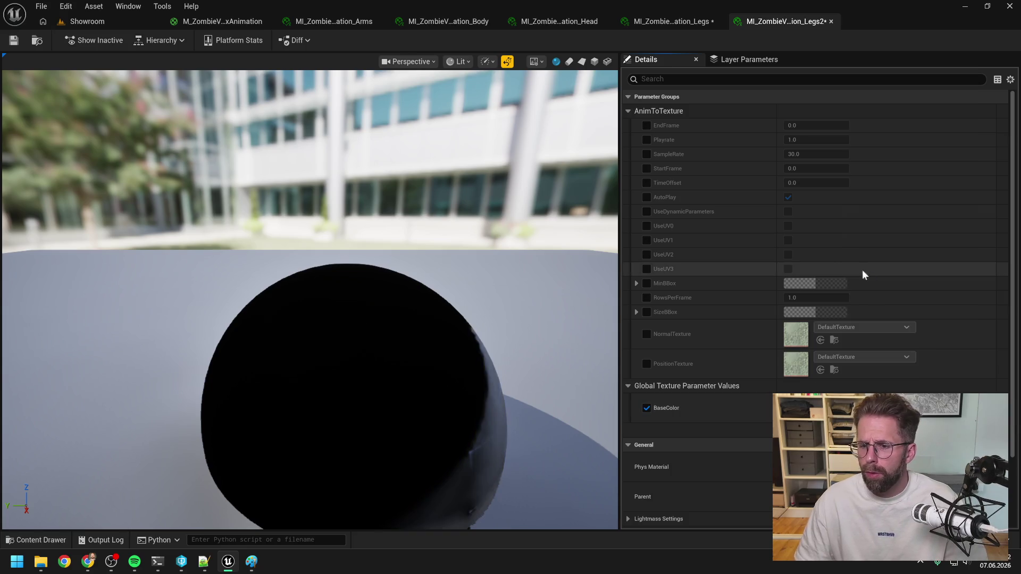
key("ctrl+s")
key("ctrl+shift+s")
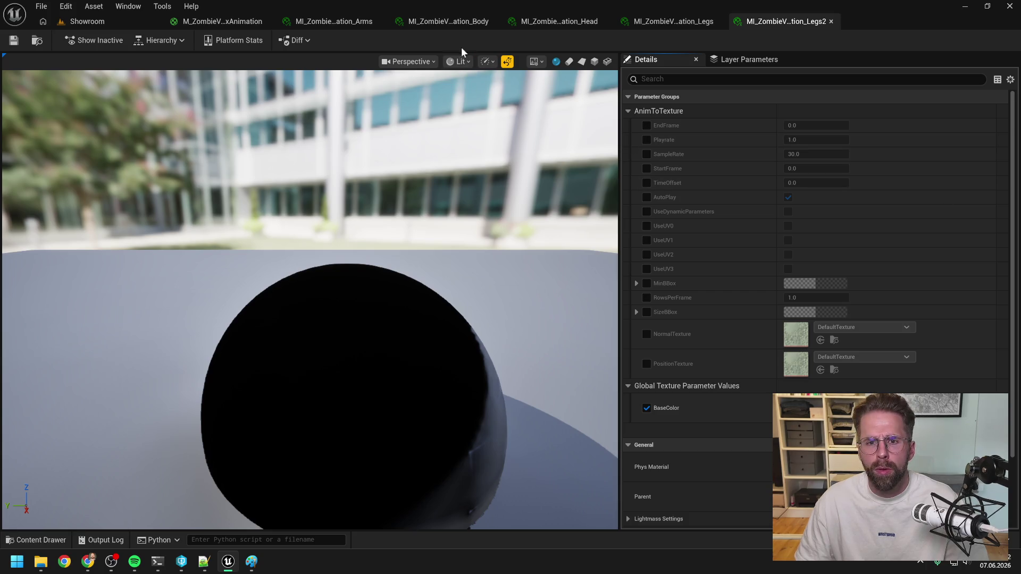
Open SM_Zombie2 and assign MI_ZombieVertexAnimation_Head to material slot Element 0.
key("ctrl+space")
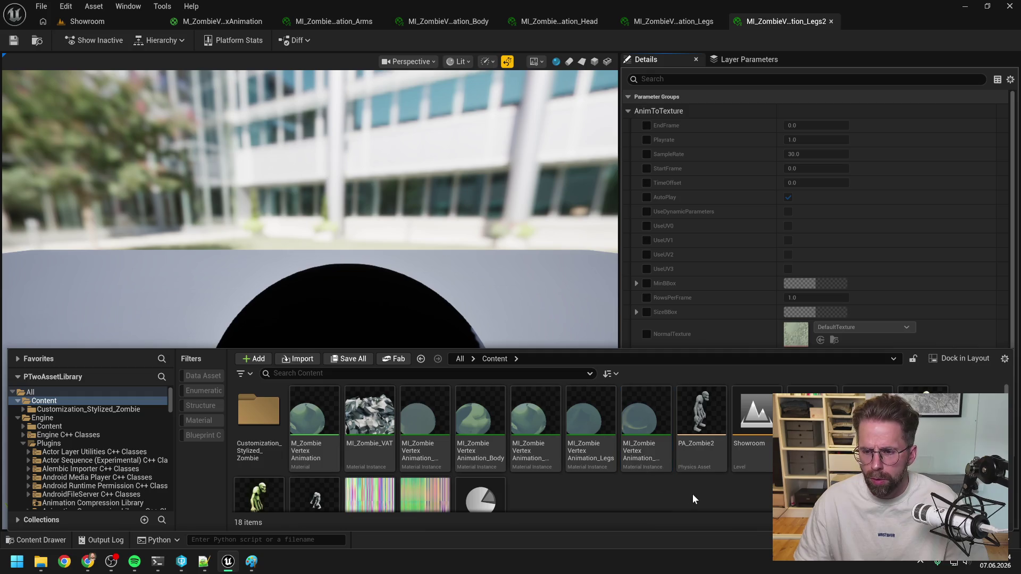
scroll(757, 495, "down", 2)
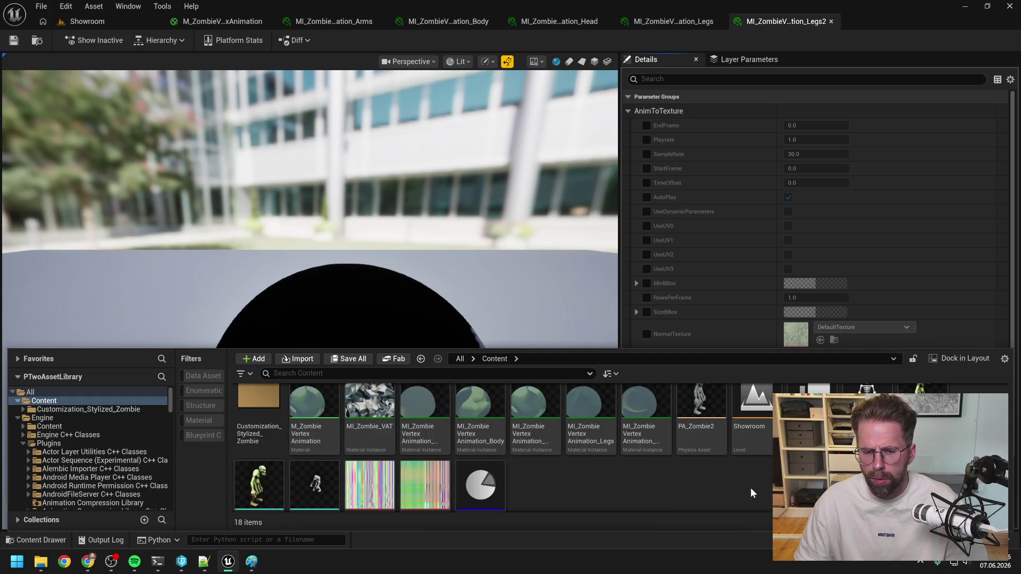
double_click(318, 476)
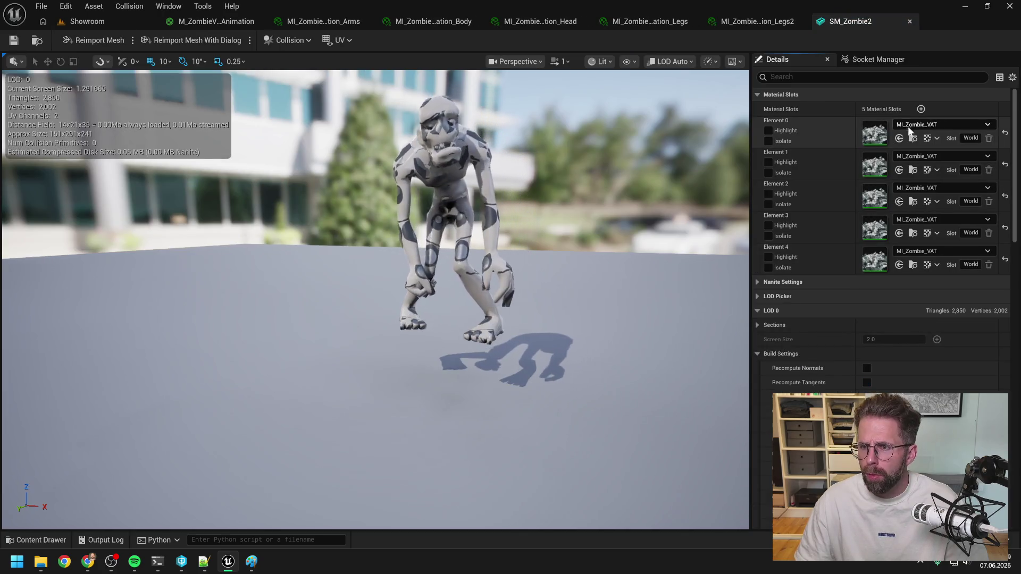
left_click(911, 124)
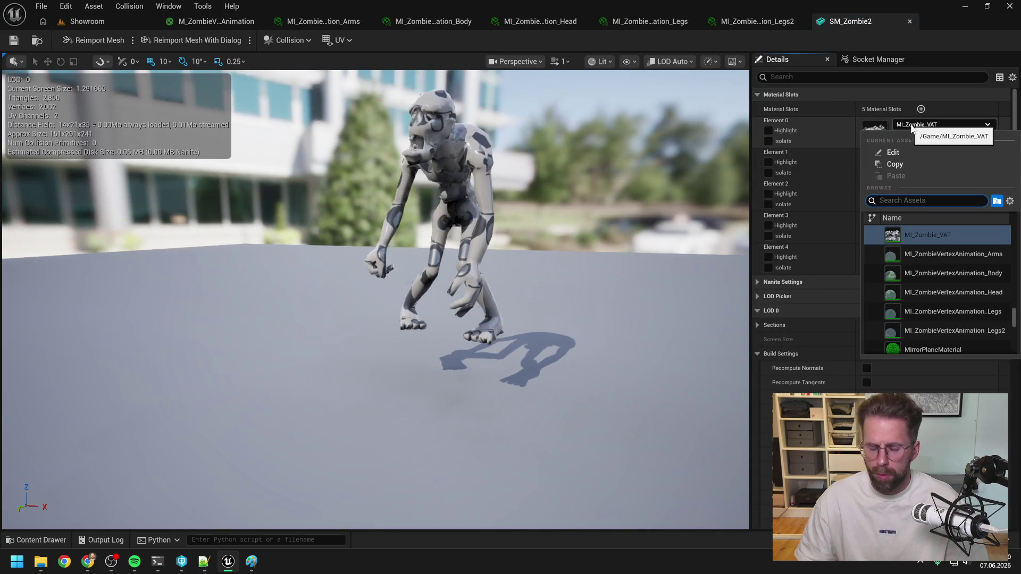
type("head")
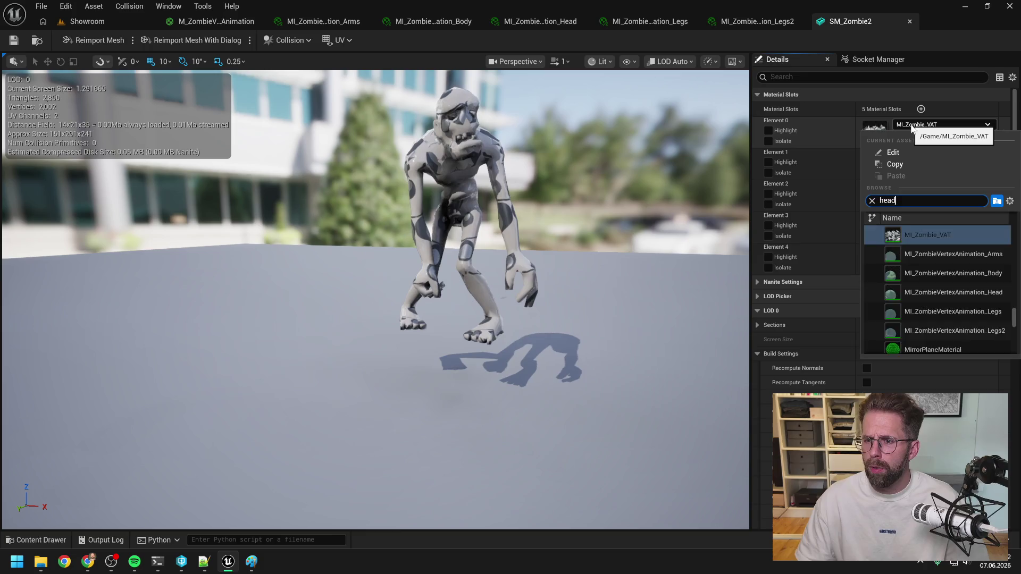
left_click(928, 274)
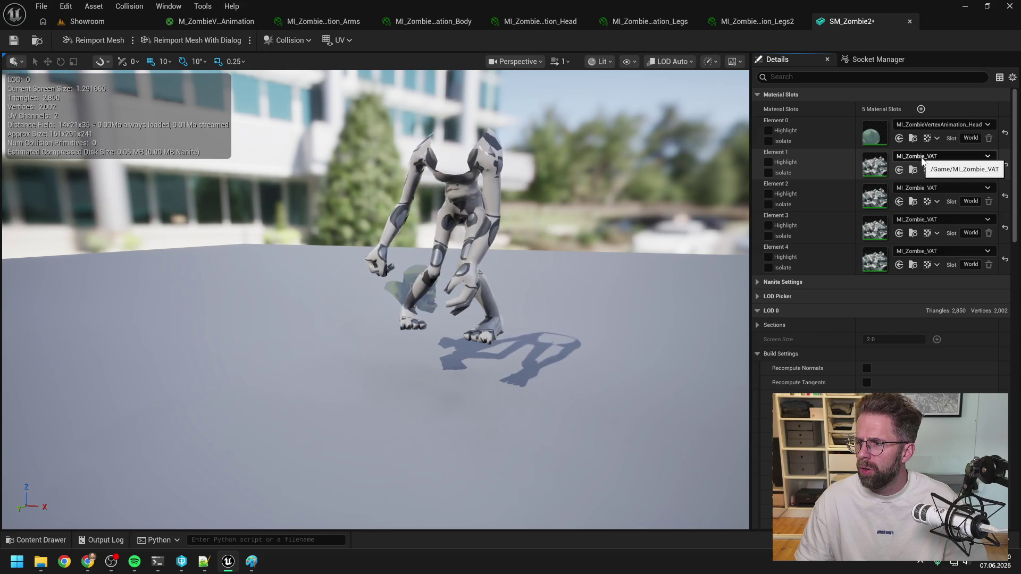
Assign the Arms instance to Element 1 and the Body vertex-animation instance to Element 2.
left_click(921, 159)
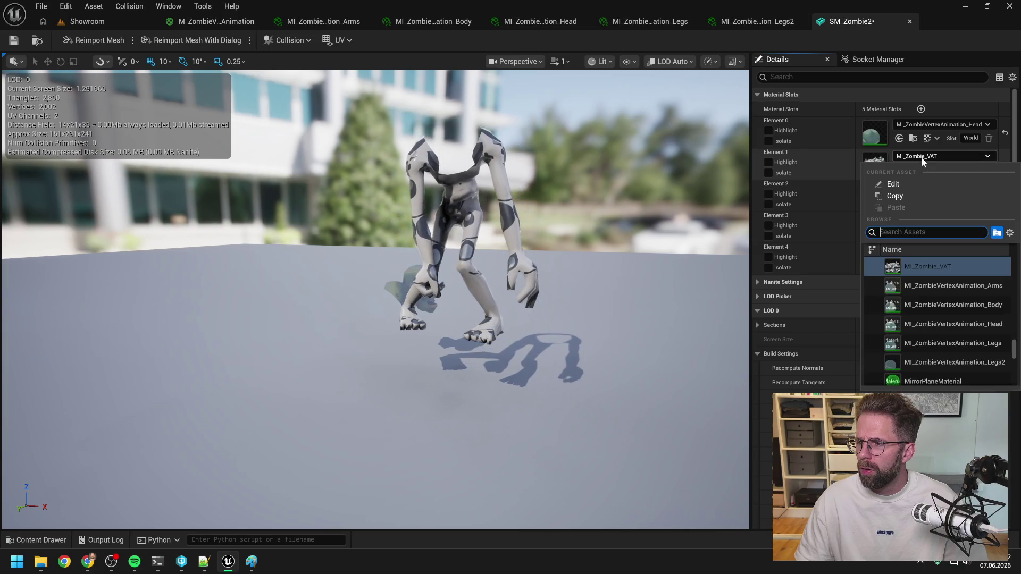
type("arms")
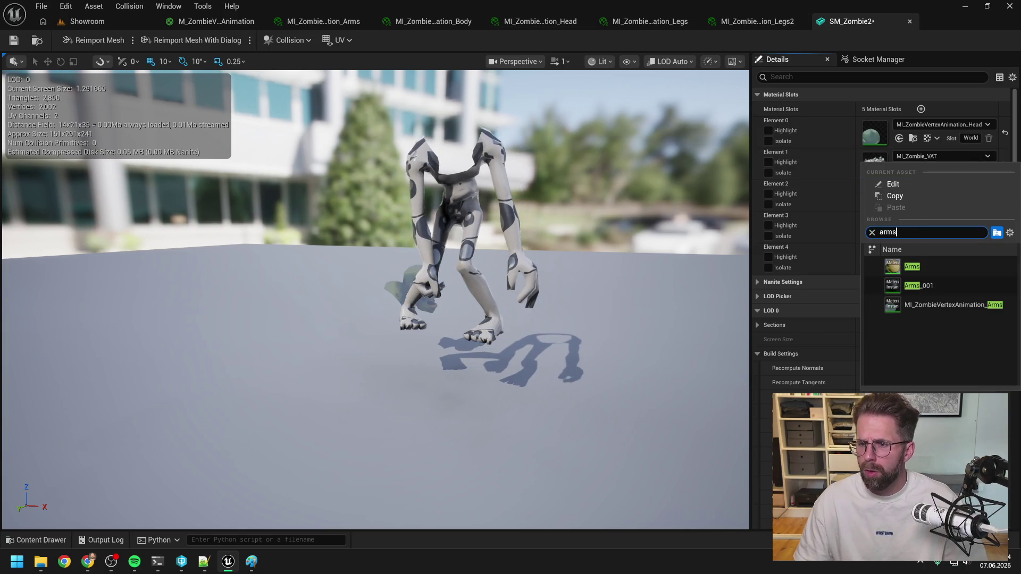
left_click(930, 304)
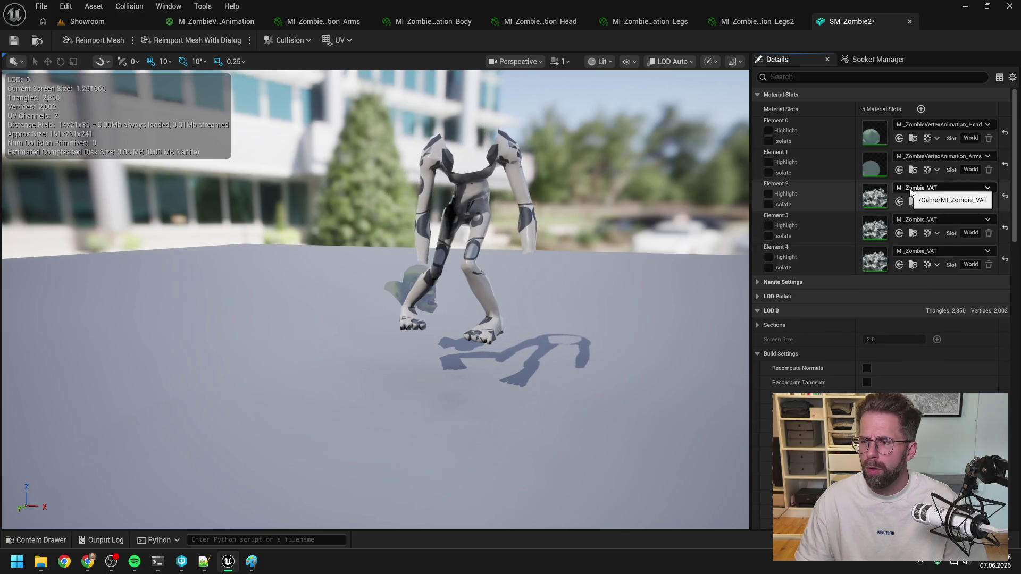
left_click(911, 192)
type("body")
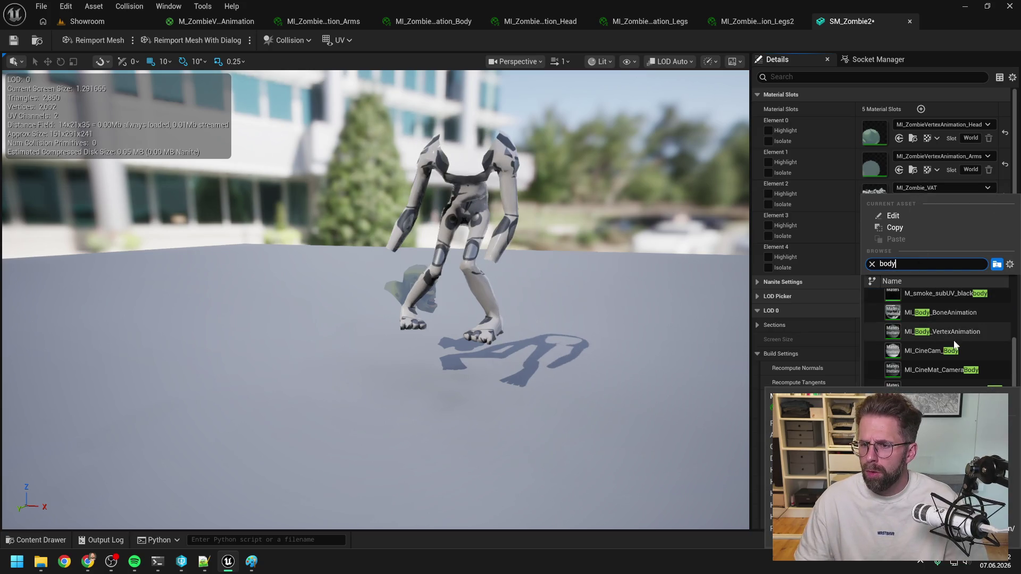
type(" ver")
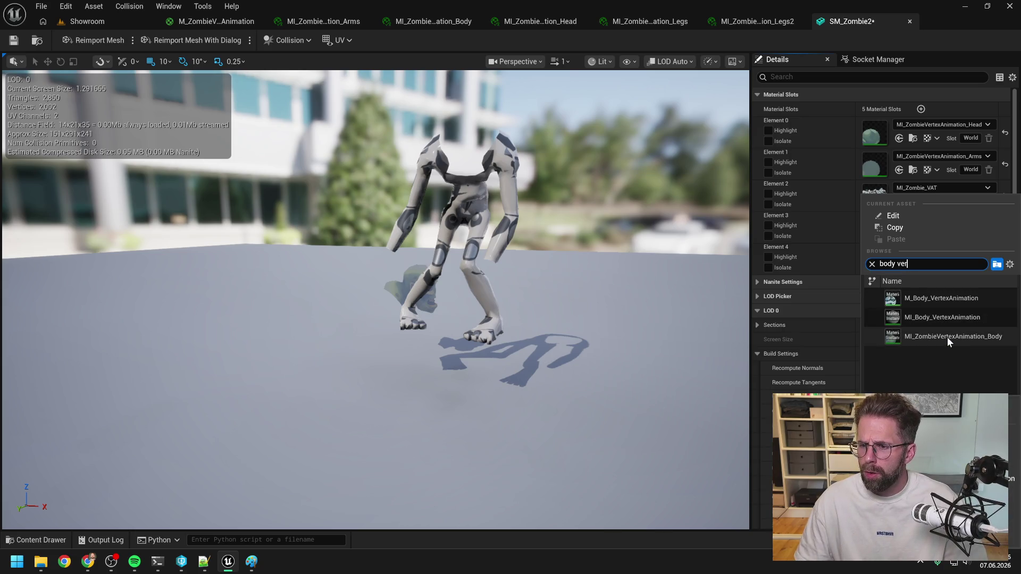
left_click(946, 337)
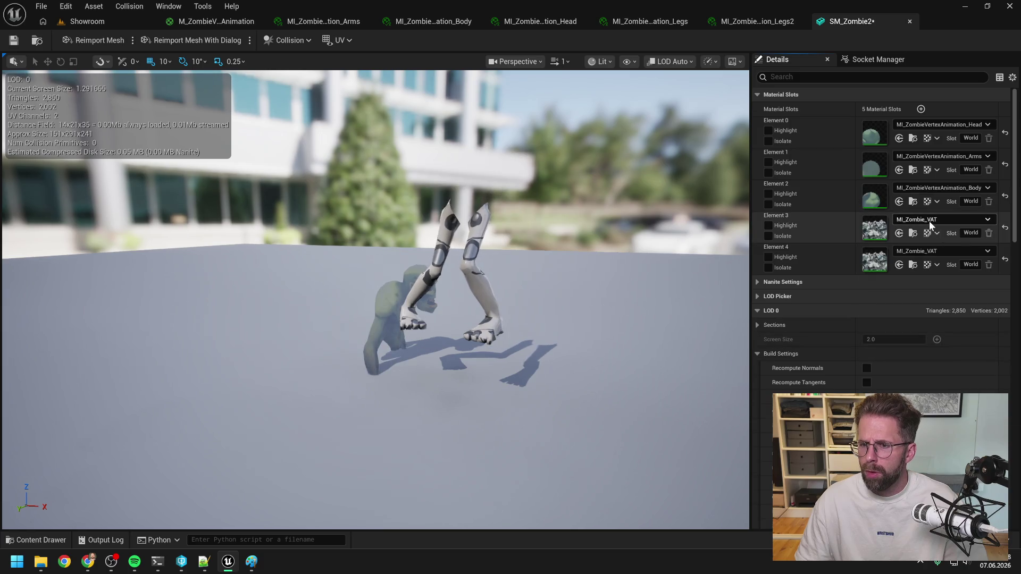
Assign MI_ZombieVertexAnimation_Legs2 to Element 3 and MI_ZombieVertexAnimation_Legs to Element 4.
left_click(929, 222)
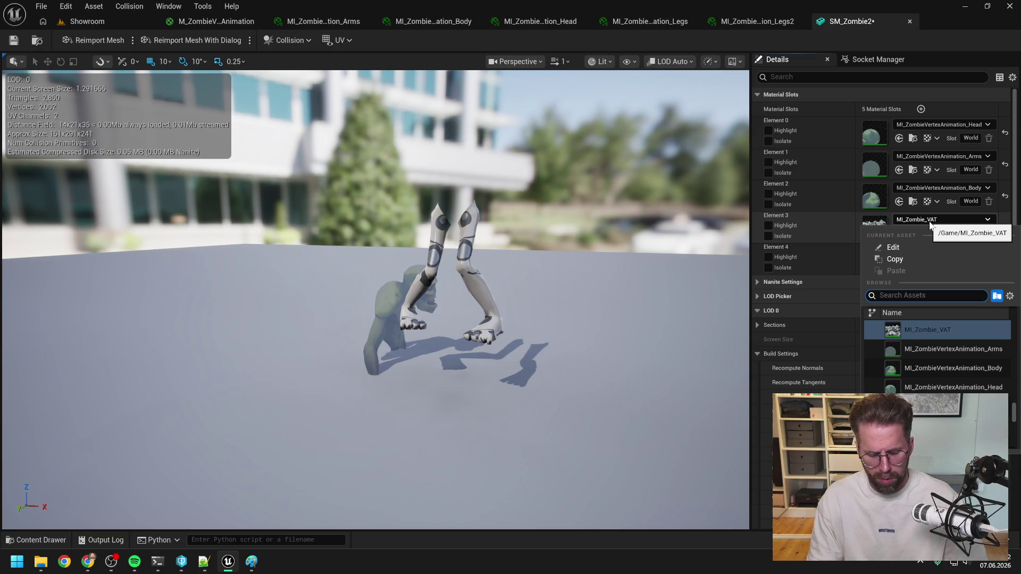
type("legs2")
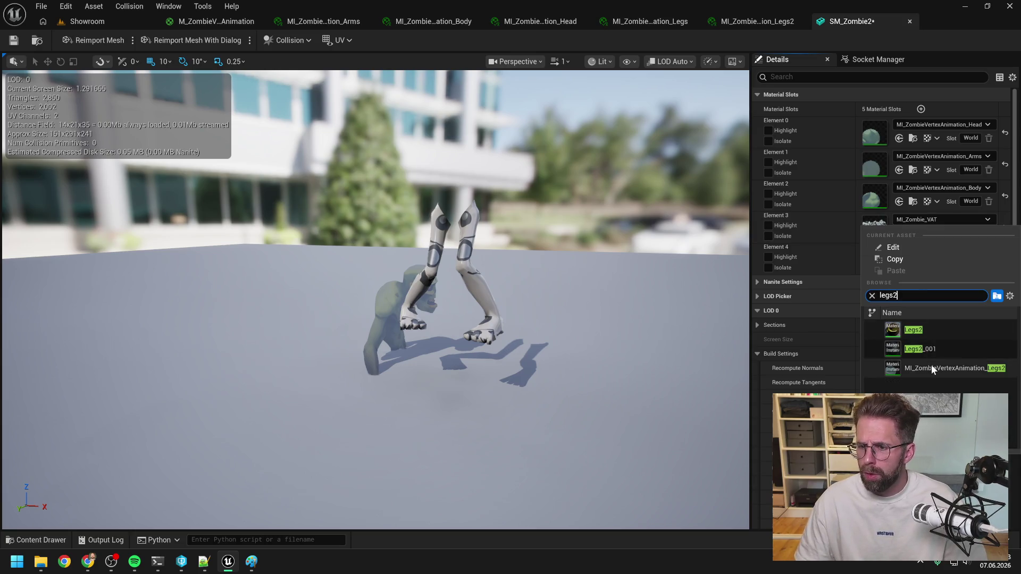
left_click(931, 365)
left_click(912, 254)
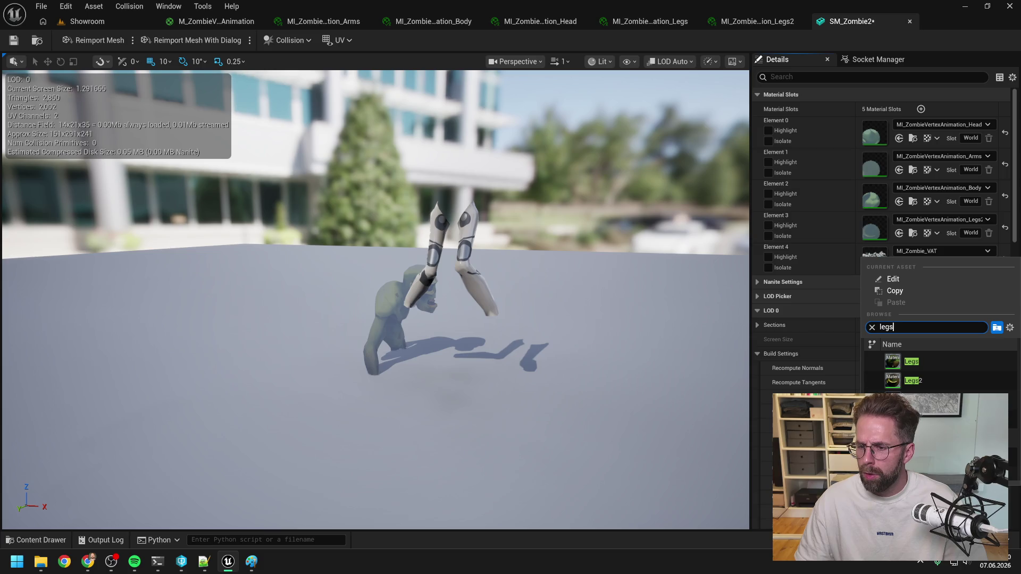
key("Return")
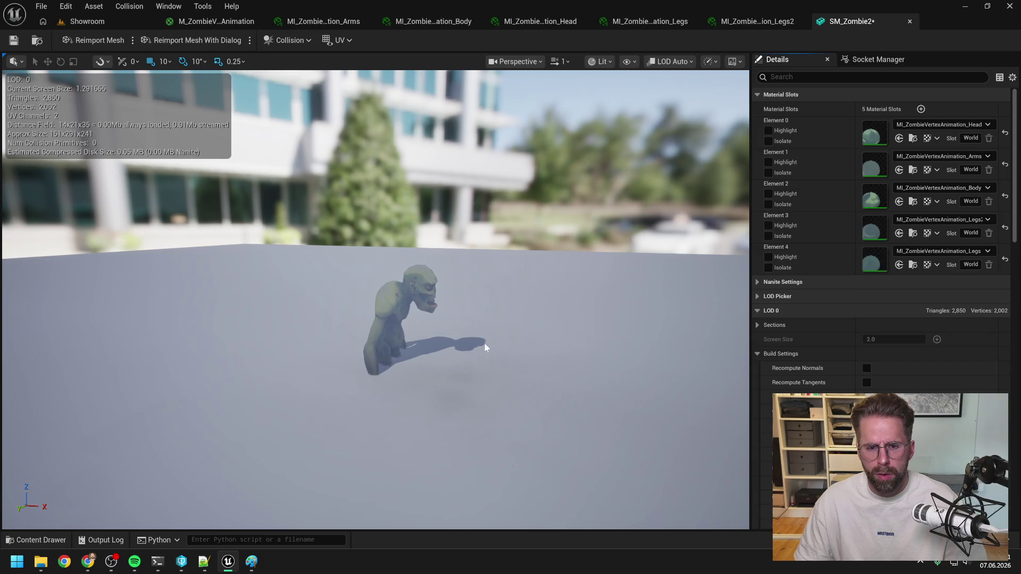
Review the material slots and save the SM_Zombie2 static mesh.
scroll(872, 277, "down", 3)
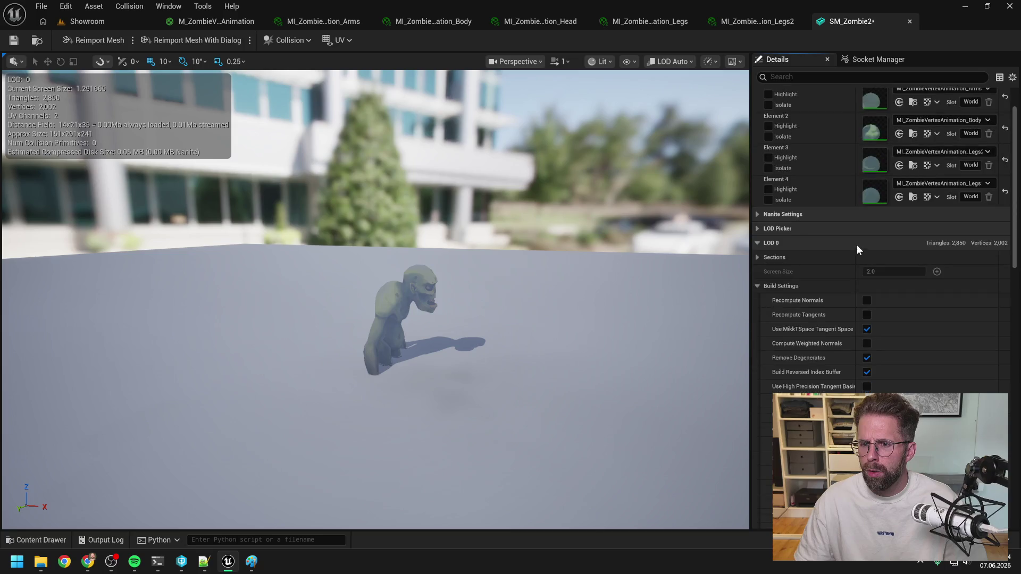
scroll(911, 283, "down", 5)
scroll(942, 218, "up", 6)
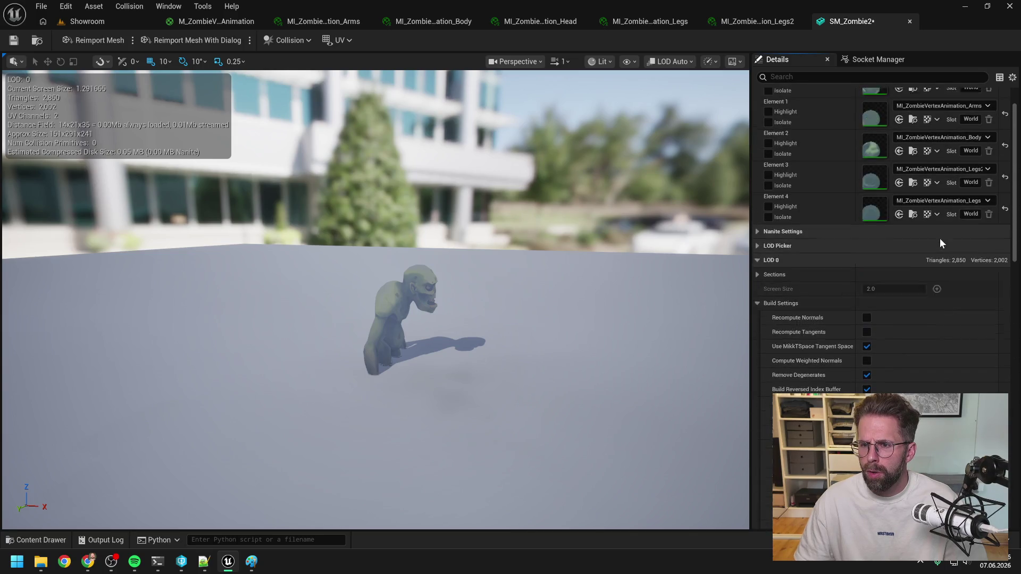
scroll(939, 239, "up", 2)
left_click(13, 40)
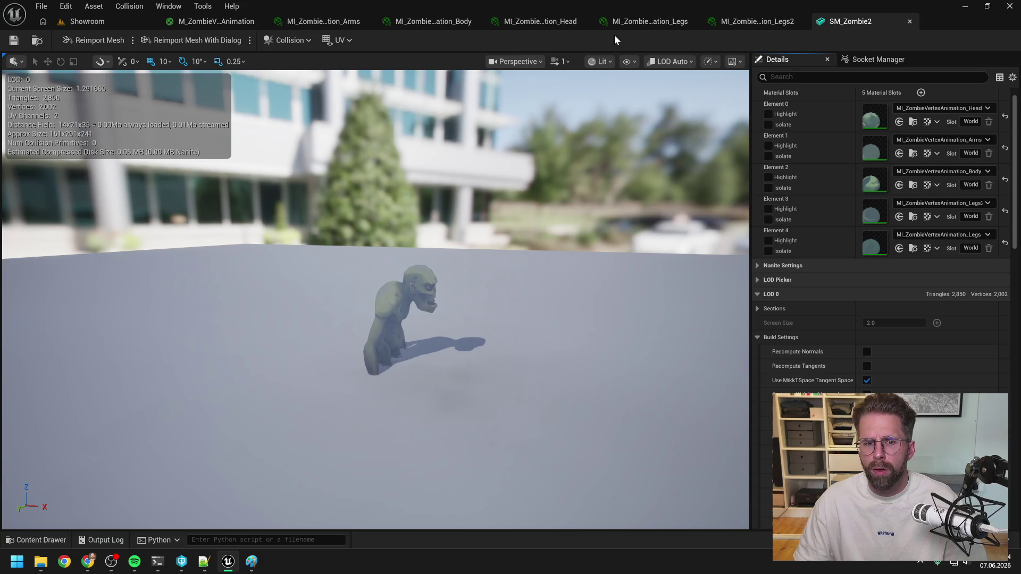
key("ctrl+space")
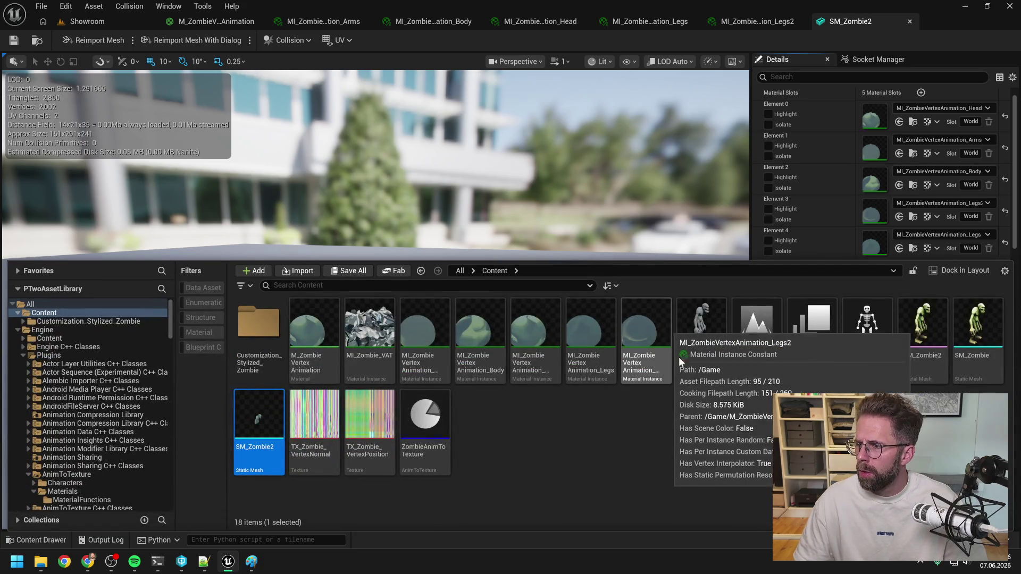
Rerun Run Animation To Texture on the ZombieAnimToTexture data asset.
left_click(742, 424)
right_click(431, 420)
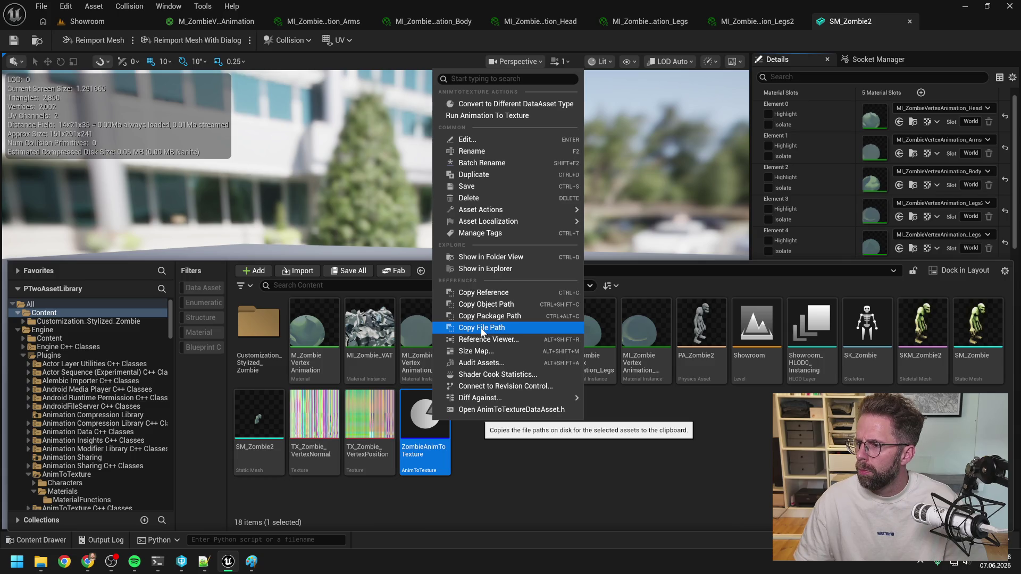
left_click(485, 116)
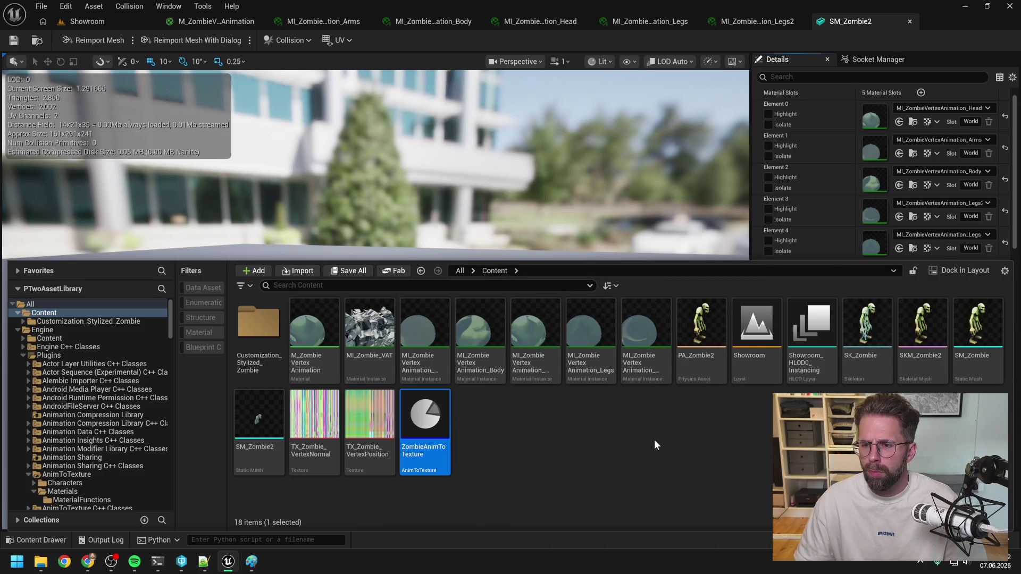
Switch to the Showroom level, frame the zombie mesh, and list the project content.
left_click(116, 21)
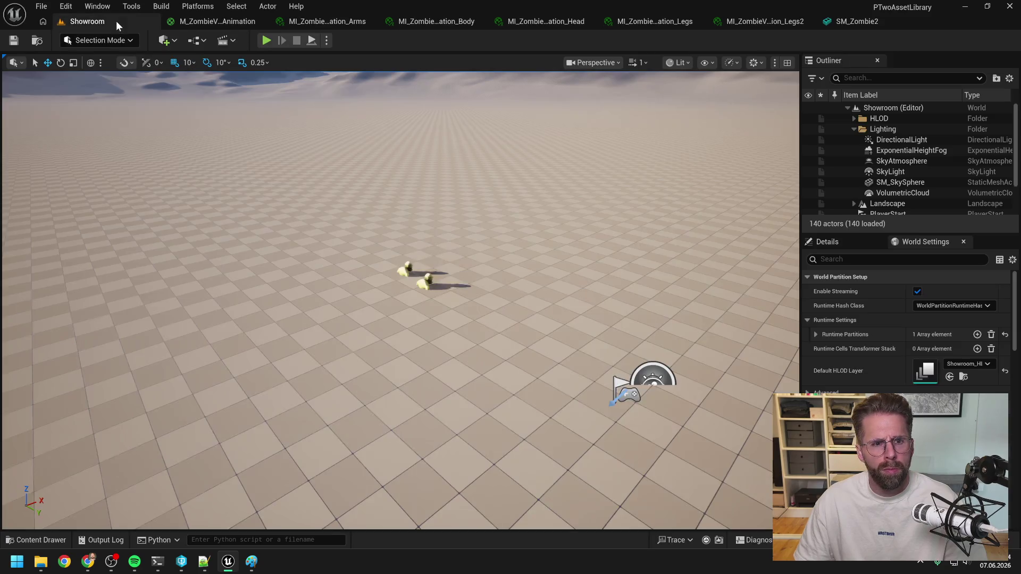
left_click(431, 280)
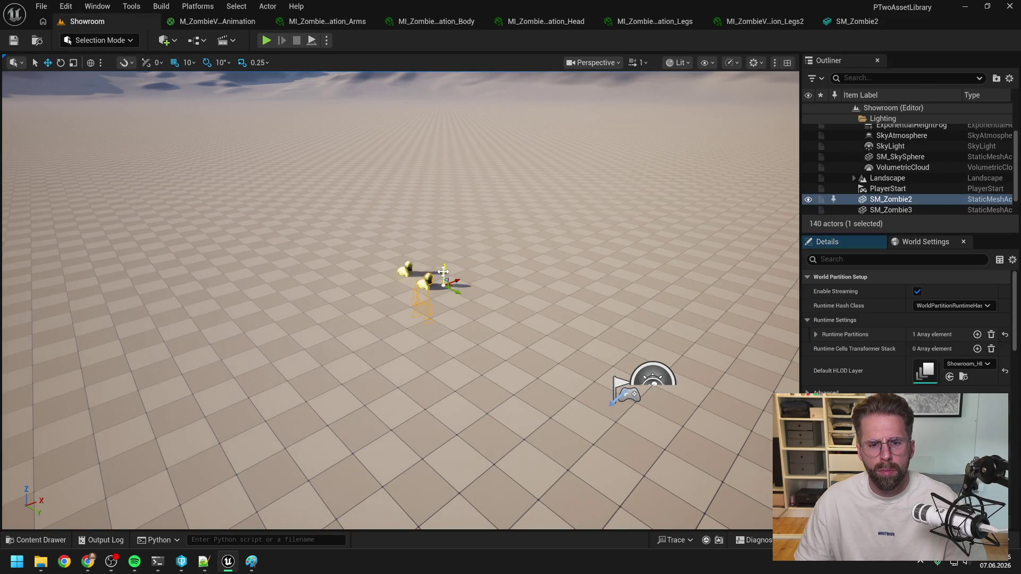
key("f")
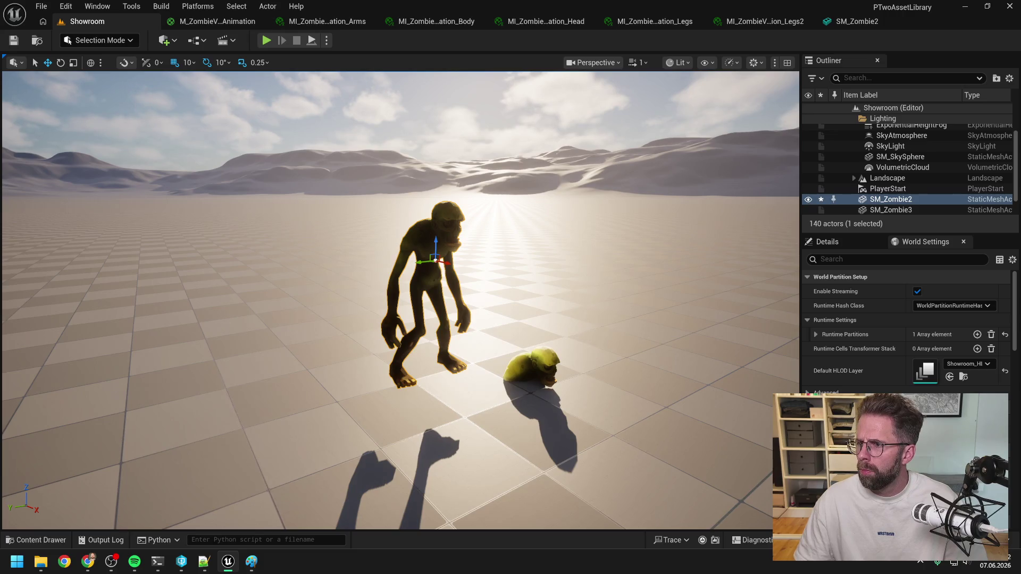
key("alt+Tab")
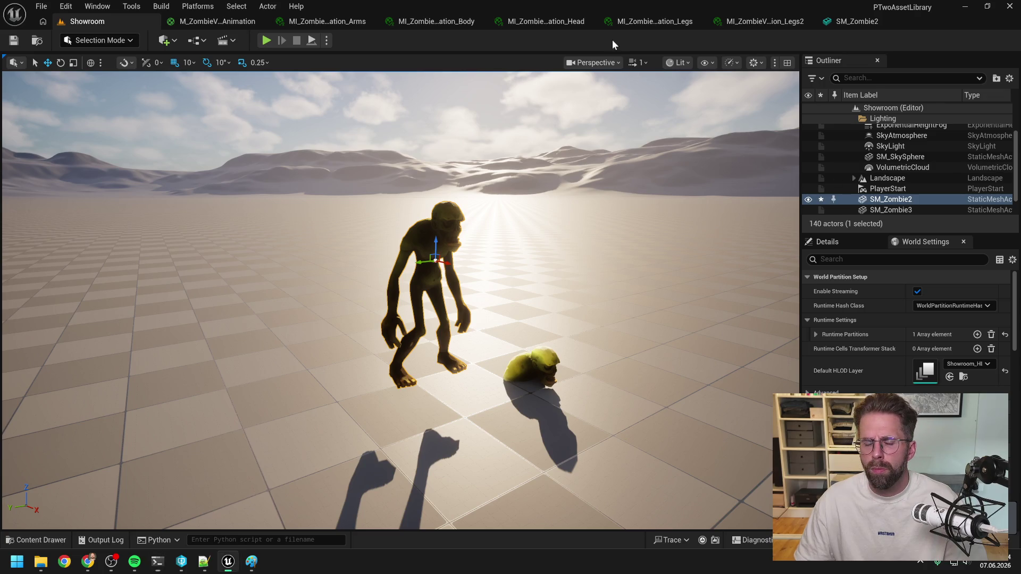
key("ctrl+space")
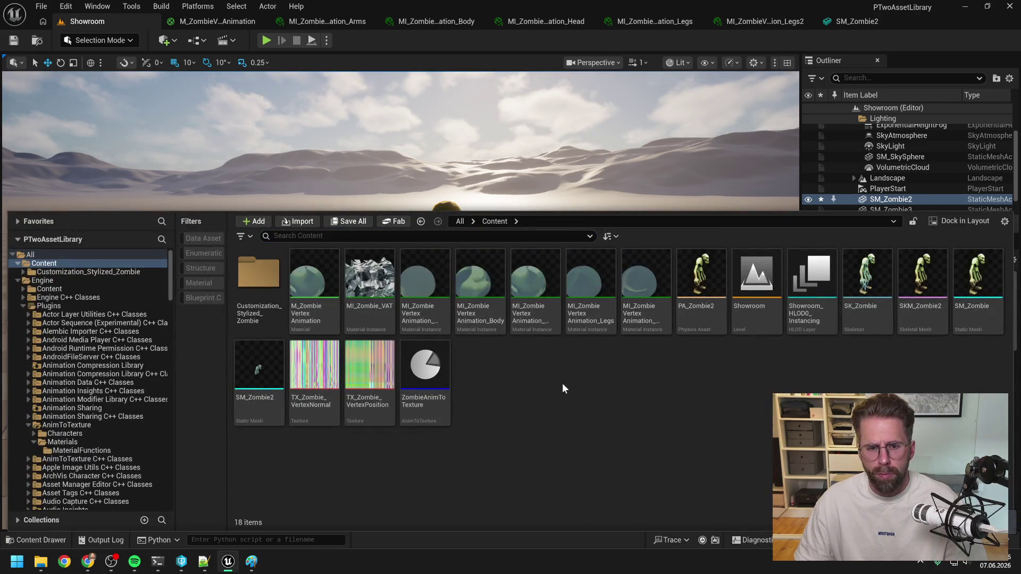
Open ZombieAnimToTexture and review its SKM_Zombie2, SM_Zombie2 and three anim sequence settings.
double_click(439, 382)
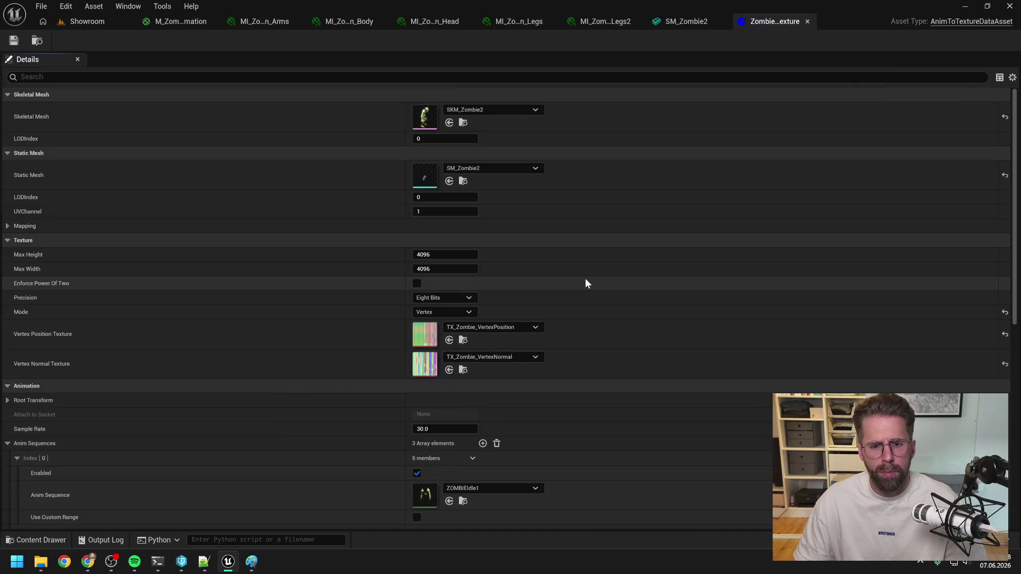
scroll(579, 277, "down", 8)
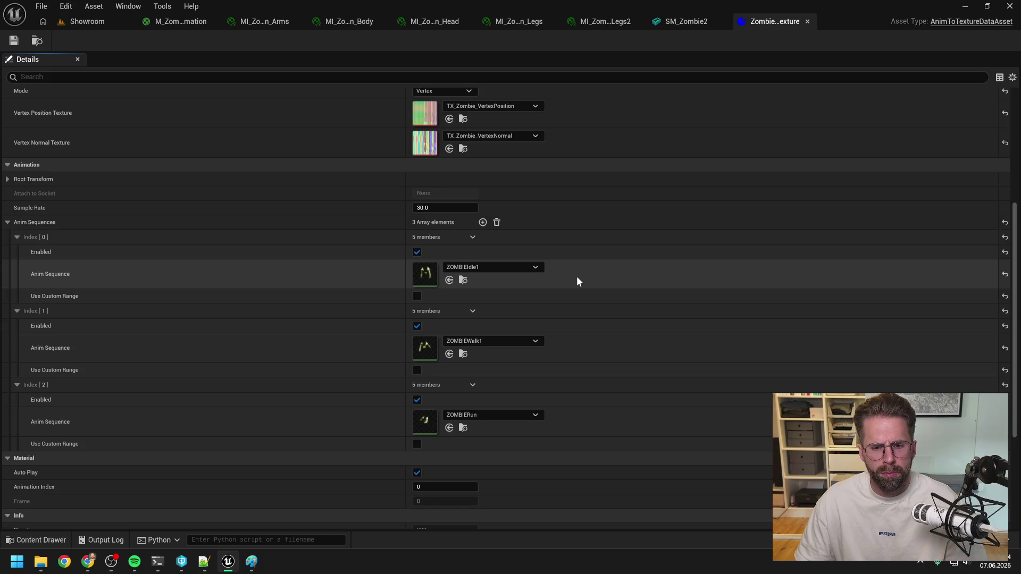
scroll(578, 281, "down", 5)
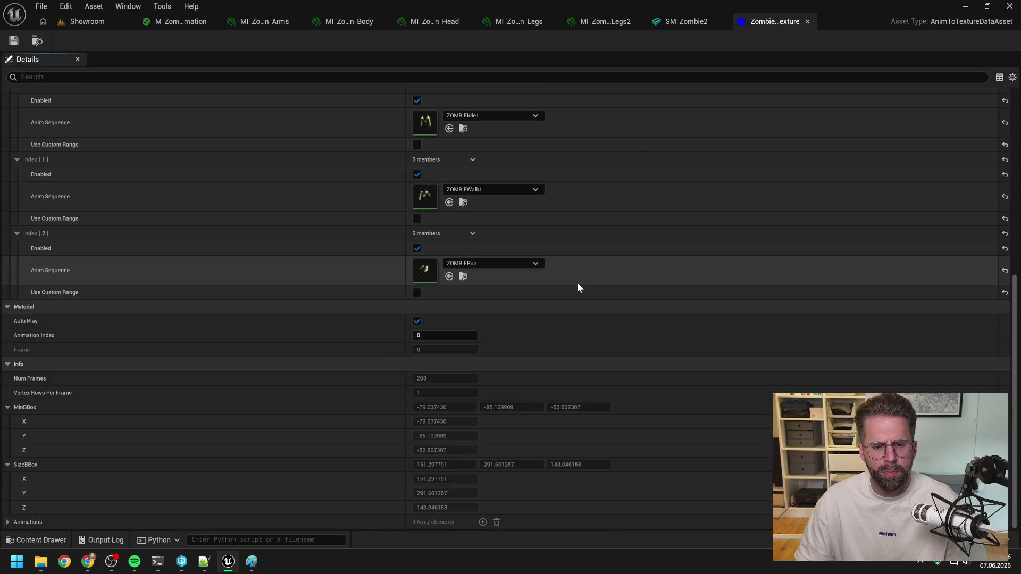
scroll(580, 288, "up", 8)
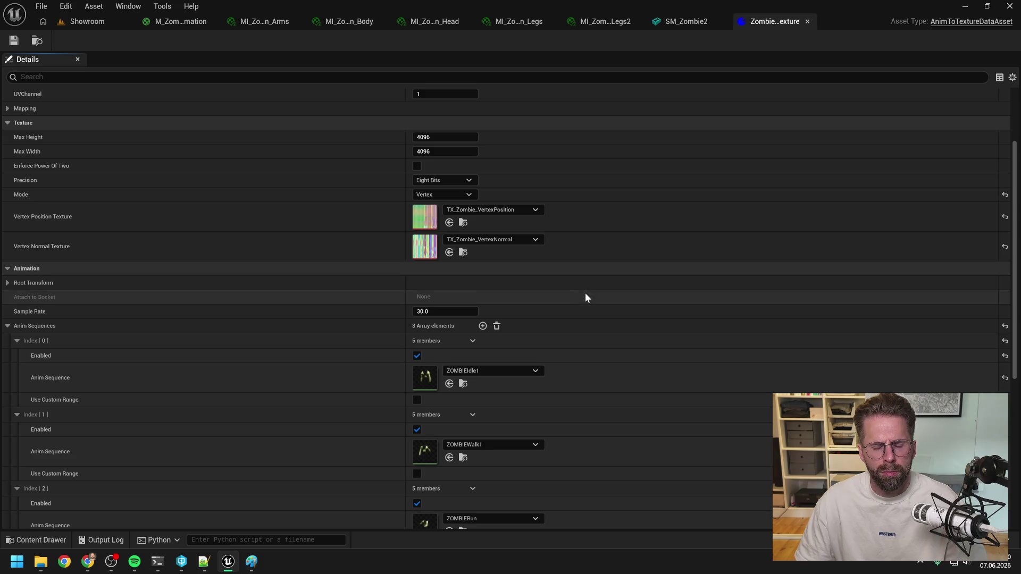
scroll(585, 296, "up", 4)
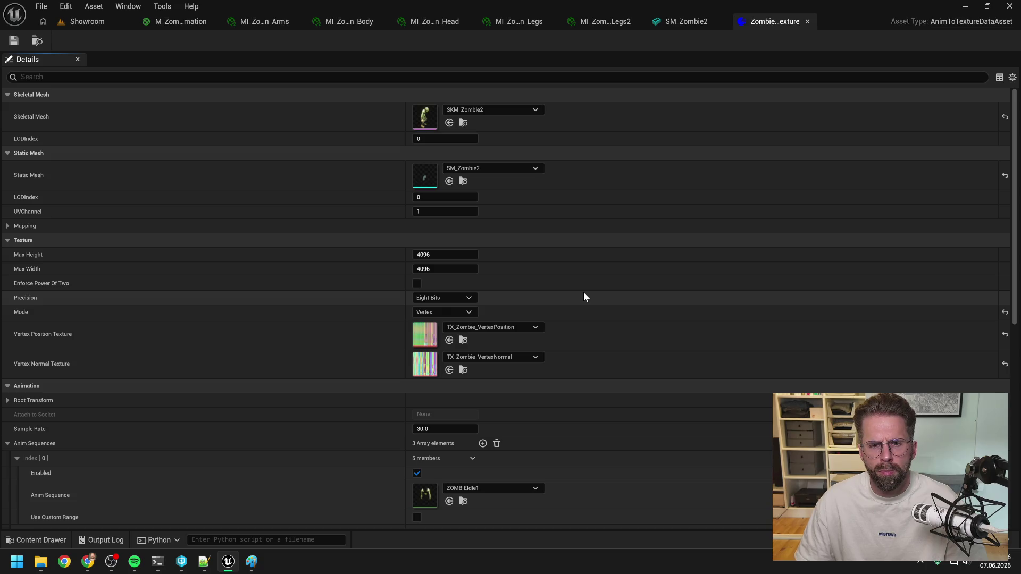
In the SM_Zombie2 editor, widen the material slot Details and turn the preview to face the zombie.
left_click(591, 23)
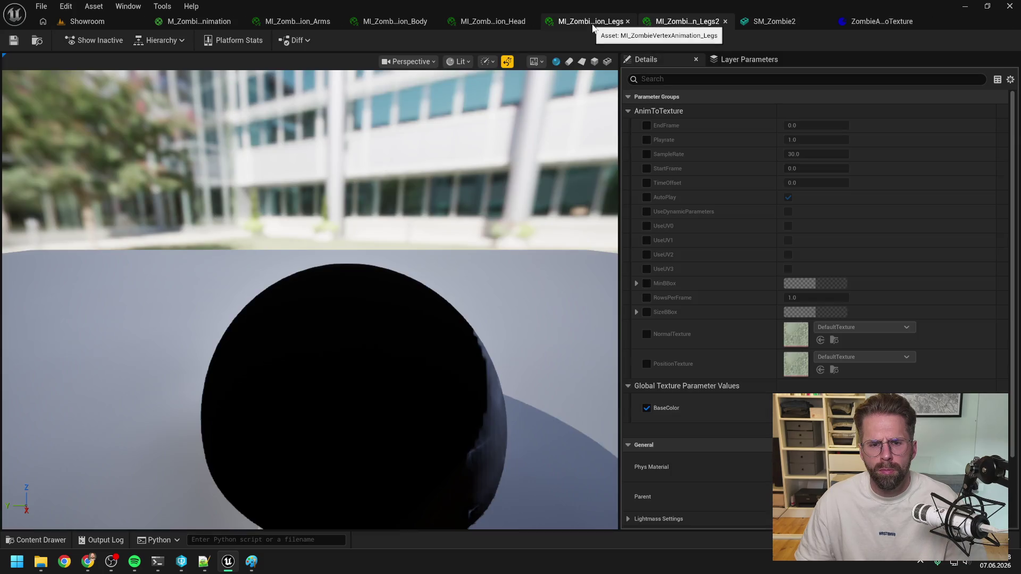
left_click(766, 21)
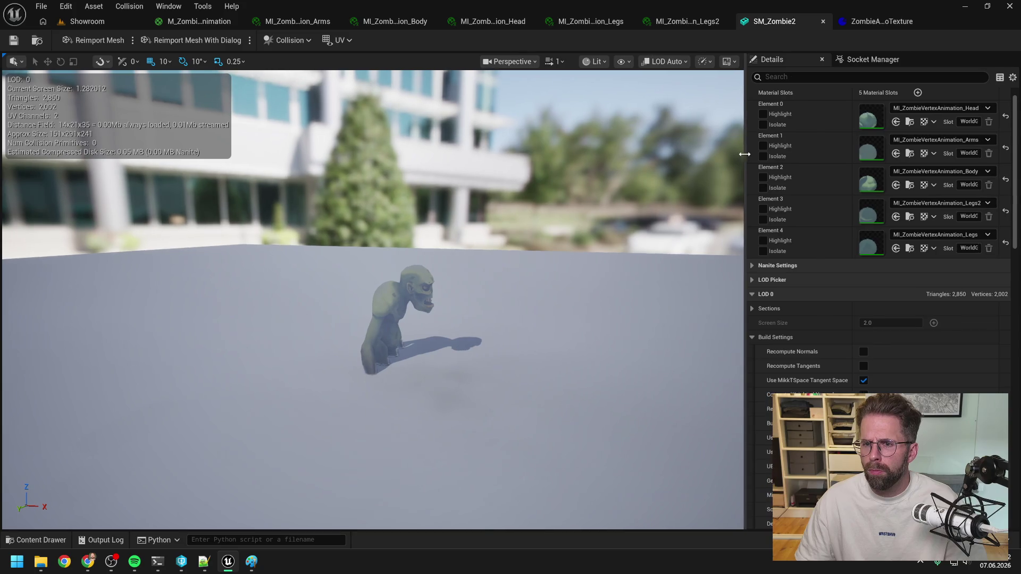
left_click_drag(750, 155, 615, 161)
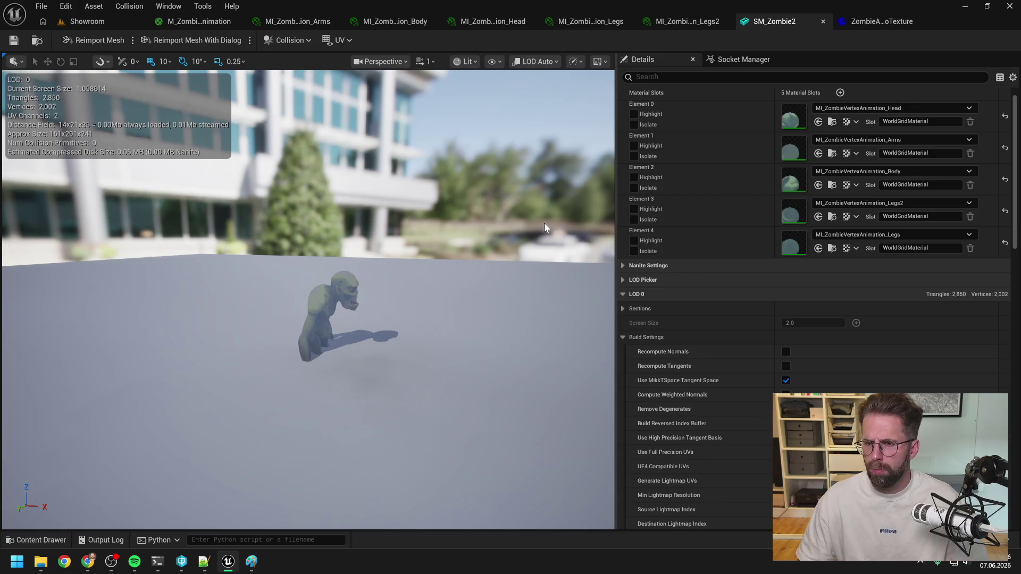
key("alt+Tab")
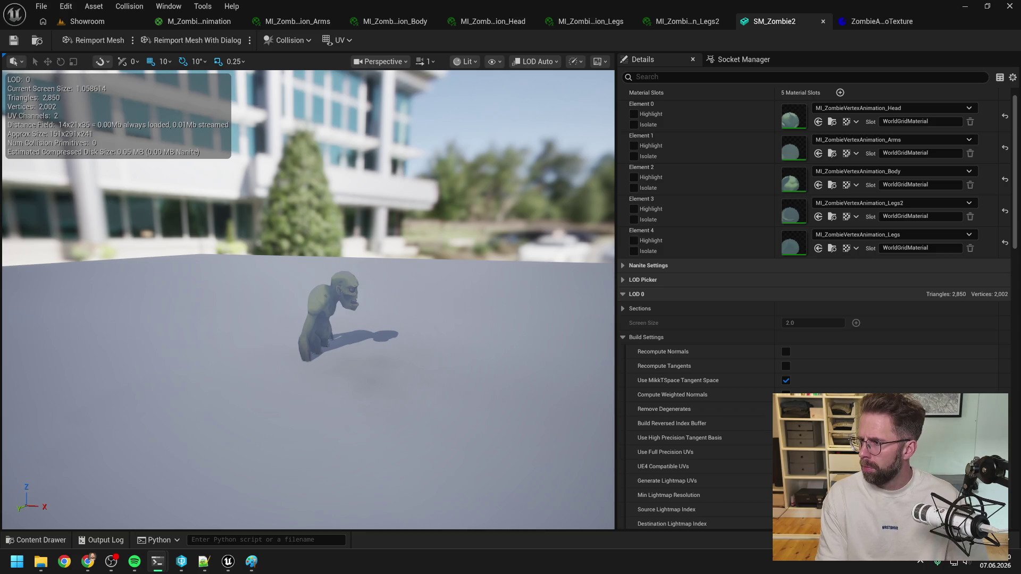
left_click(352, 298)
scroll(353, 302, "up", 2)
mouse_move(362, 298)
left_mouse_down()
mouse_move(362, 319)
mouse_move(319, 287)
mouse_move(242, 291)
left_mouse_up()
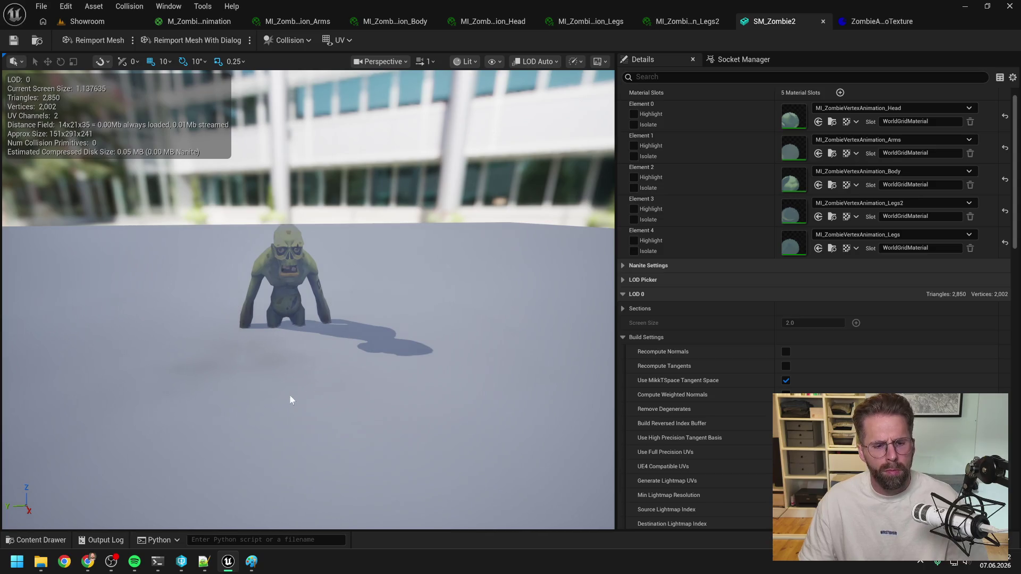
Approve the proposed EnemyStateProcessor.cpp edit in the terminal and return to Unreal.
mouse_move(157, 561)
left_click(118, 502)
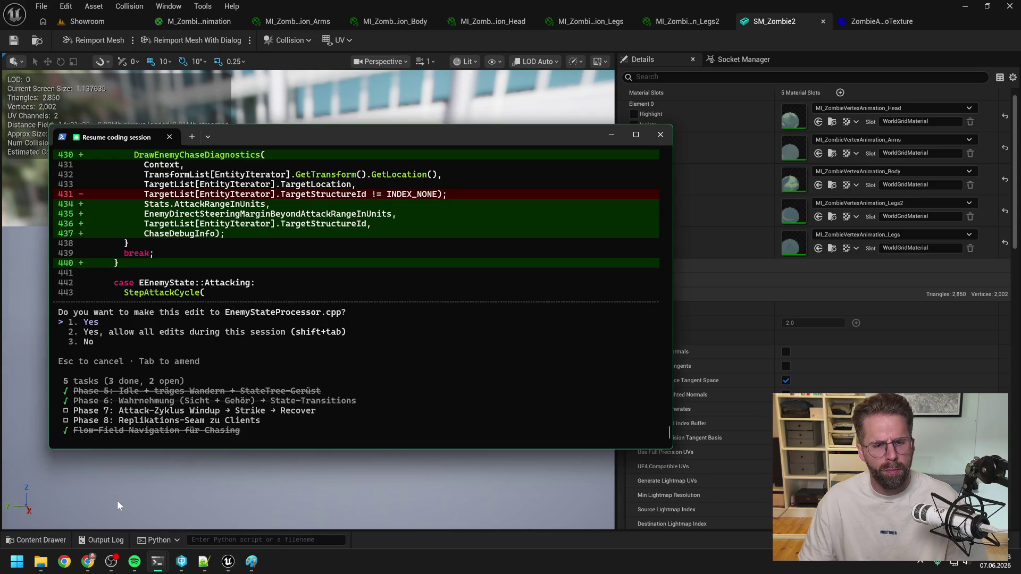
key("Return")
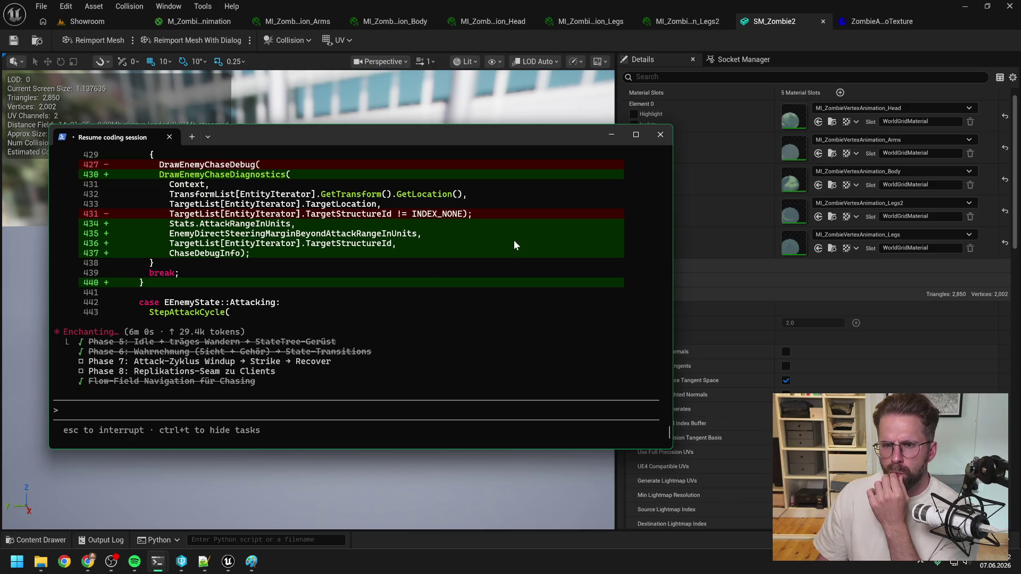
left_click(813, 57)
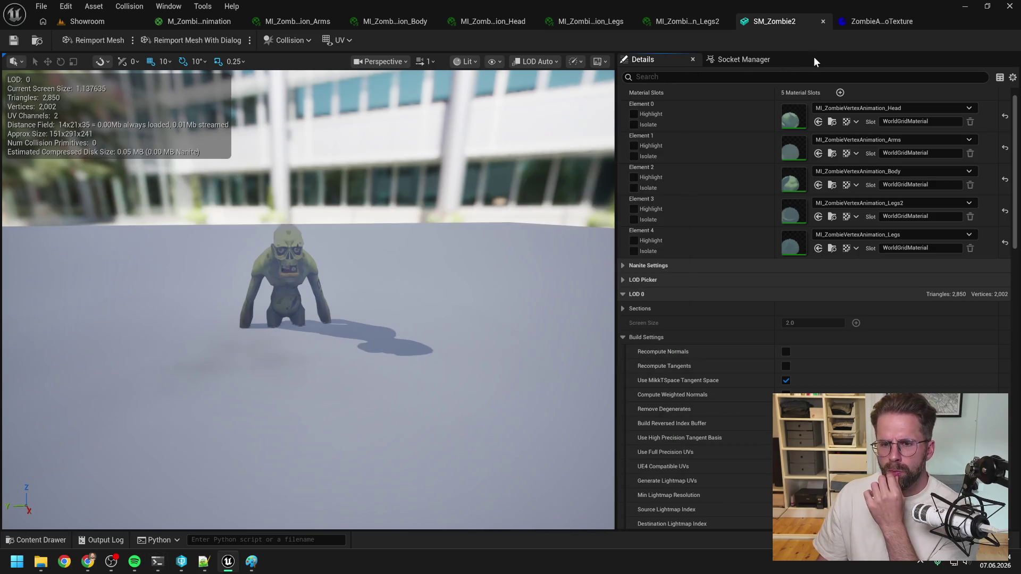
Show the M_ZombieVertexAnimation material graph shifted left, with the Content Drawer open.
left_click(889, 21)
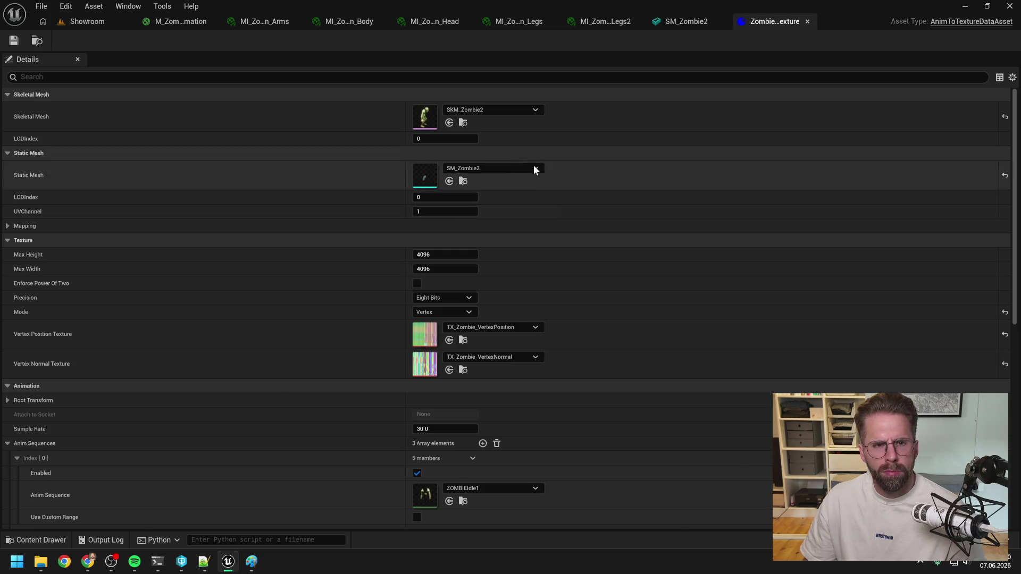
left_click(162, 22)
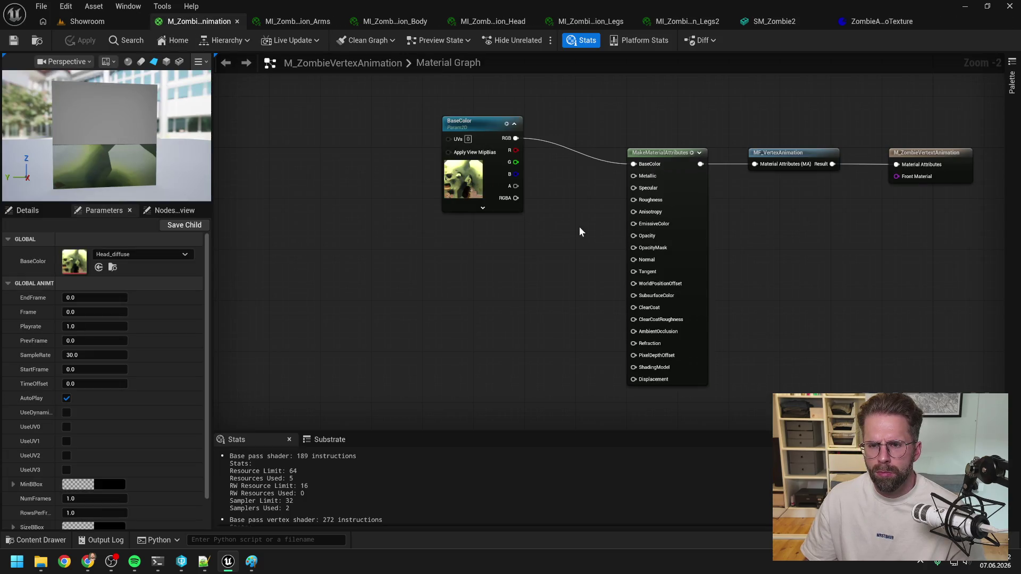
left_click_drag(579, 226, 544, 227)
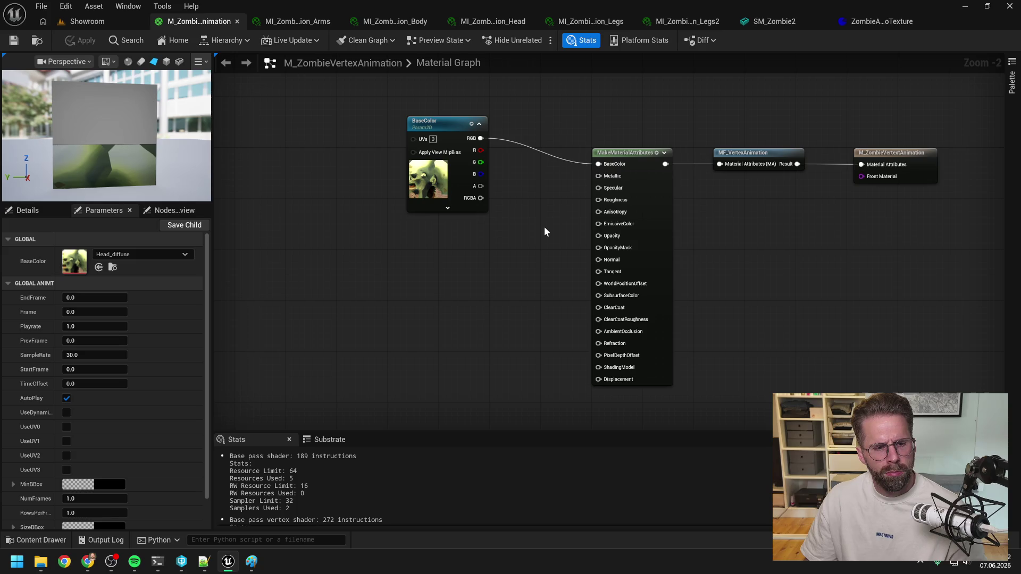
key("ctrl+space")
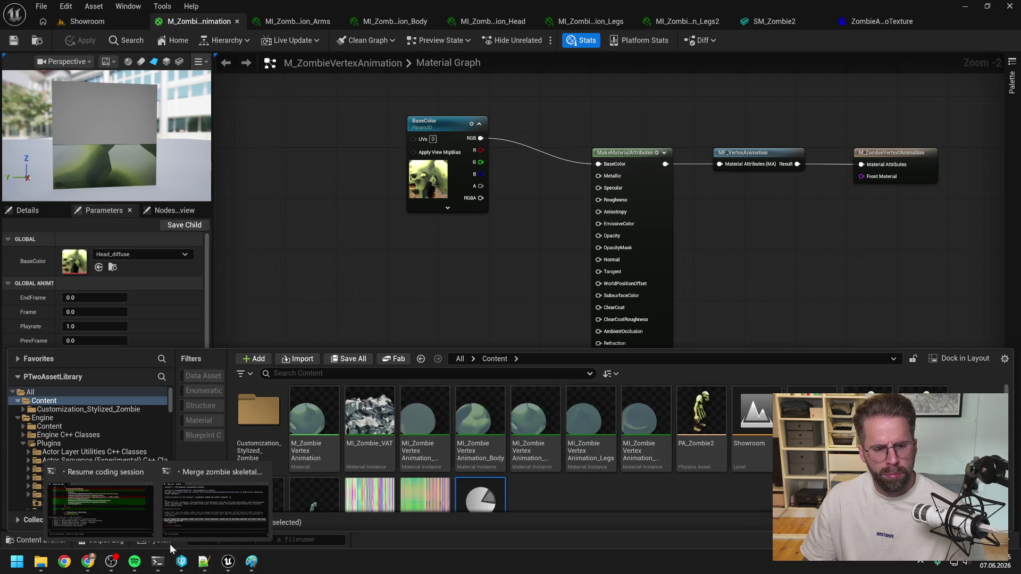
left_click(108, 512)
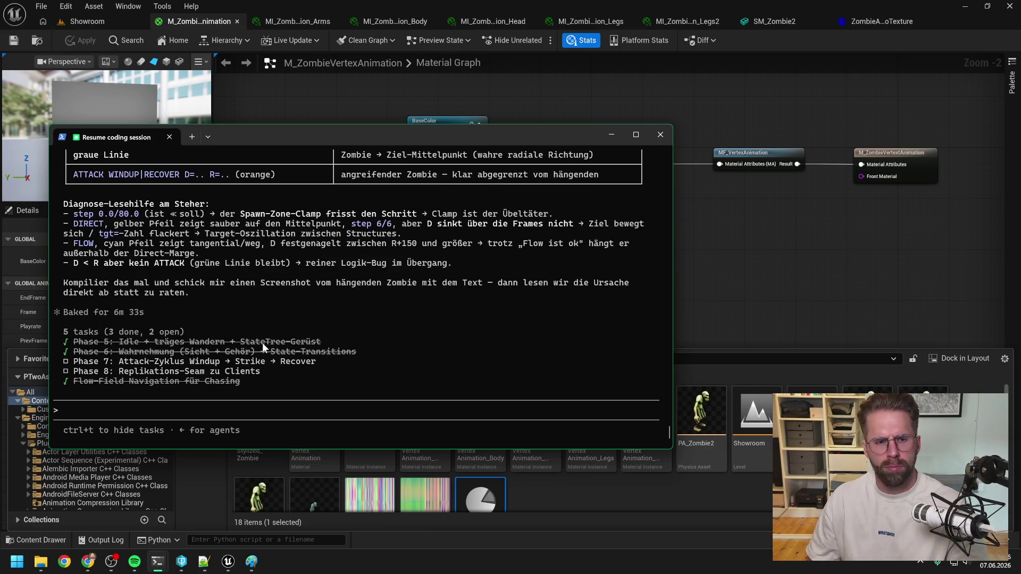
scroll(316, 289, "up", 10)
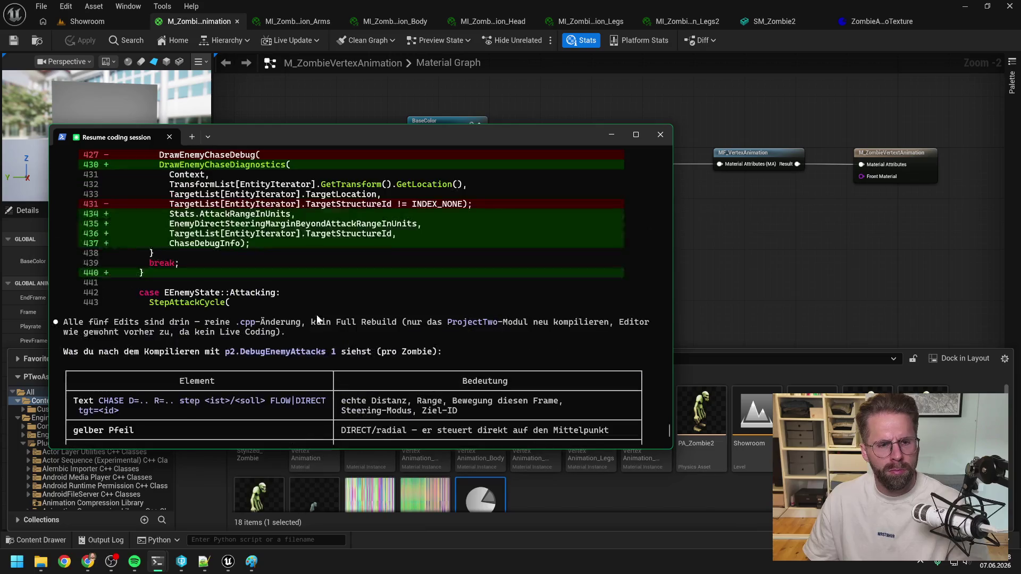
scroll(325, 318, "down", 9)
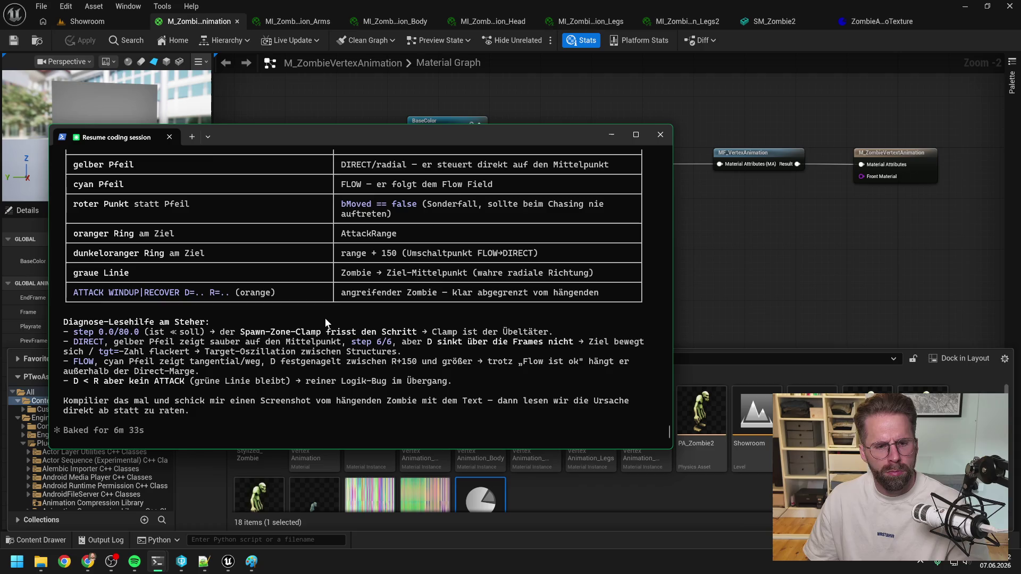
scroll(324, 318, "up", 2)
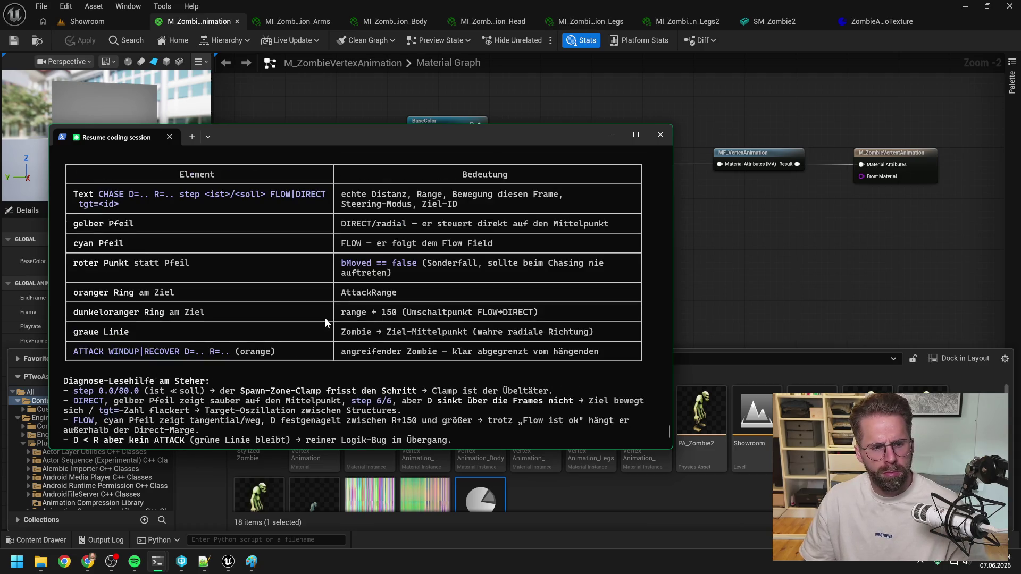
scroll(325, 318, "down", 1)
scroll(324, 318, "up", 4)
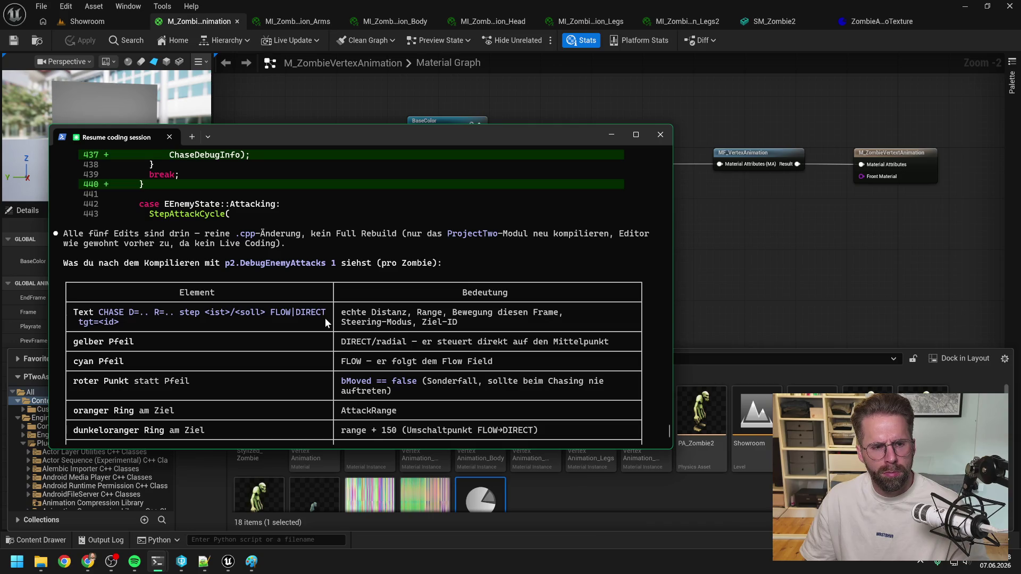
scroll(325, 322, "down", 1)
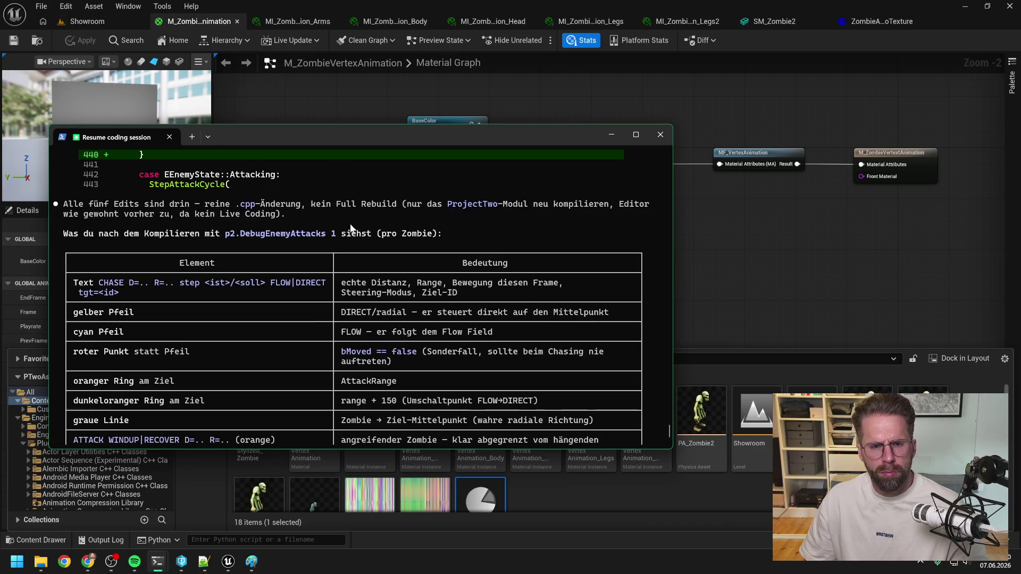
key("alt+Tab")
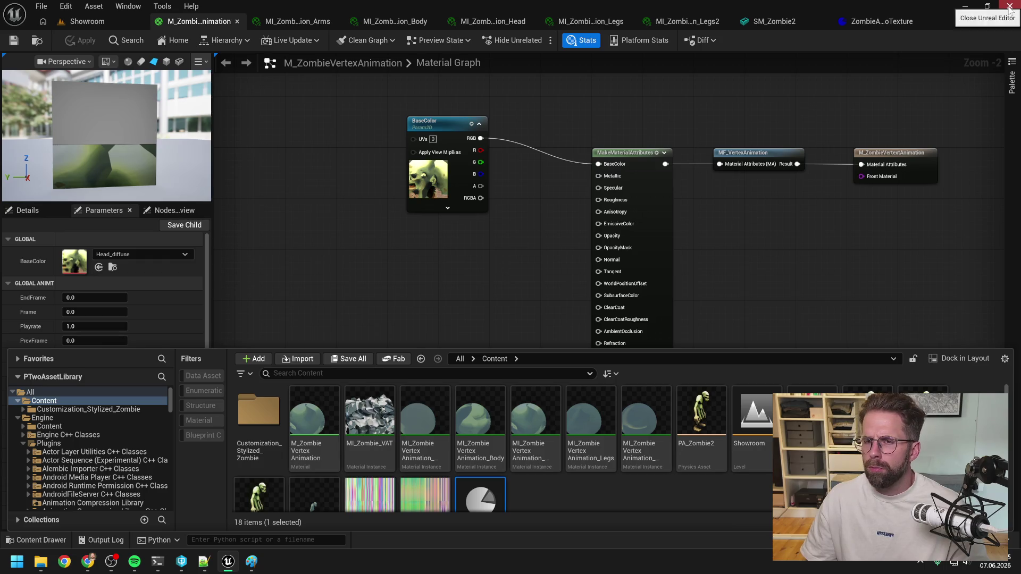
key("ctrl+shift+s")
Save SM_Zombie2 and close Paint without saving the image.
left_click(538, 400)
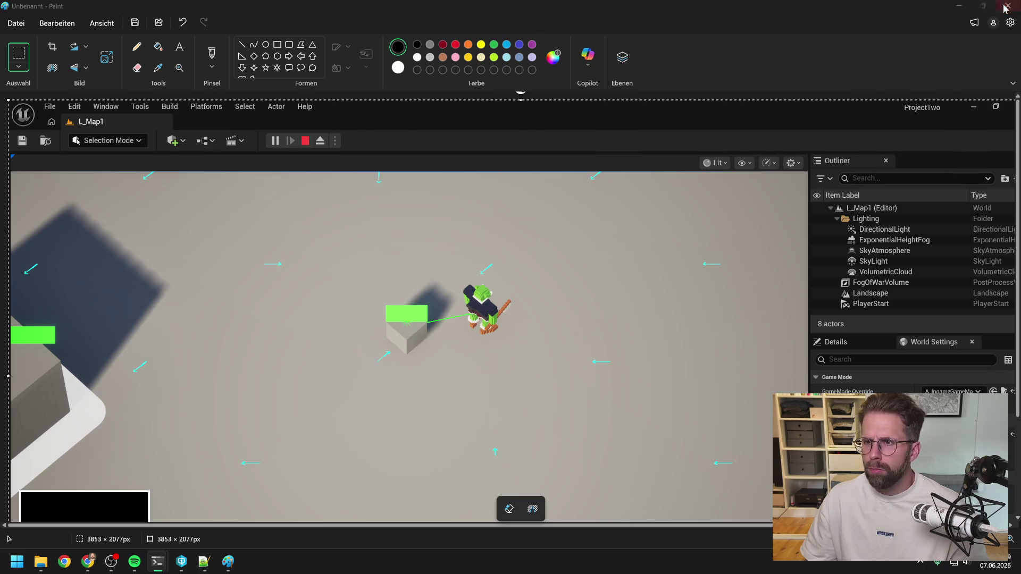
left_click(1008, 6)
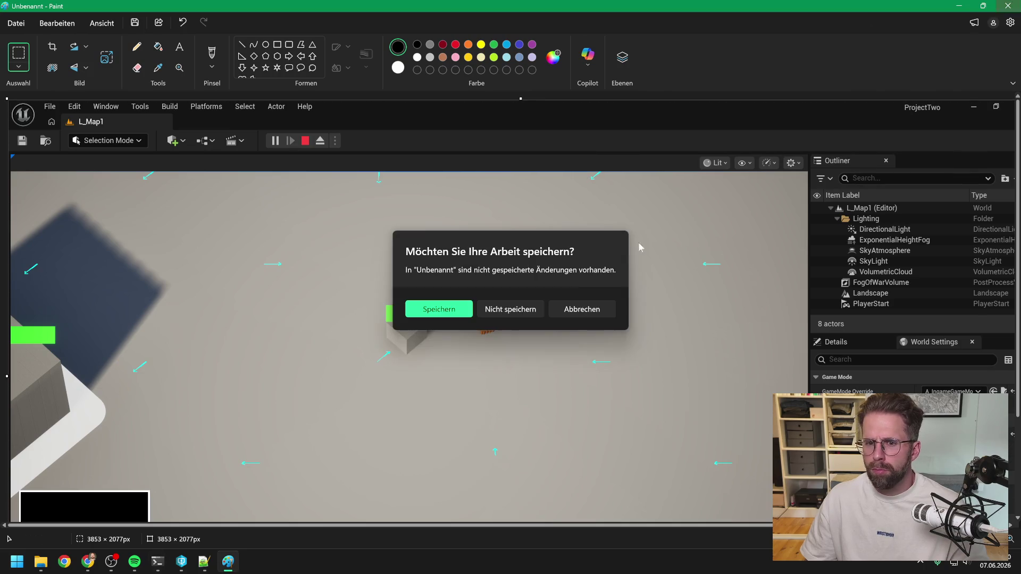
left_click(528, 310)
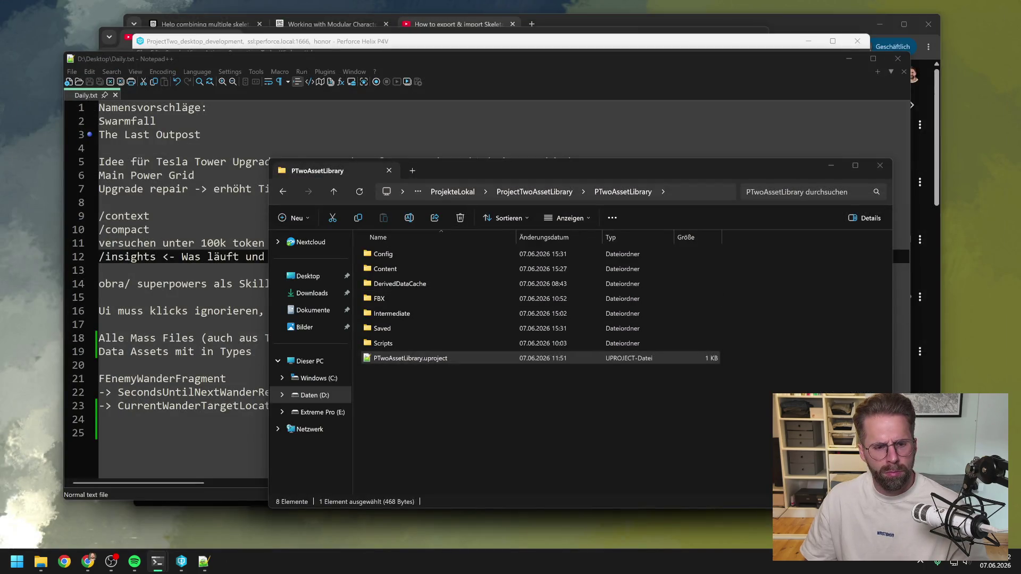
Open ProjectTwo.sln from the Development folder in Visual Studio.
mouse_move(40, 561)
left_click(59, 506)
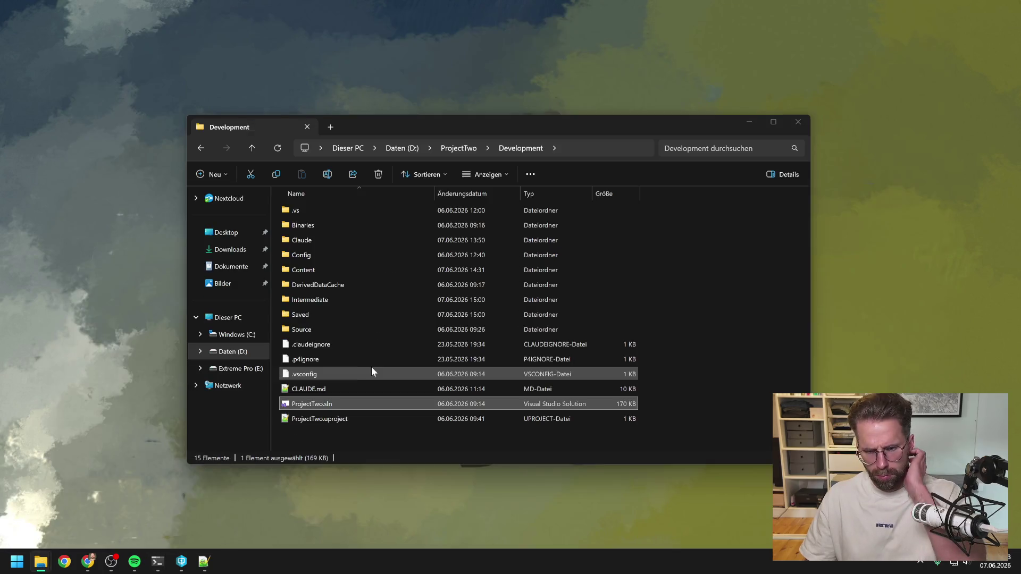
double_click(371, 404)
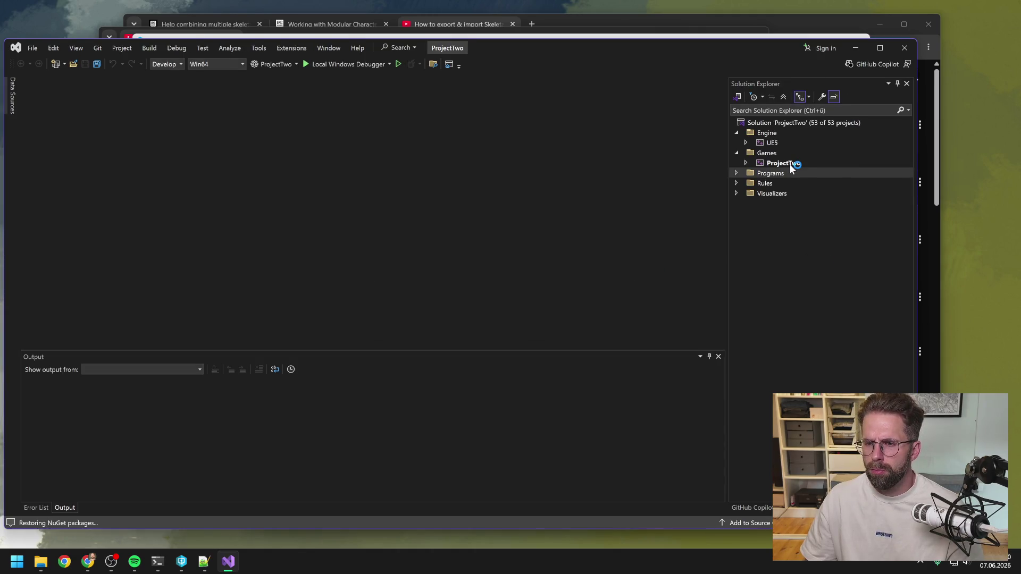
Rebuild the ProjectTwo project and close Visual Studio once the rebuild succeeds.
right_click(790, 163)
left_click(819, 139)
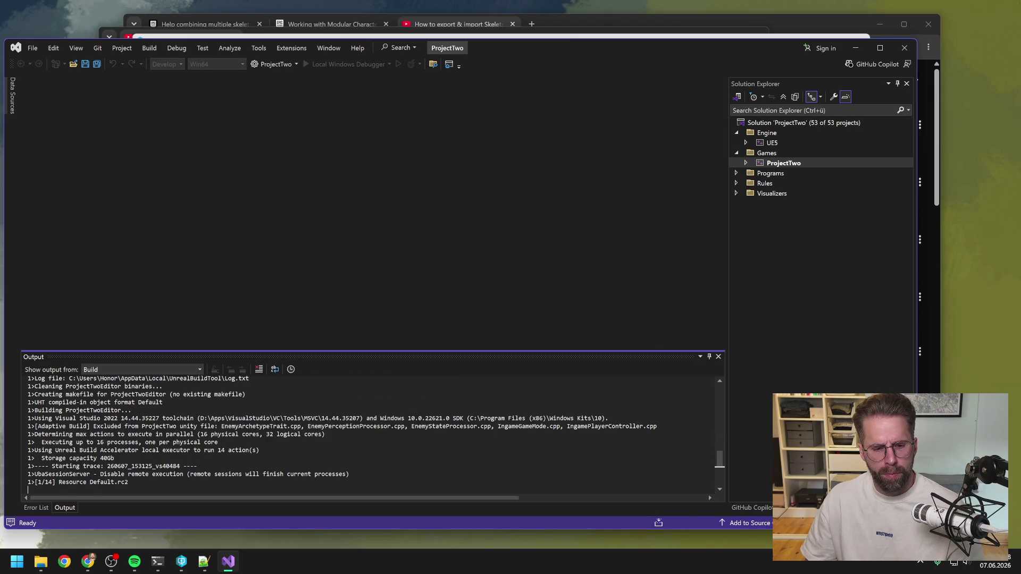
mouse_move(204, 562)
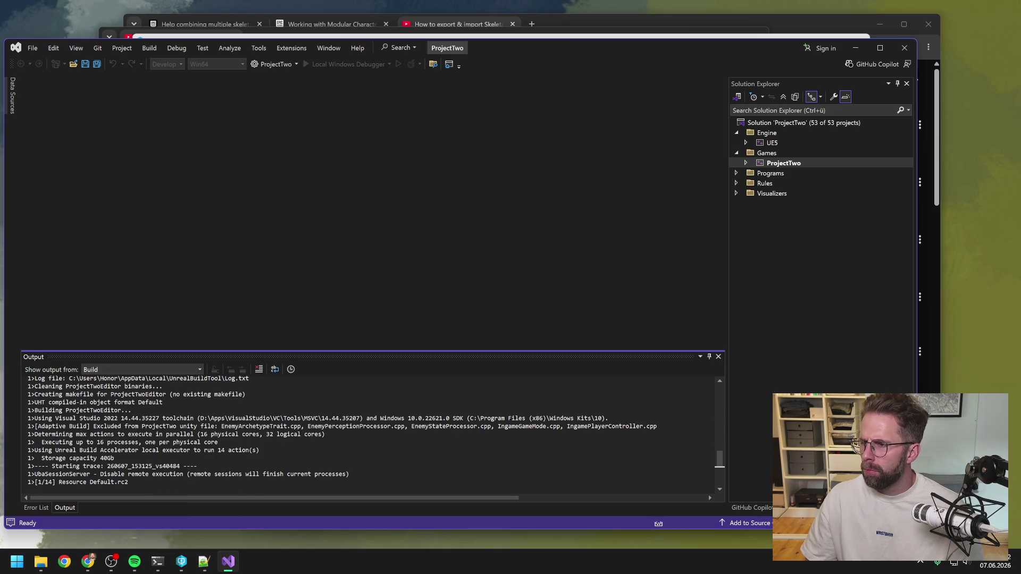
key("alt+Tab")
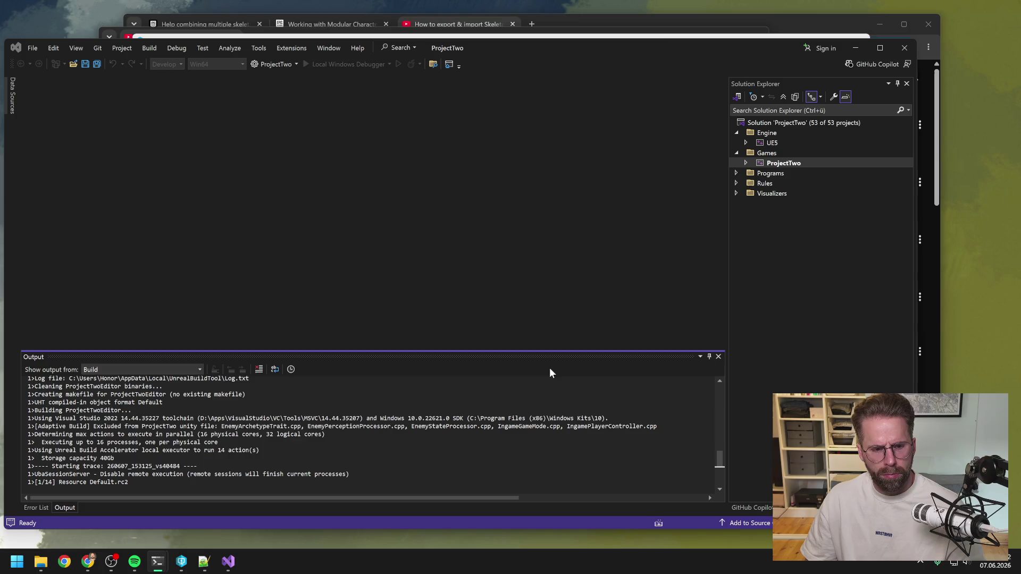
scroll(551, 404, "down", 4)
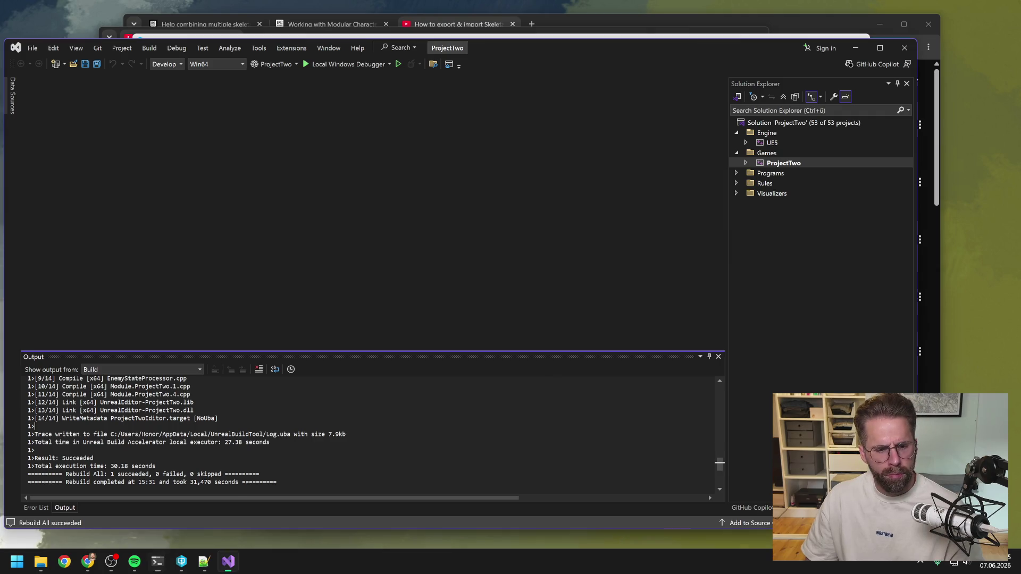
left_click(904, 47)
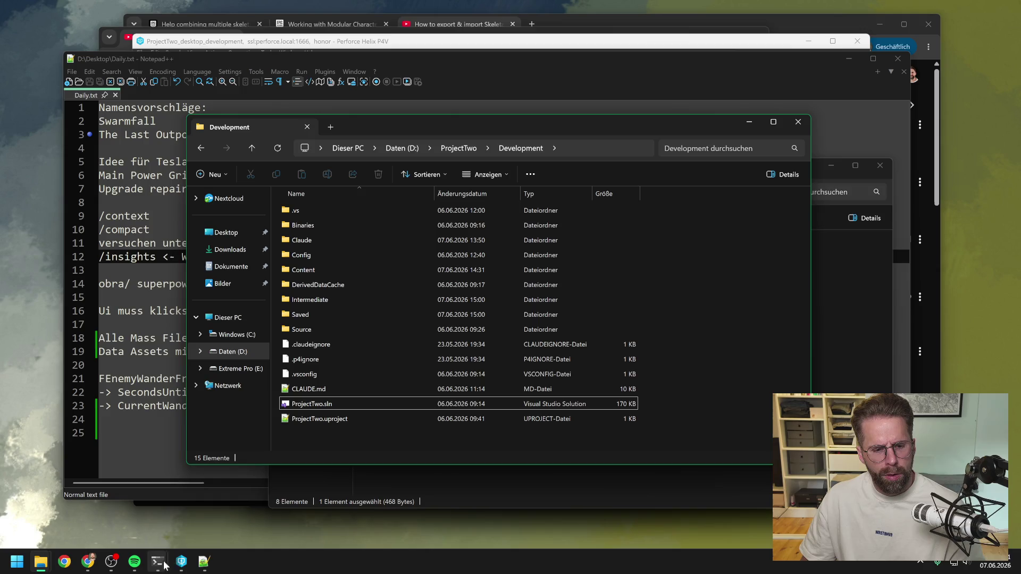
Launch ProjectTwo.uproject from the Perforce workspace to open Unreal Editor on L_Map1.
left_click(182, 561)
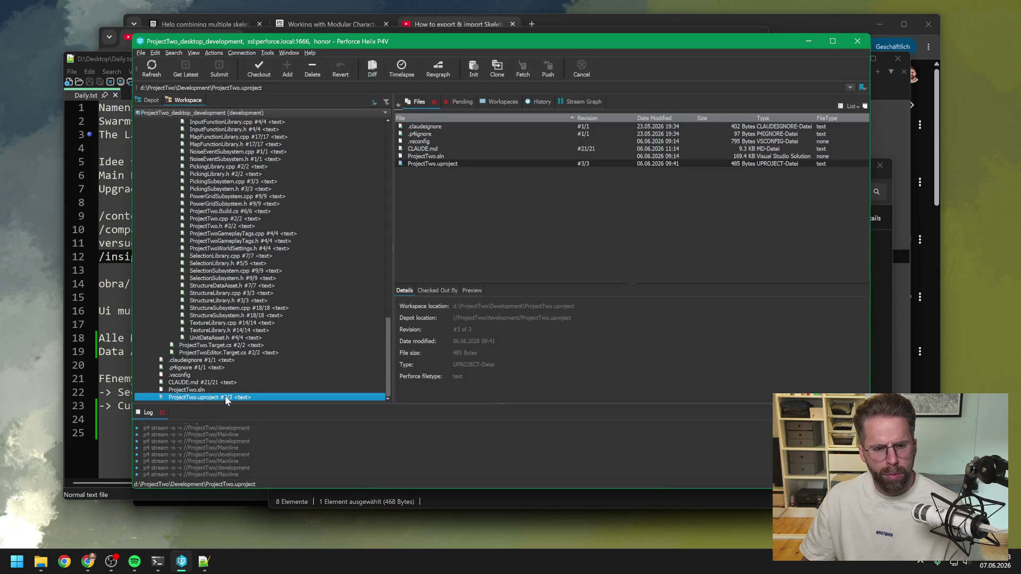
double_click(226, 397)
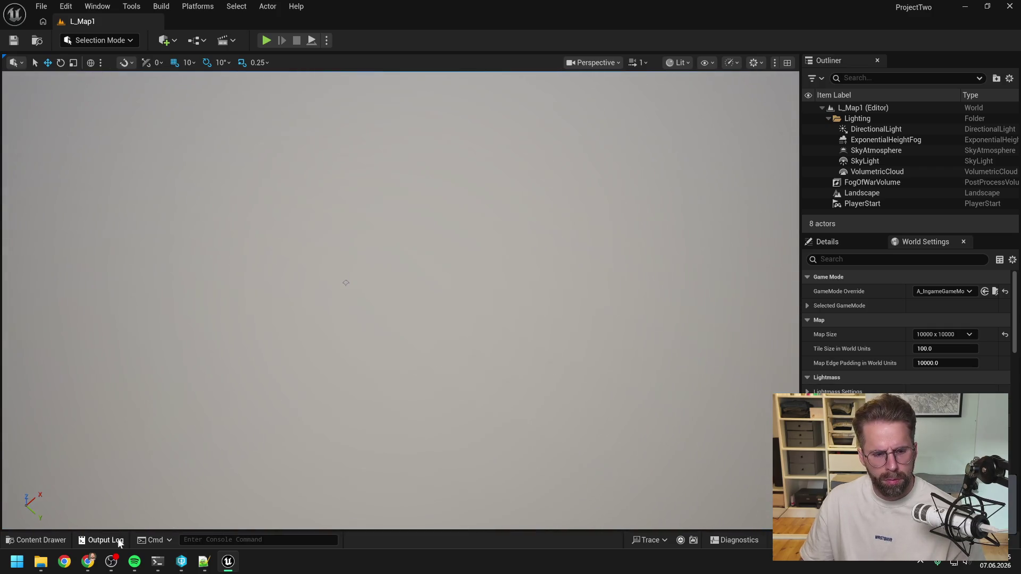
Clear the output log and run the console command 'p2.DebugEnemyAttacks 1'.
left_click(112, 540)
right_click(271, 372)
left_click(310, 382)
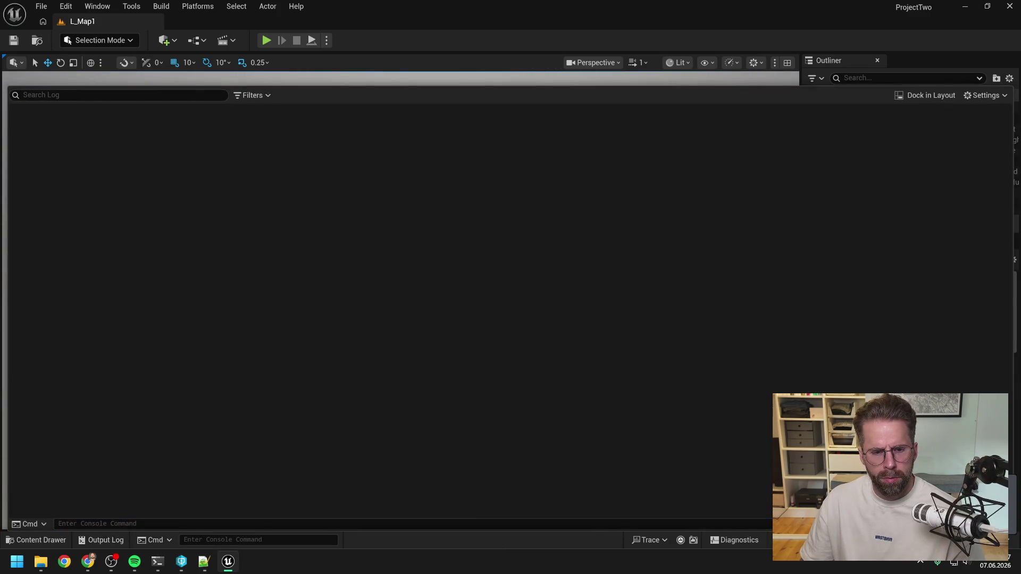
left_click(247, 539)
type("p2.DebugEnemyAttacks 1")
key("Return")
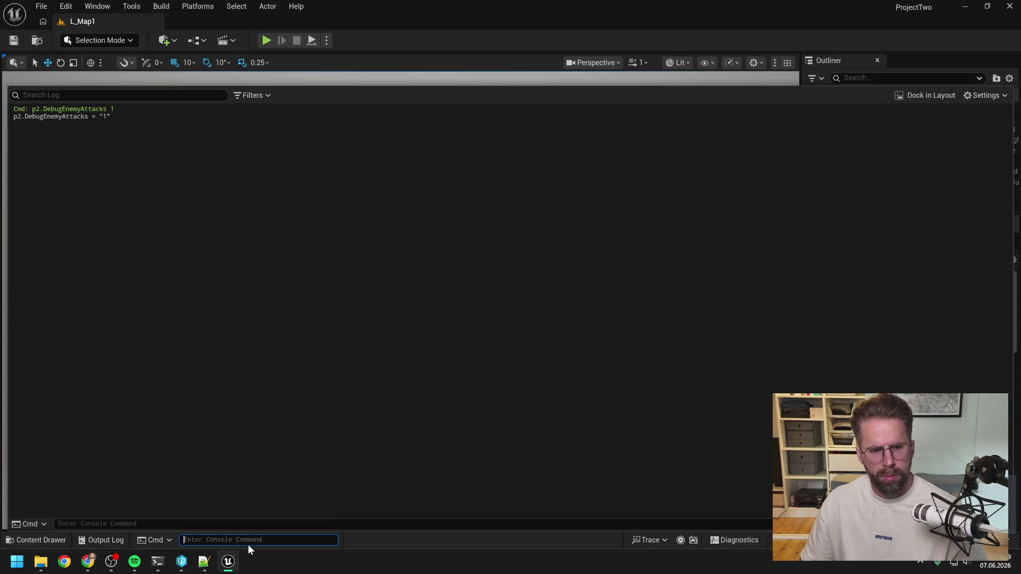
Play the level and place Power Grid Generators right and left of the Main Hall.
left_click(266, 39)
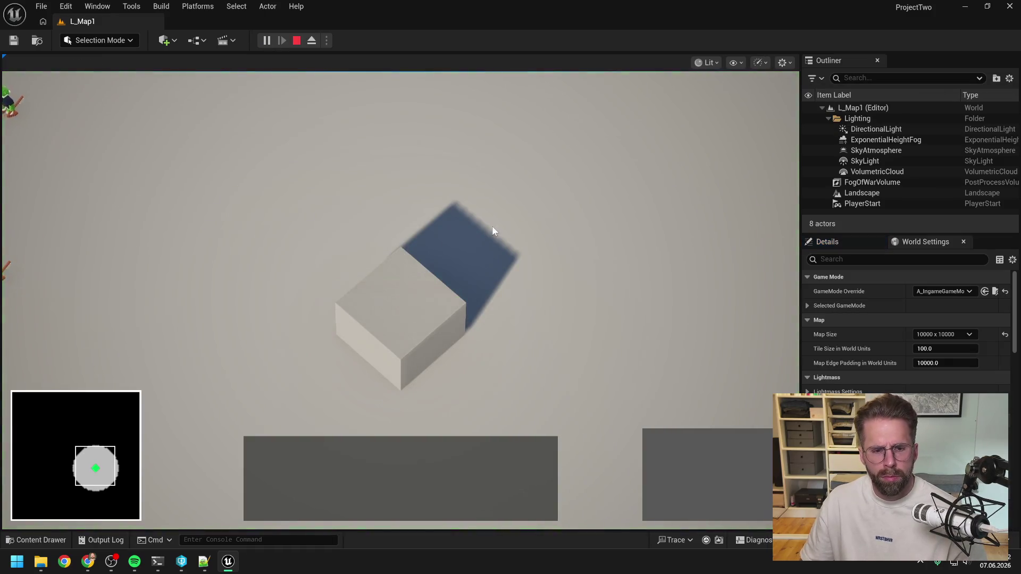
left_click(402, 314)
left_click(660, 446)
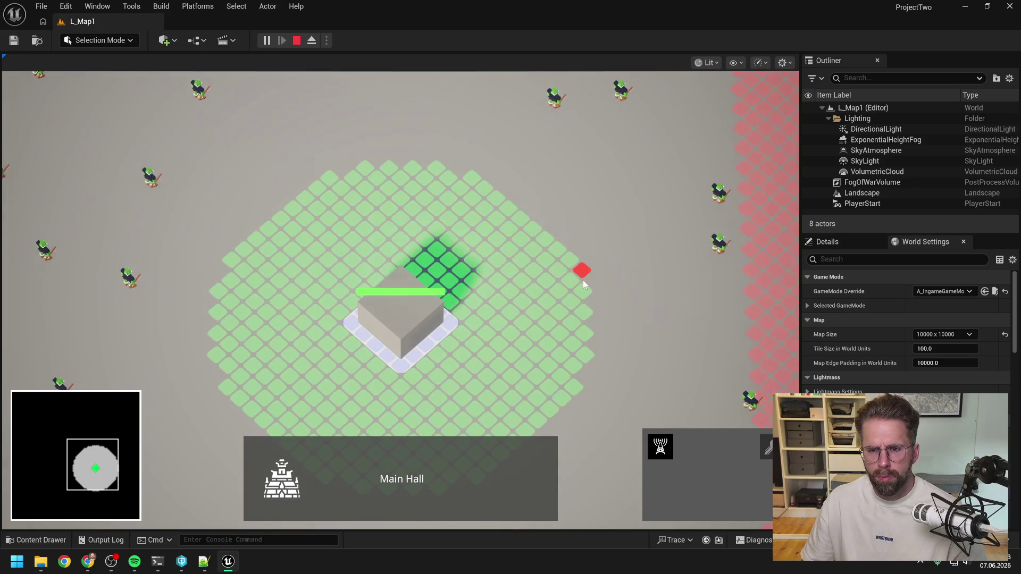
left_click(584, 288)
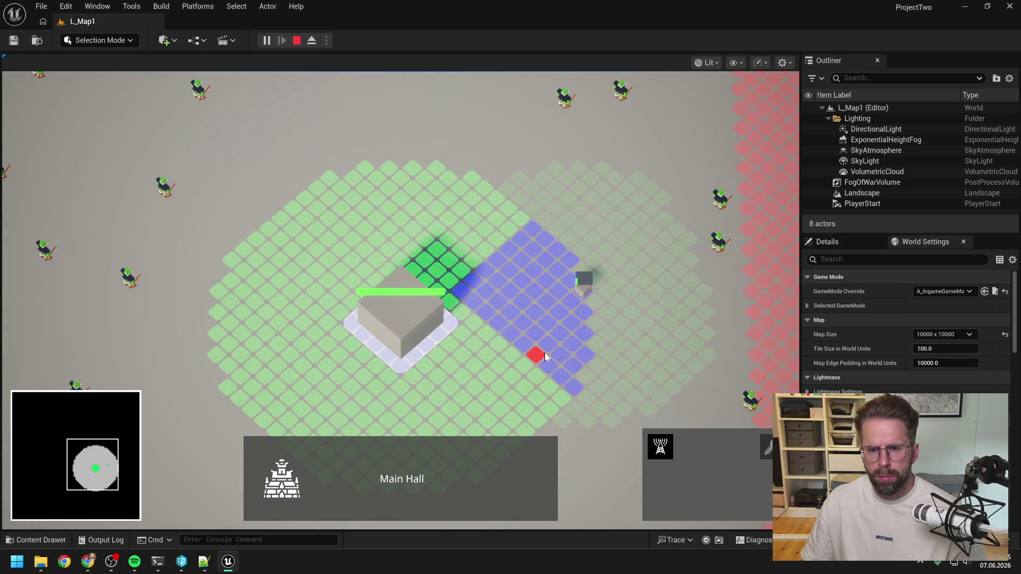
key("a")
left_click(452, 308)
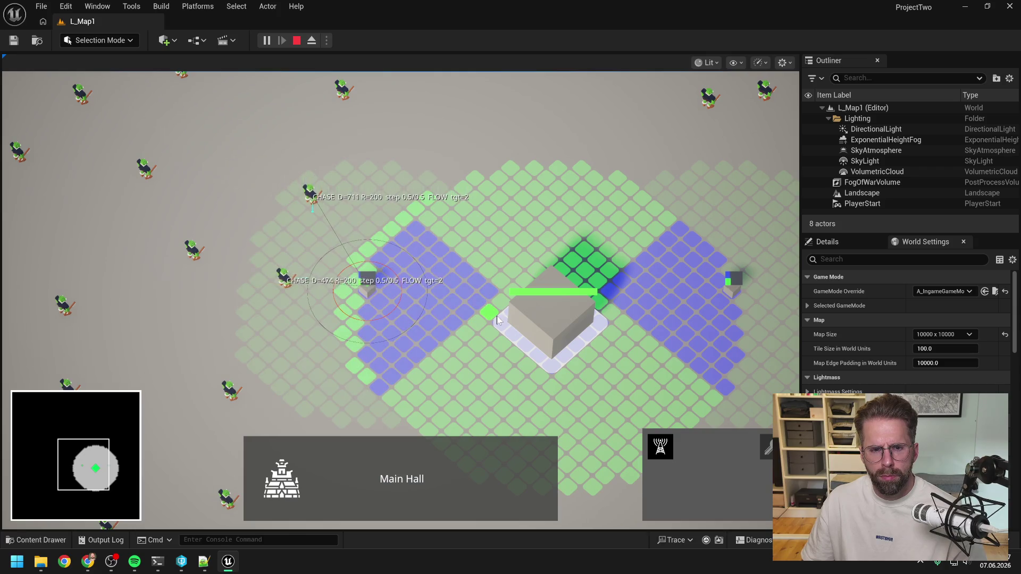
Zoom in, pan across the map and cancel the pending structure placement.
scroll(451, 340, "up", 2)
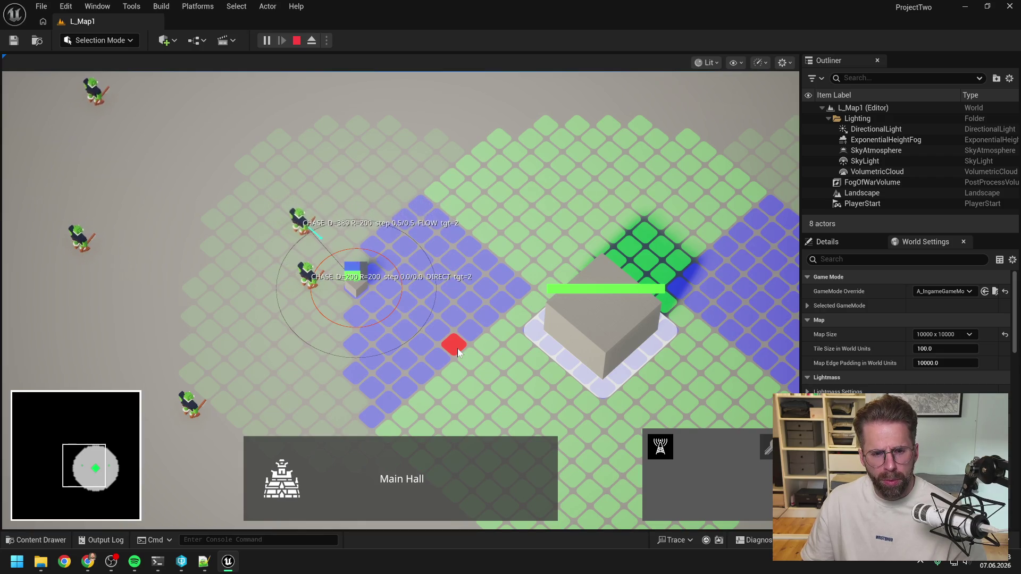
scroll(457, 349, "up", 1)
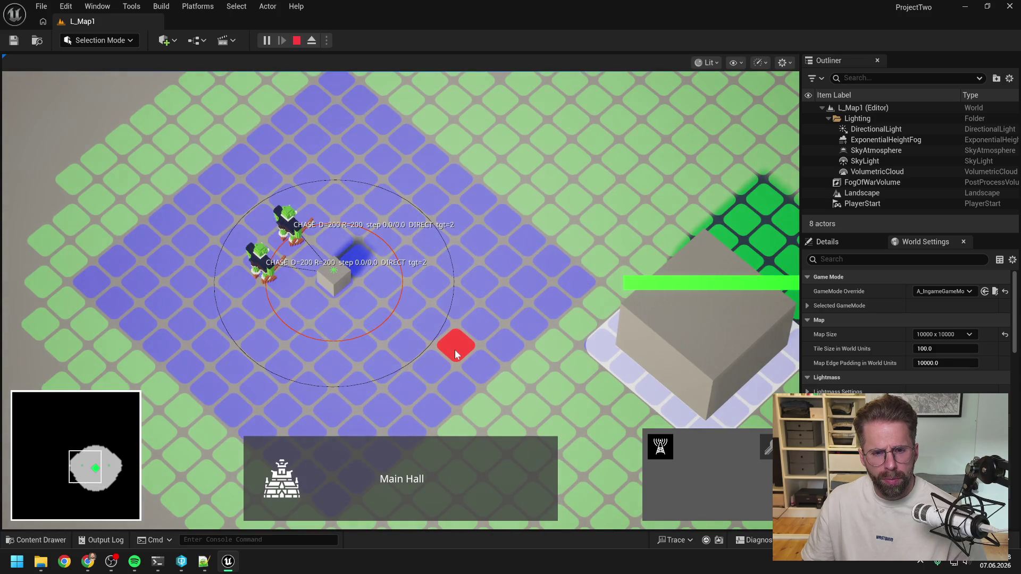
key("a")
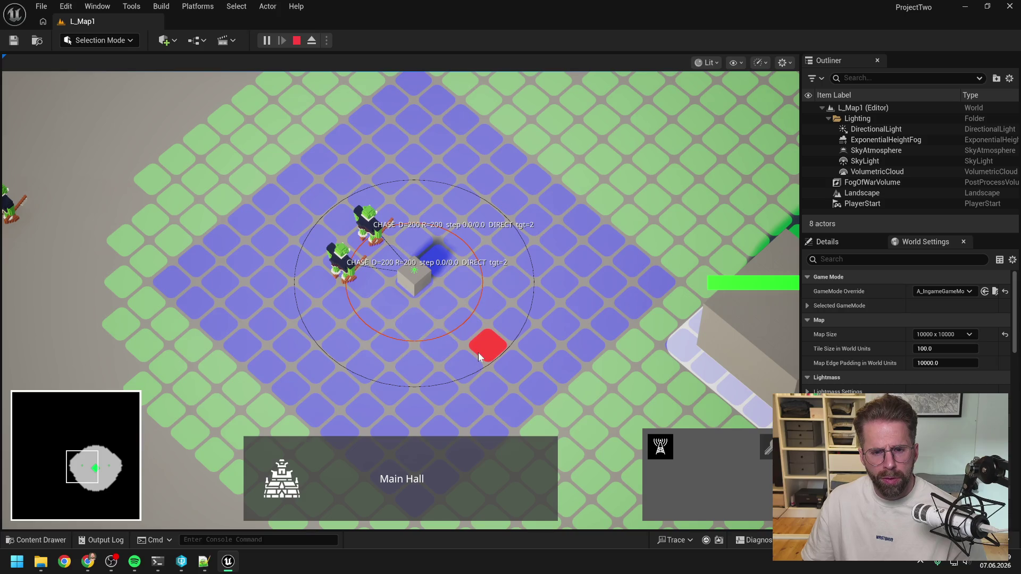
right_click(477, 353)
key("d")
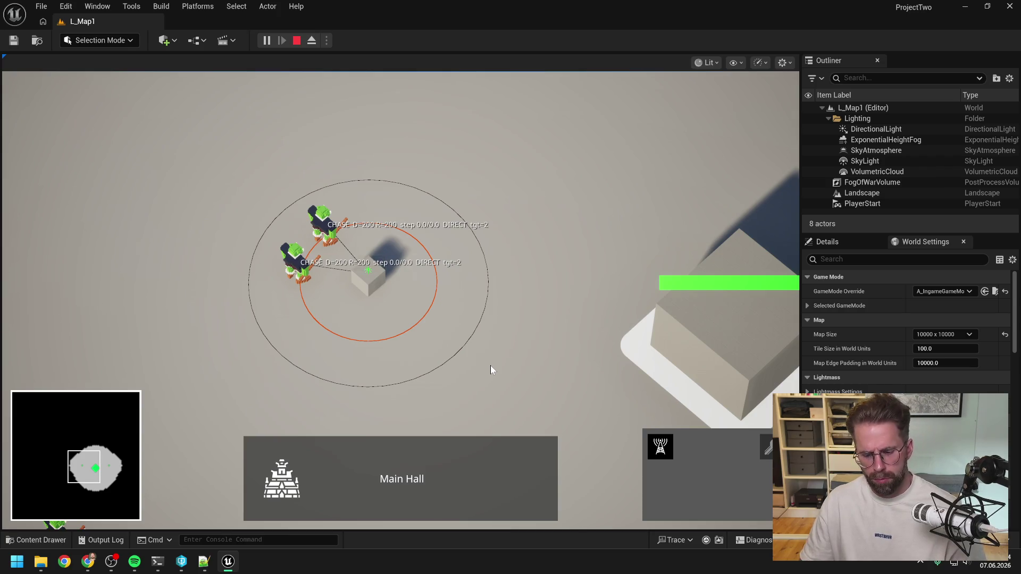
Switch from Unreal to the Perforce window, then toward the Claude Code terminal.
key("alt+Tab")
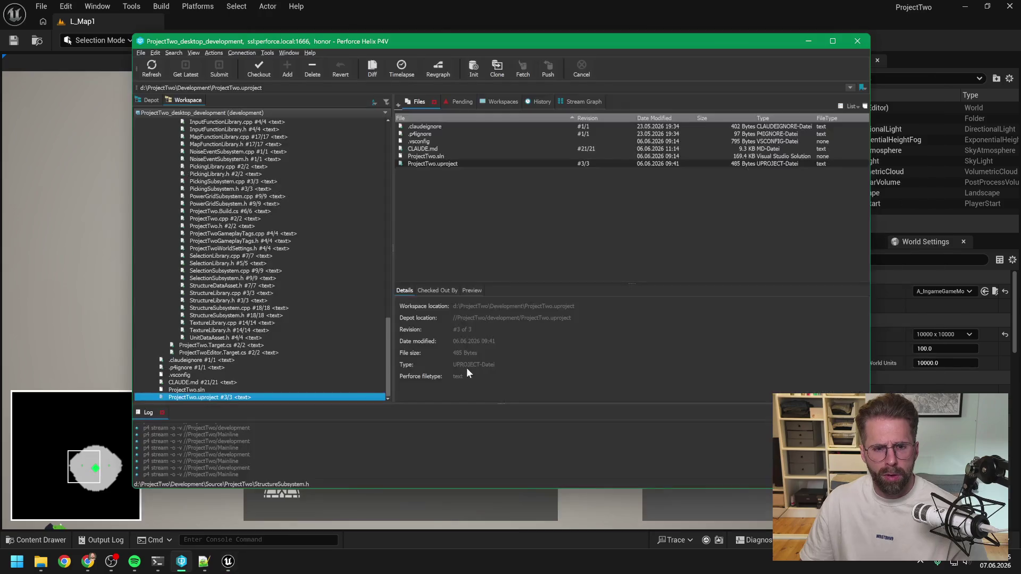
mouse_move(158, 561)
left_click(105, 512)
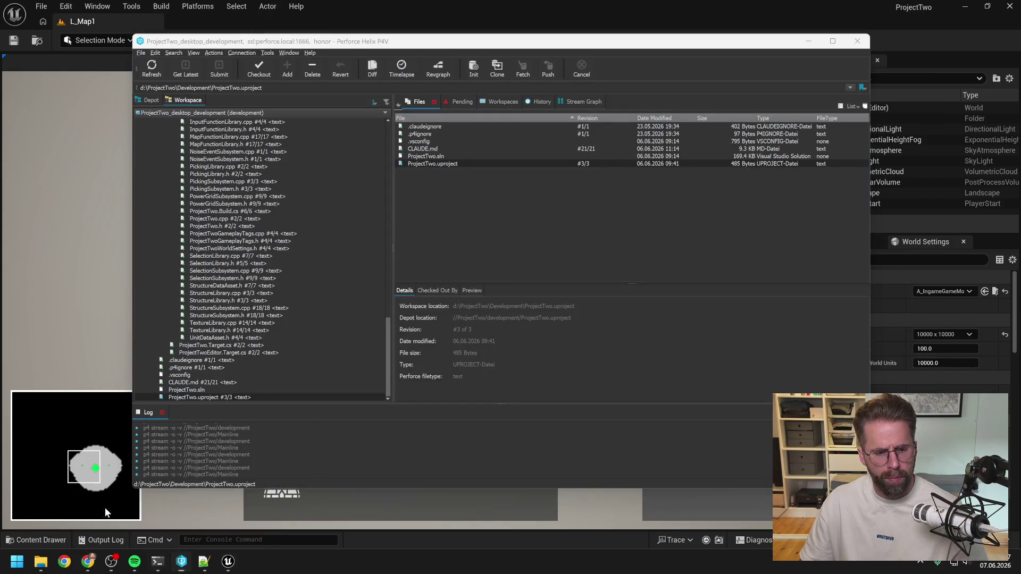
left_click(96, 505)
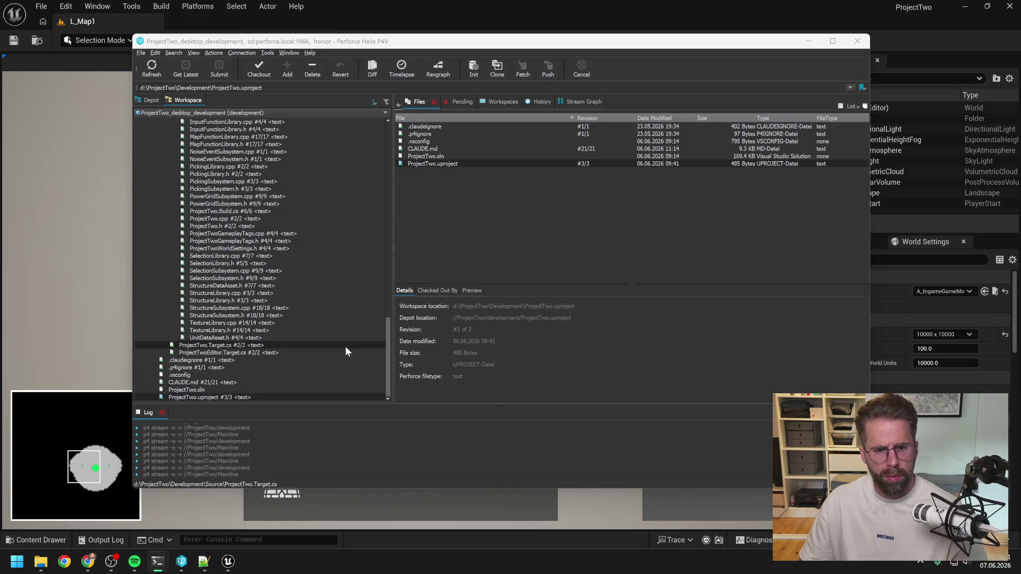
Send Claude Code the note 'hier haben wir 2 die stuck sind, kannst du das gut lesen?' with the stuck-zombie screenshot attached.
key("alt+Tab")
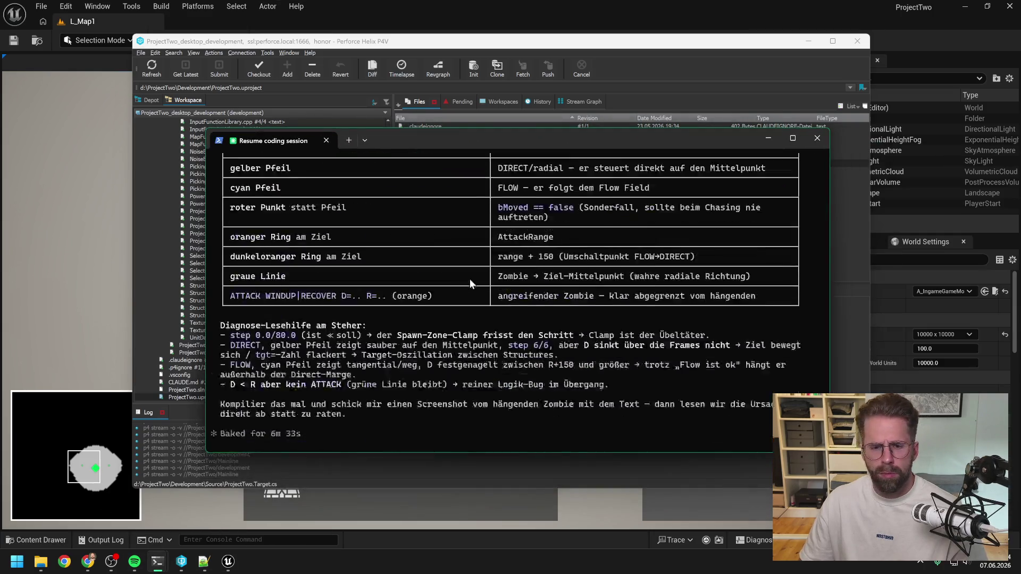
type("hier haben wir 2 die stuck sind, kannst du das gut lesen?")
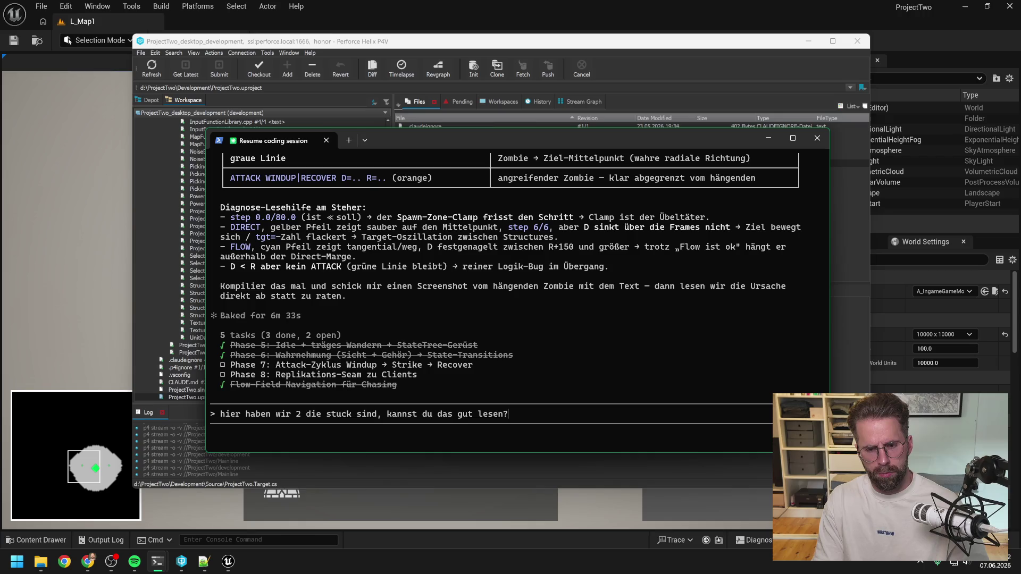
key("alt+v")
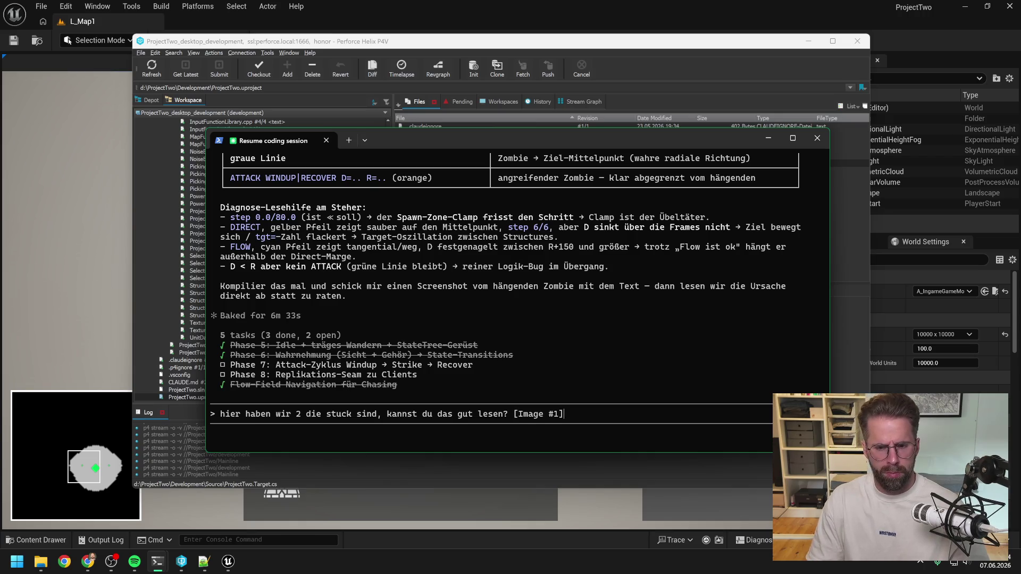
key("Return")
Stop play and open A_IngamePlayerController found by searching 'ingame player contr'.
left_click(429, 4)
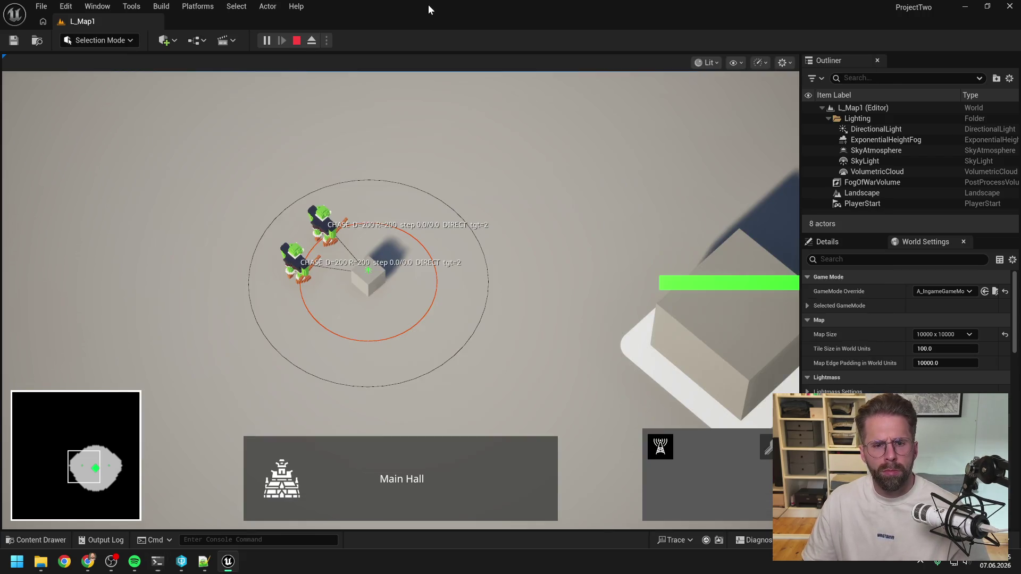
key("Escape")
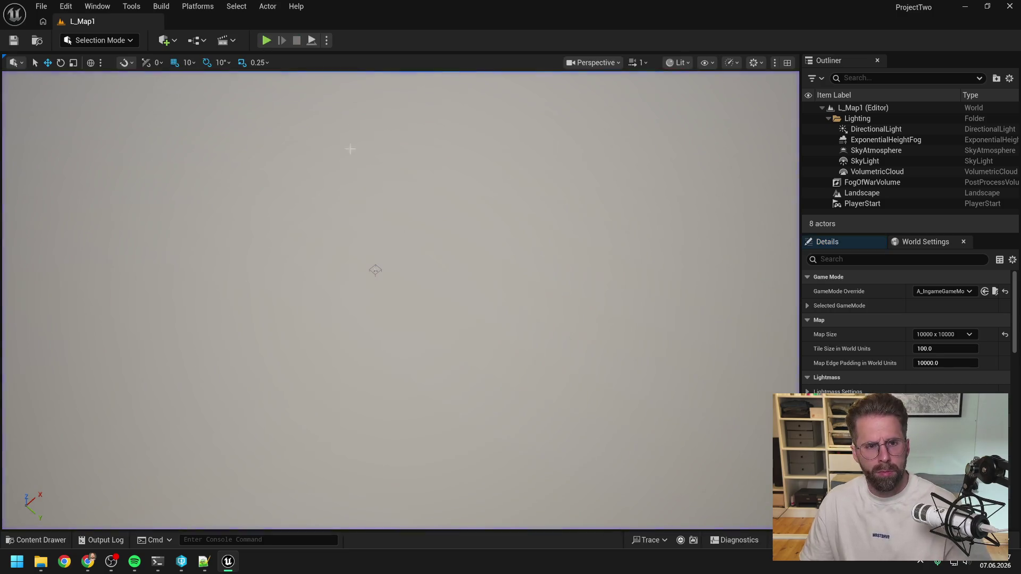
type("i")
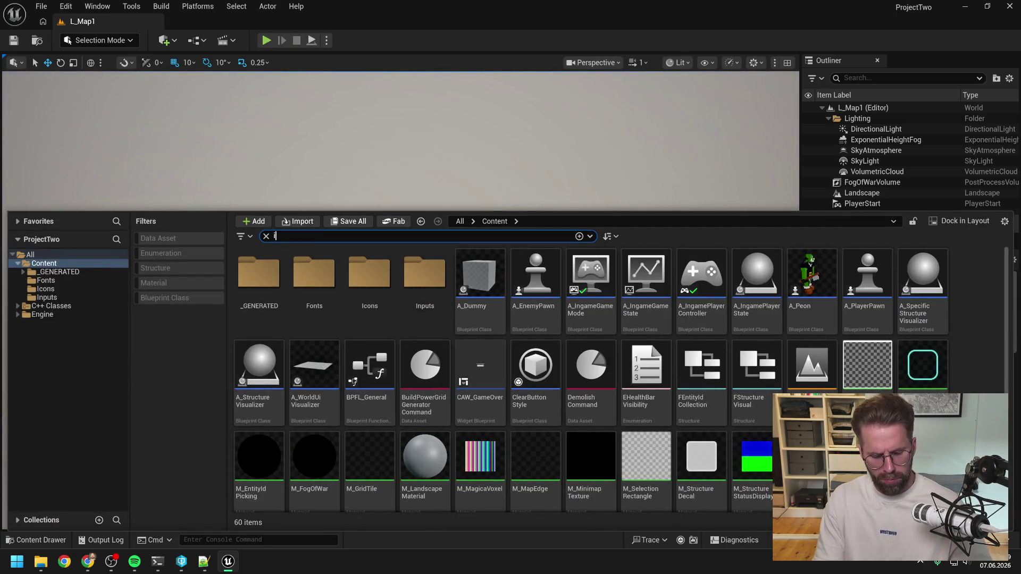
type("ngame player contr")
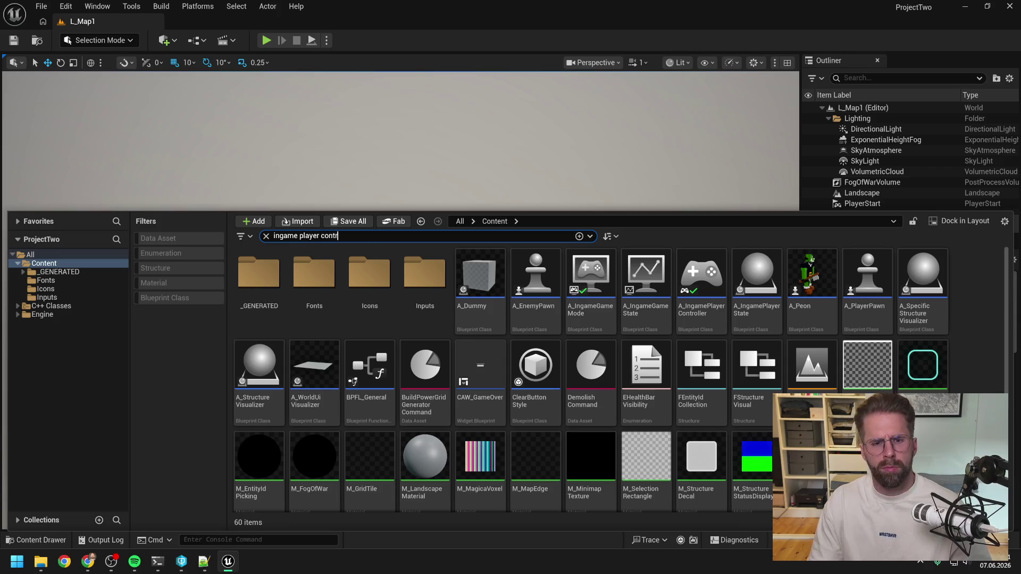
left_click(272, 286)
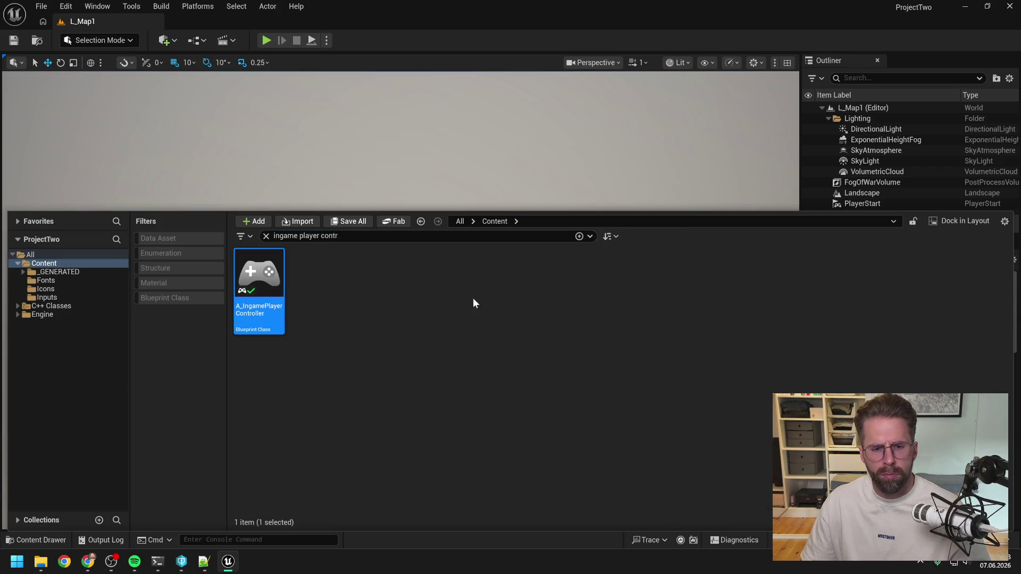
key("Return")
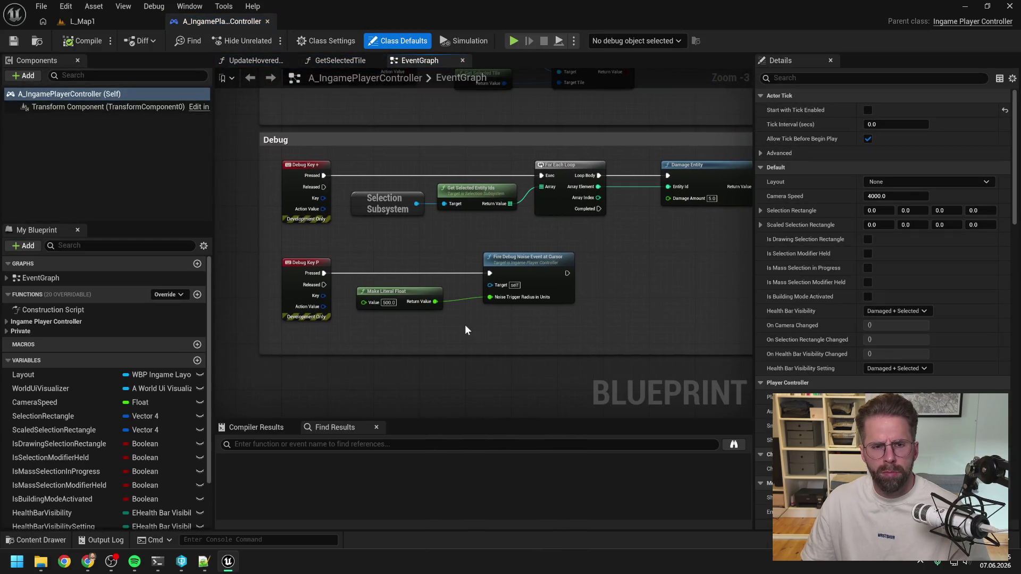
Navigate the EventGraph to the Default group's IA_ToggleAllHealthBars node.
scroll(465, 326, "down", 7)
scroll(600, 210, "up", 5)
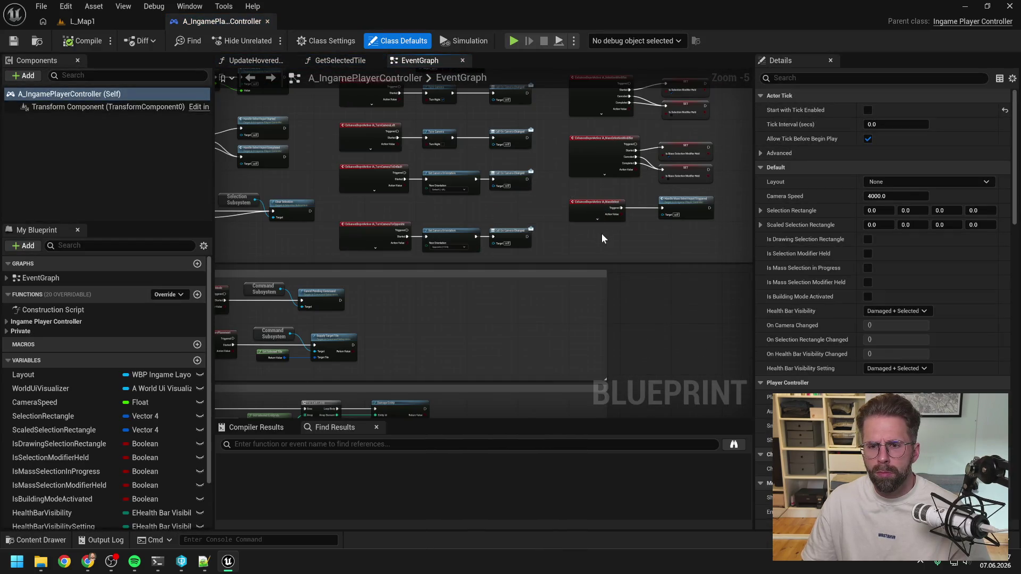
scroll(518, 223, "up", 2)
scroll(618, 297, "down", 2)
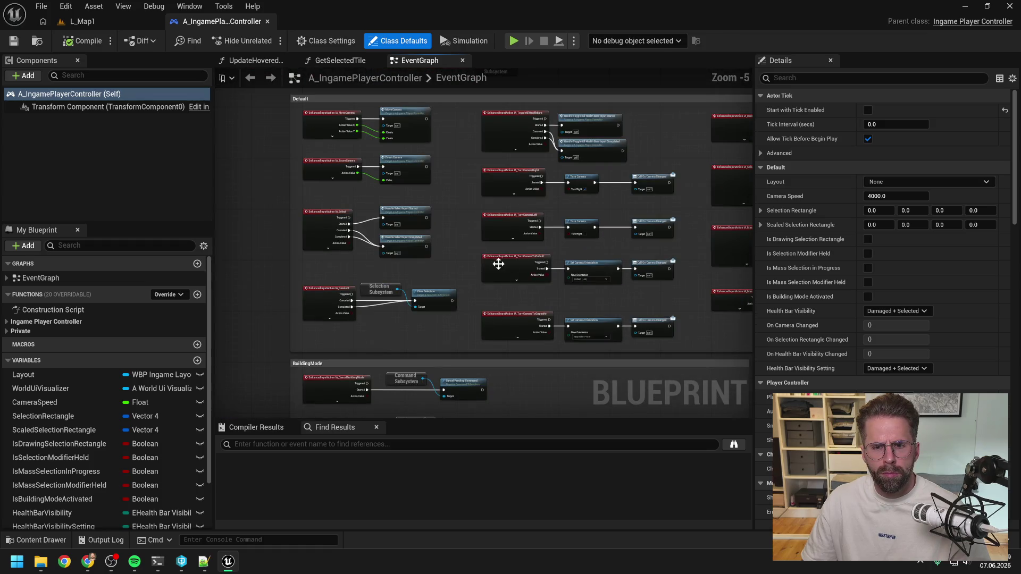
scroll(464, 259, "up", 1)
left_click_drag(461, 250, 466, 286)
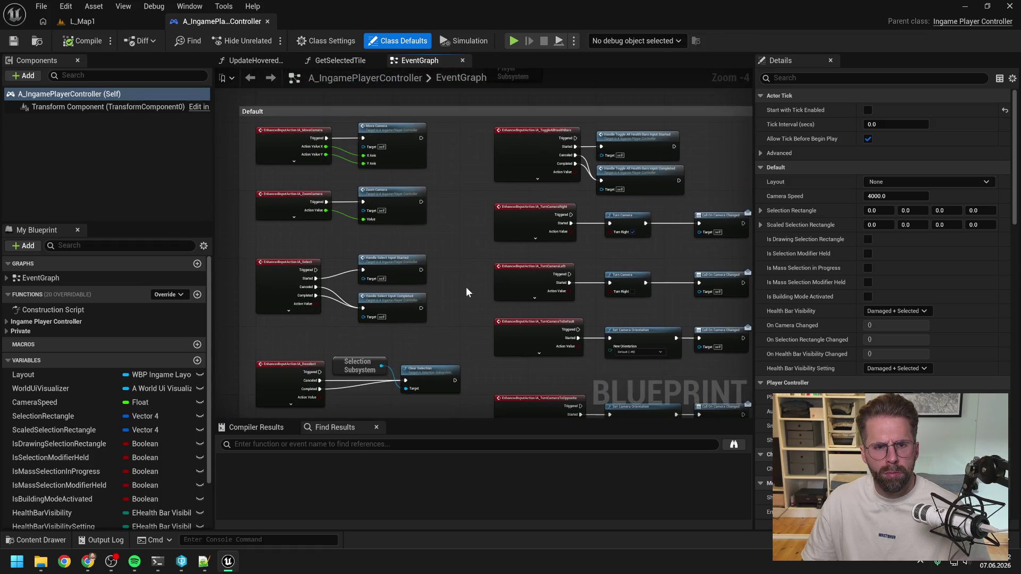
scroll(576, 139, "up", 3)
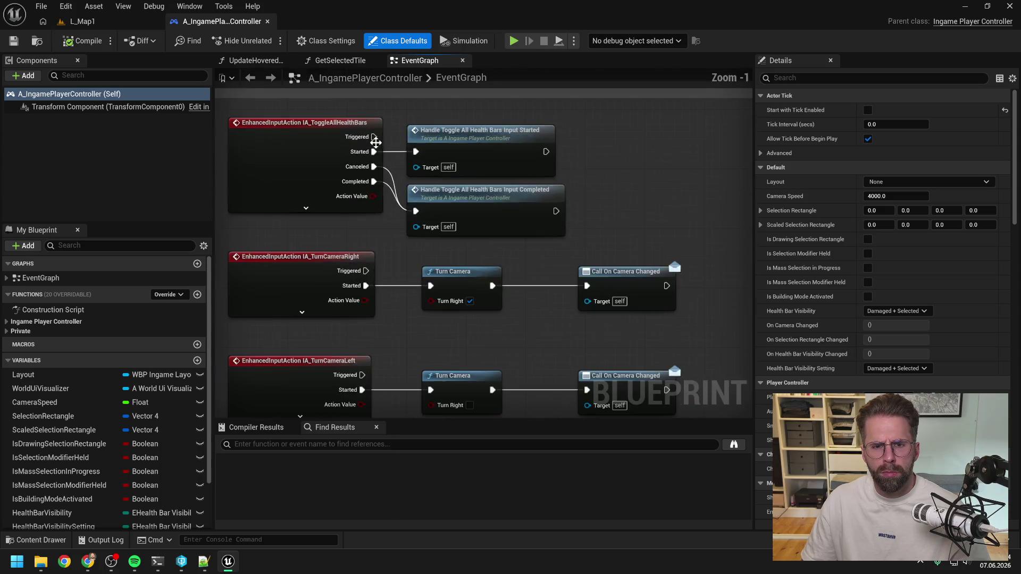
Break IA_ToggleAllHealthBars' Started and Completed links, save, and return to L_Map1.
left_click(374, 181, "alt")
left_click(374, 151, "alt")
left_click(306, 208)
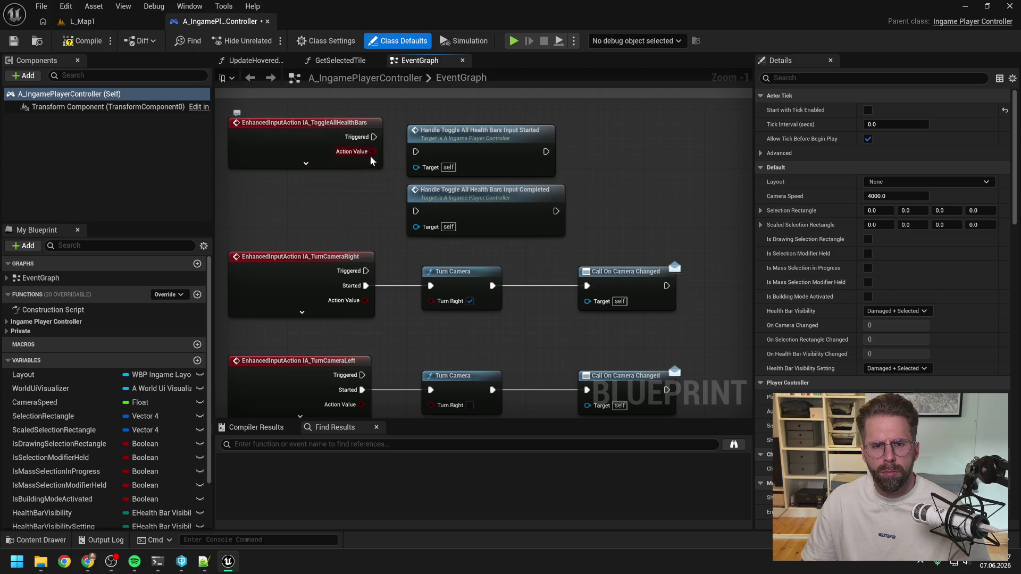
key("ctrl+s")
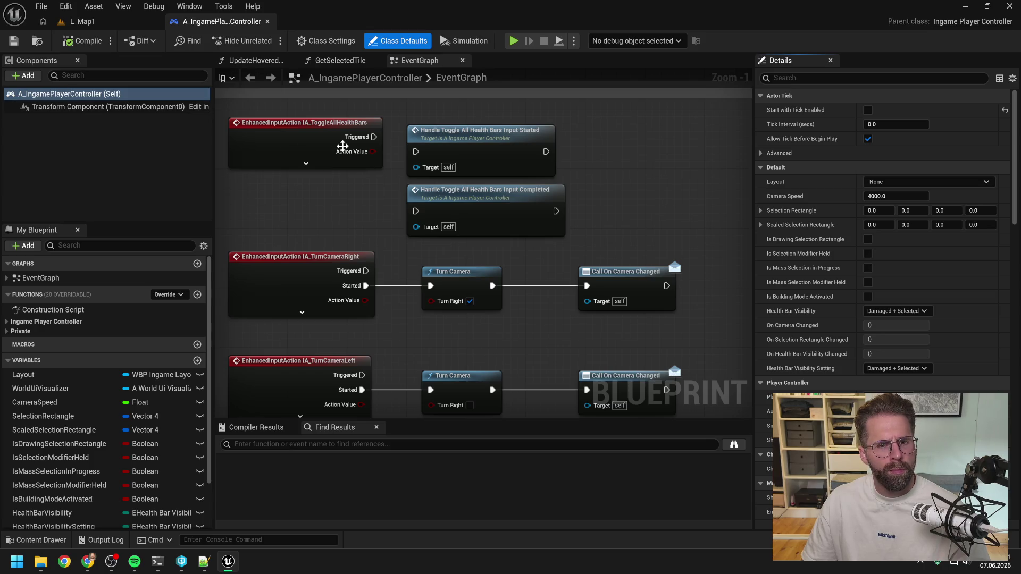
left_click(78, 22)
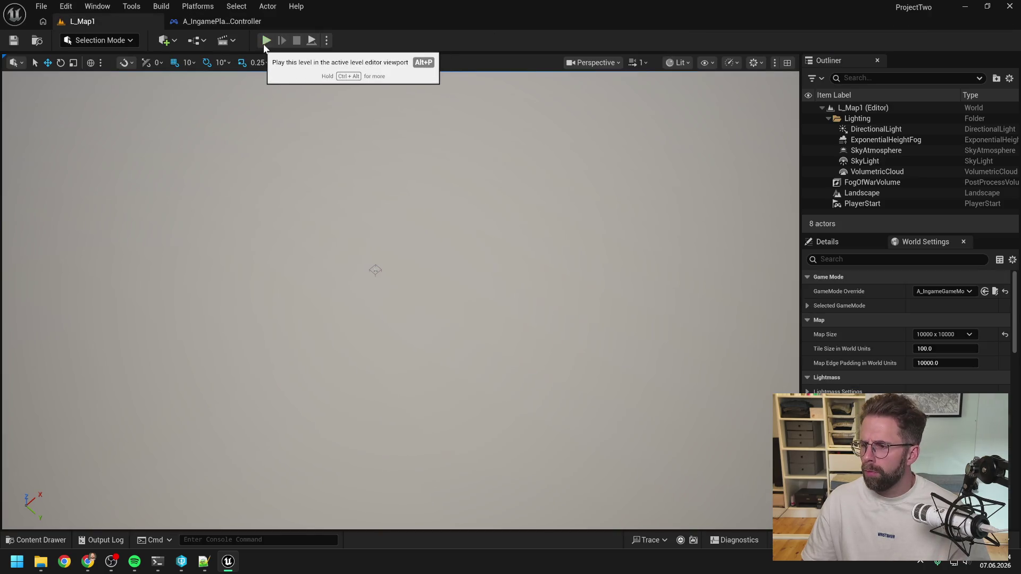
Play-test placing a structure near the Main Hall, zoom on the chasing zombie, then stop play.
left_click(267, 41)
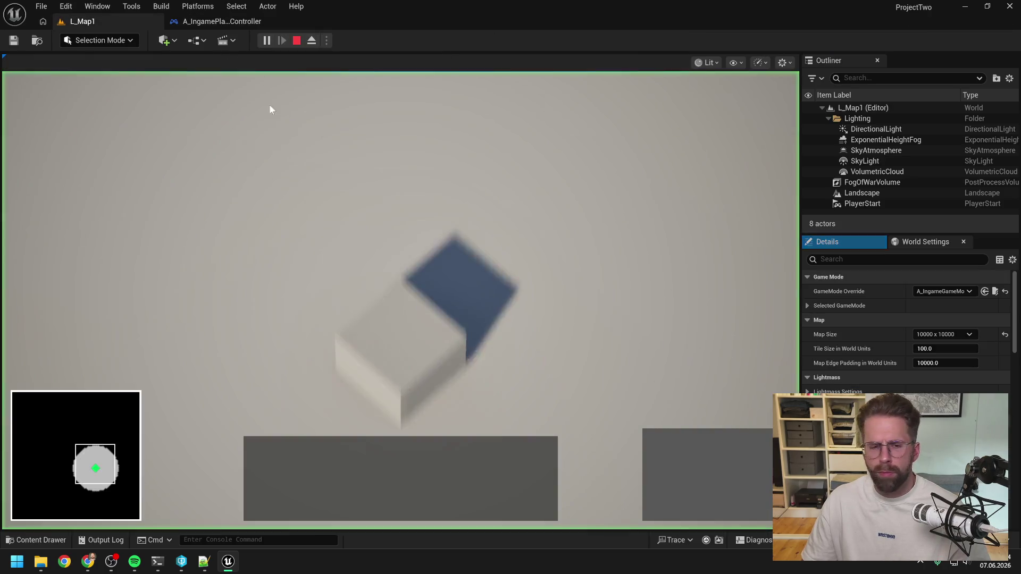
left_click(384, 332)
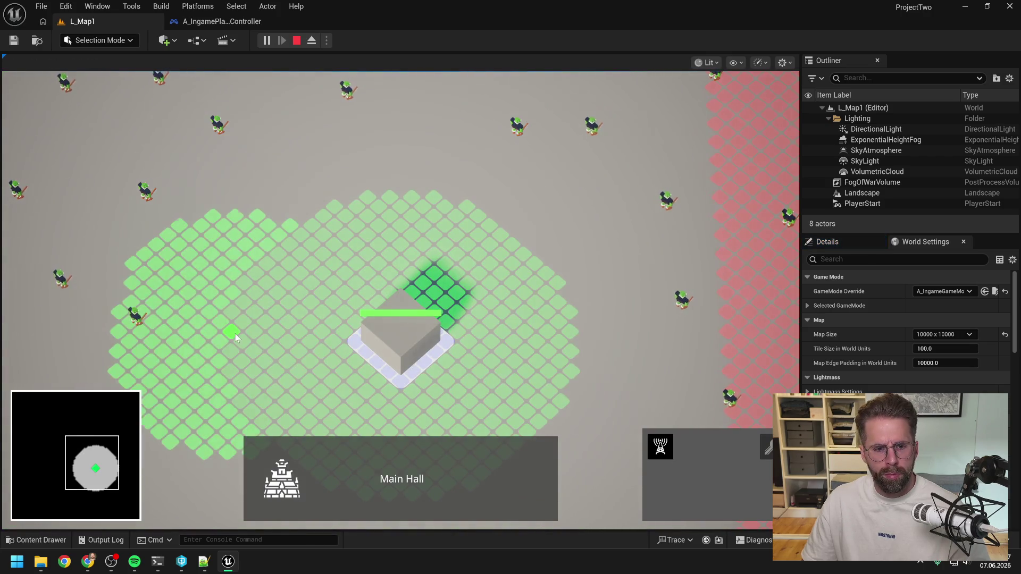
left_click(236, 333)
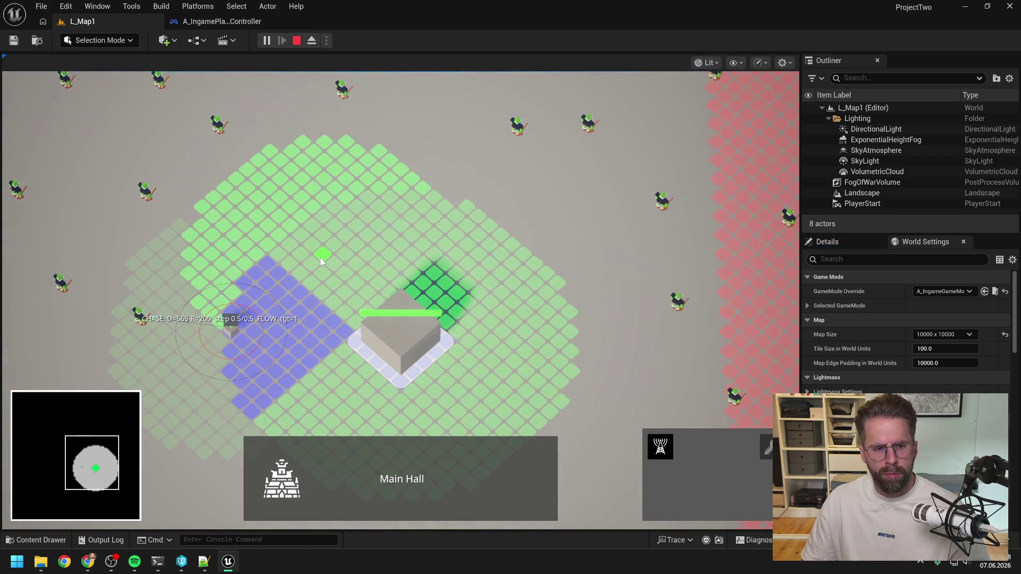
scroll(303, 295, "up", 3)
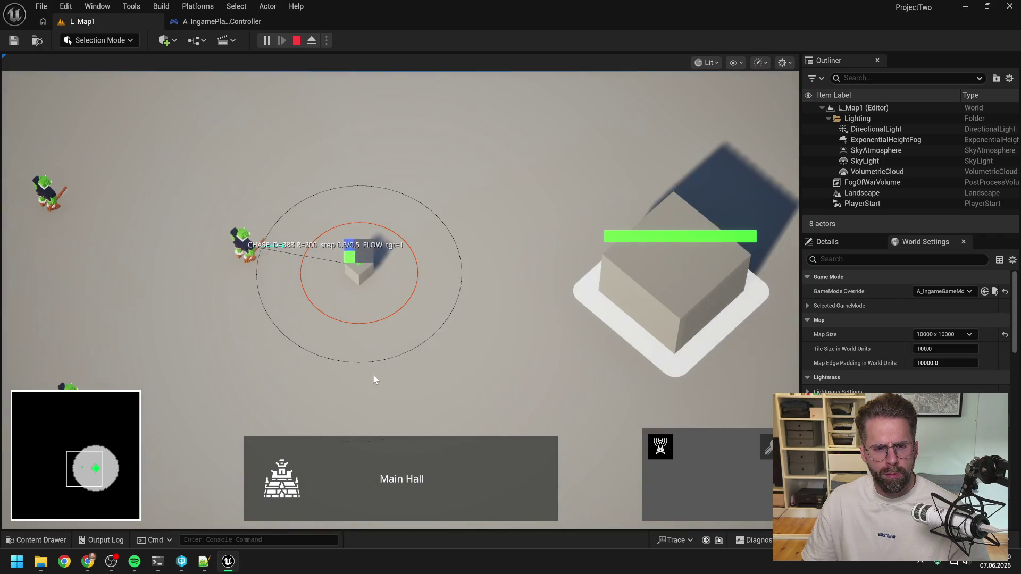
scroll(372, 375, "up", 3)
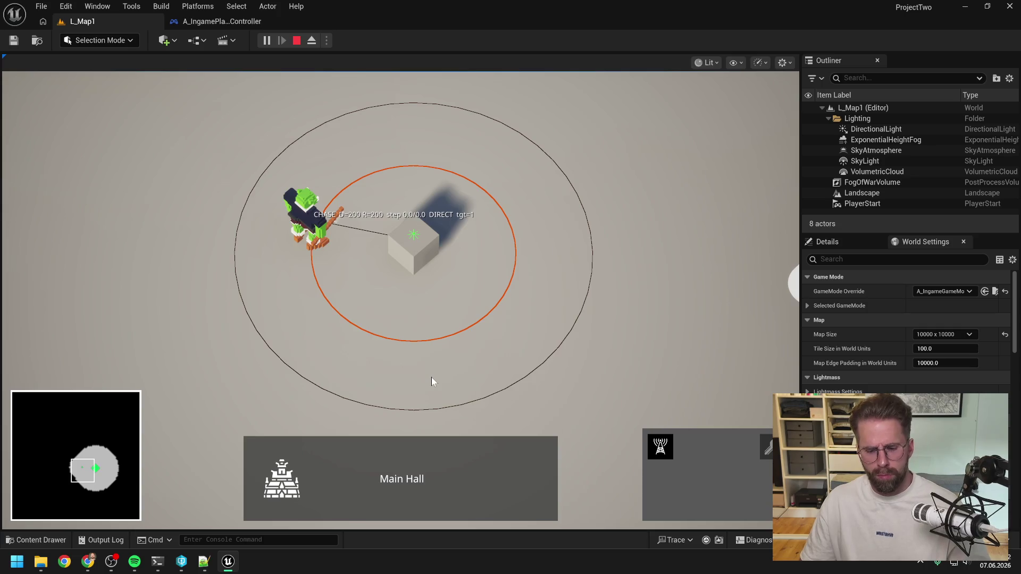
key("Escape")
left_click(159, 567)
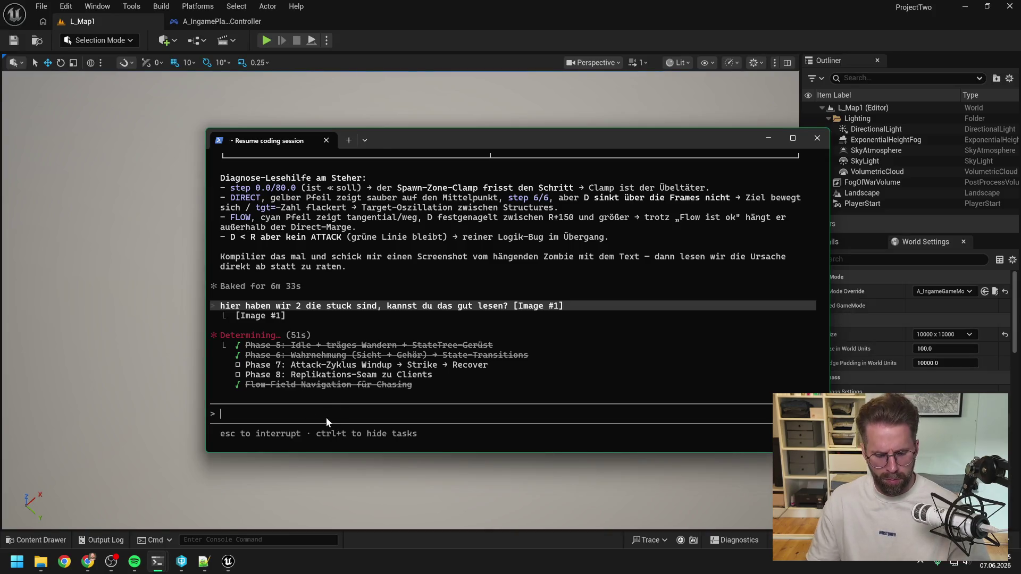
Send Claude Code the follow-up 'hier nochmal ein einzelner' with a second zombie screenshot.
type("hier nochmal ein einzelner")
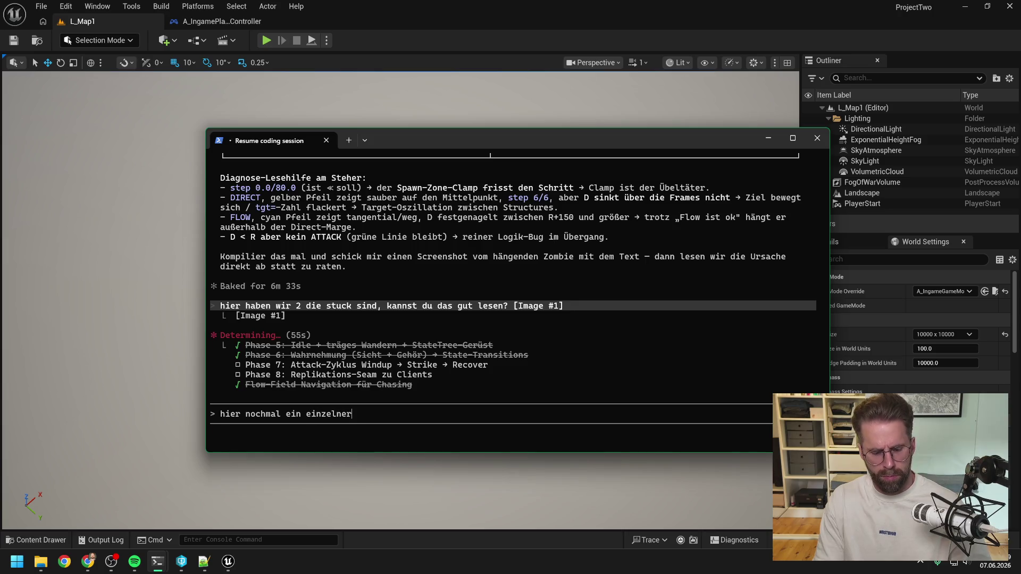
key("alt+v")
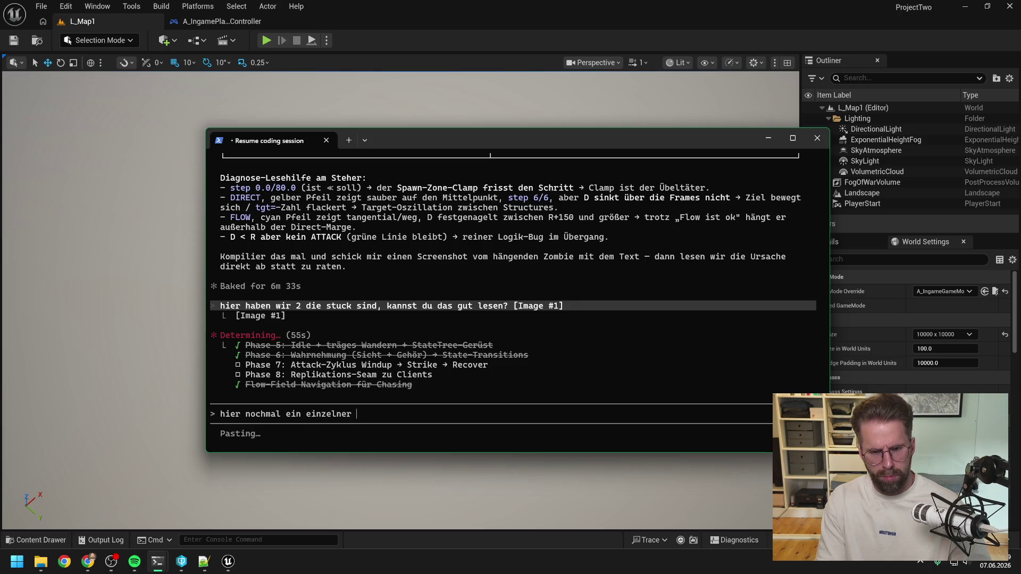
key("Return")
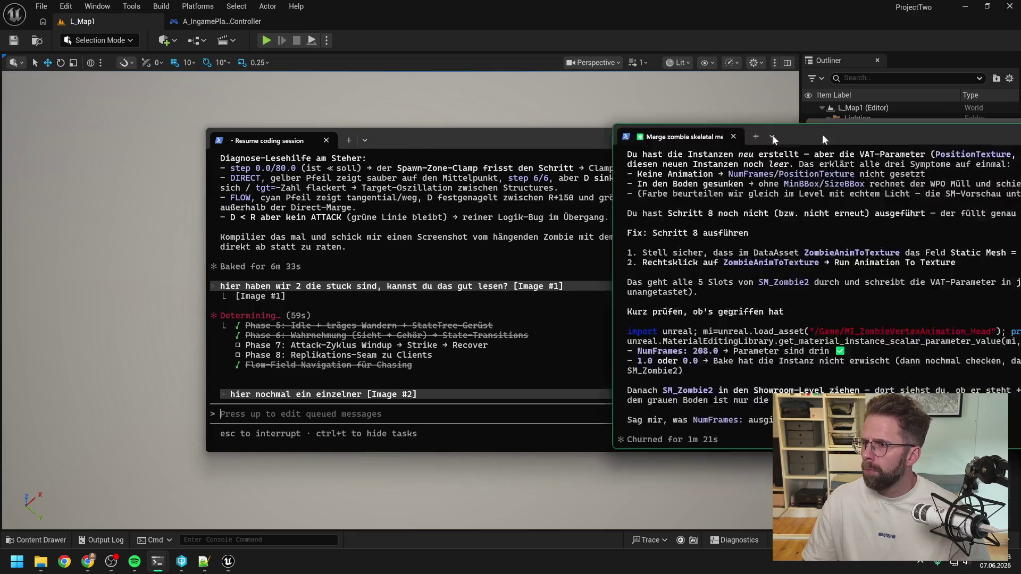
Move the second Claude Code window aside and minimize the terminal and Unreal editor.
mouse_move(772, 135)
left_mouse_down()
mouse_move(501, 146)
mouse_move(517, 151)
left_mouse_up()
key("super+Down")
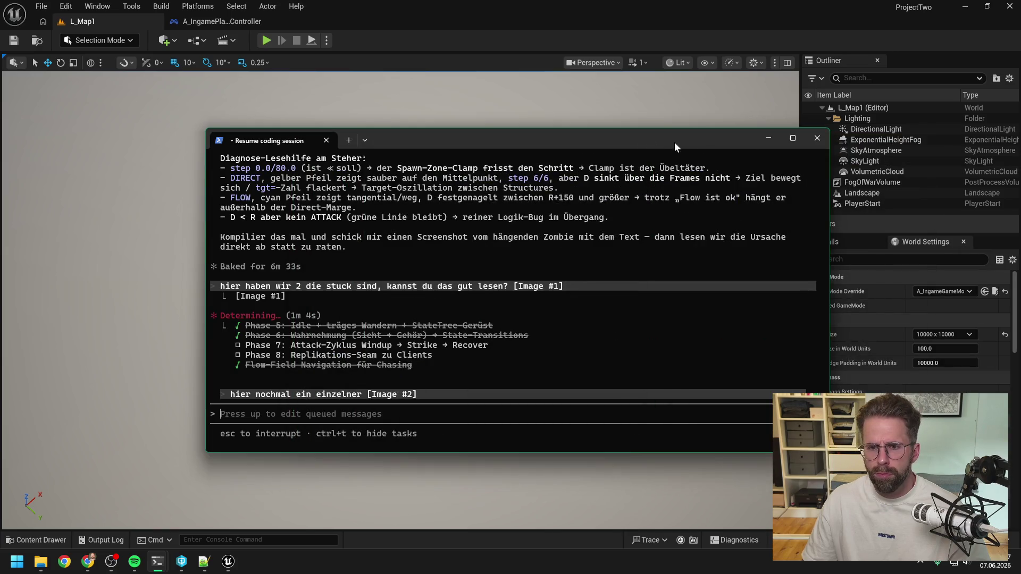
key("super+Down")
key("super+Down")
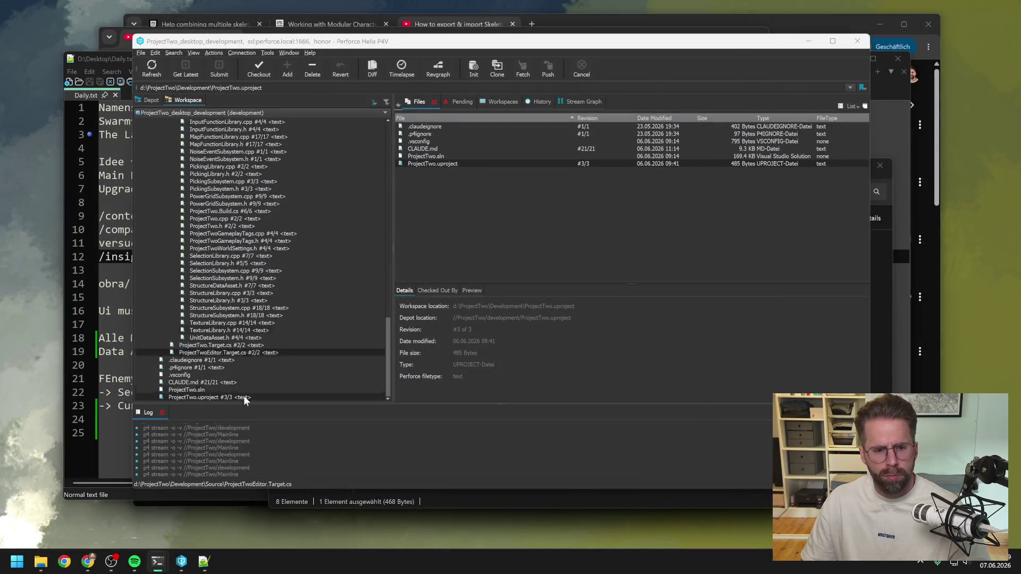
Open PTwoAssetLibrary.uproject with Unreal Engine from its Explorer folder and bring the editor forward.
mouse_move(40, 562)
left_click(178, 498)
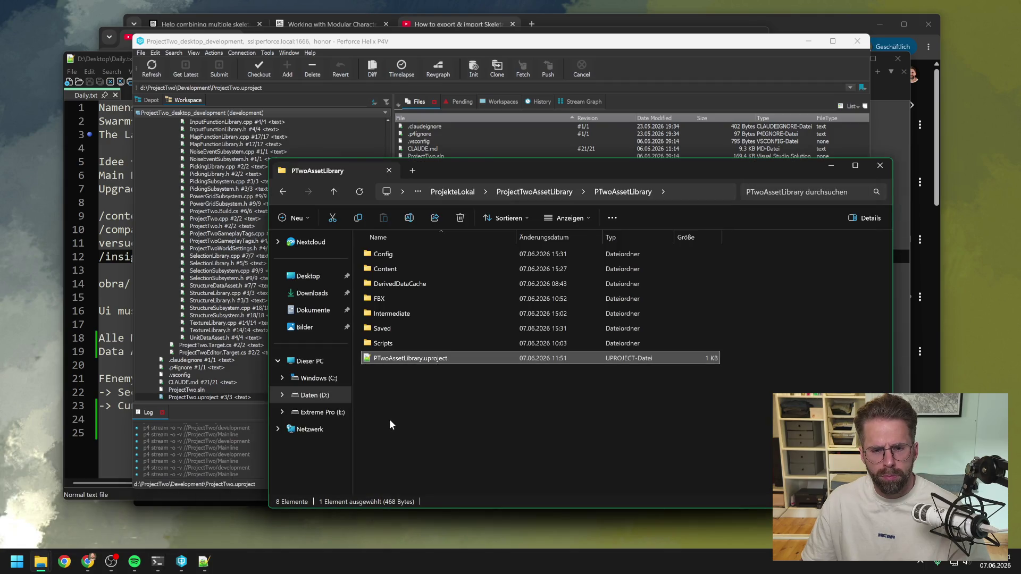
right_click(408, 360)
left_click(396, 365)
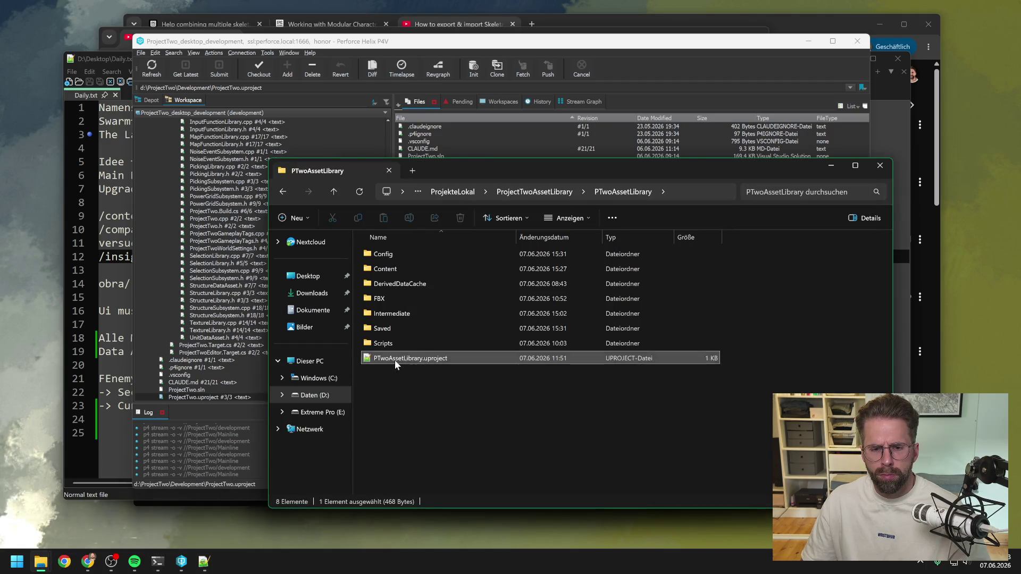
right_click(397, 364)
mouse_move(455, 207)
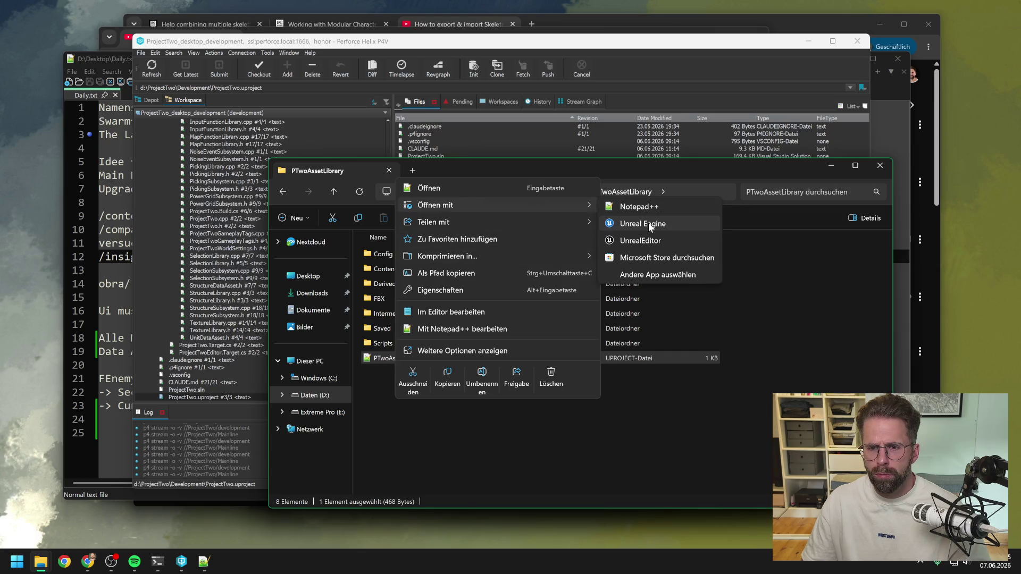
left_click(646, 221)
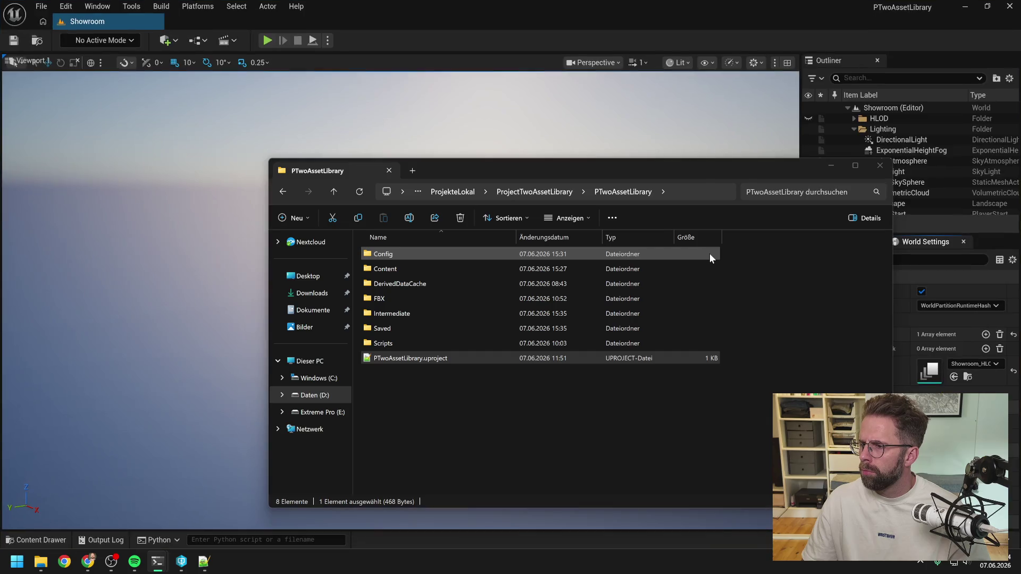
left_click(519, 28)
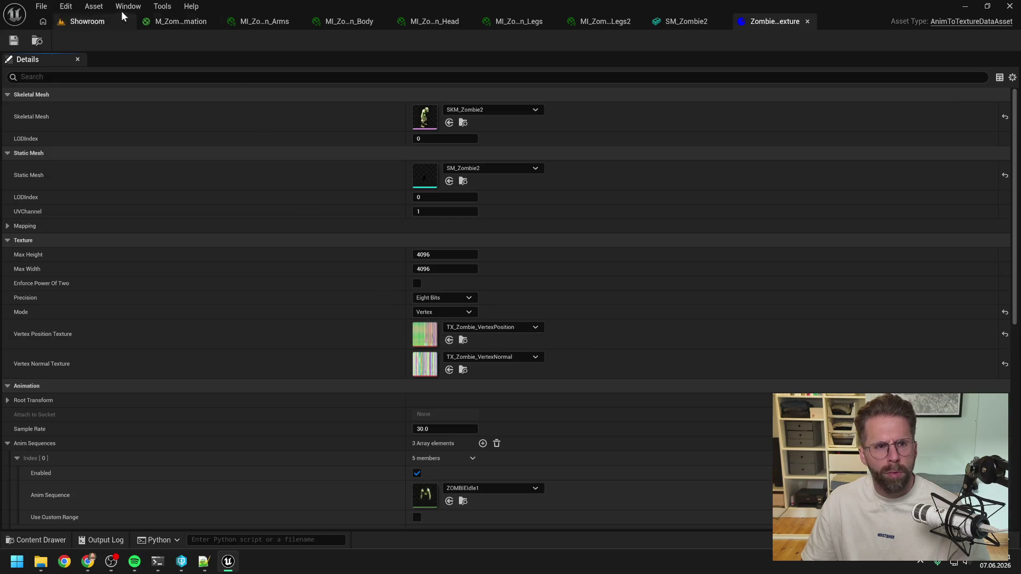
In the Showroom level, lower SM_Zombie2, snap it with End, and raise it until its feet touch the floor.
left_click(90, 19)
left_click(430, 250)
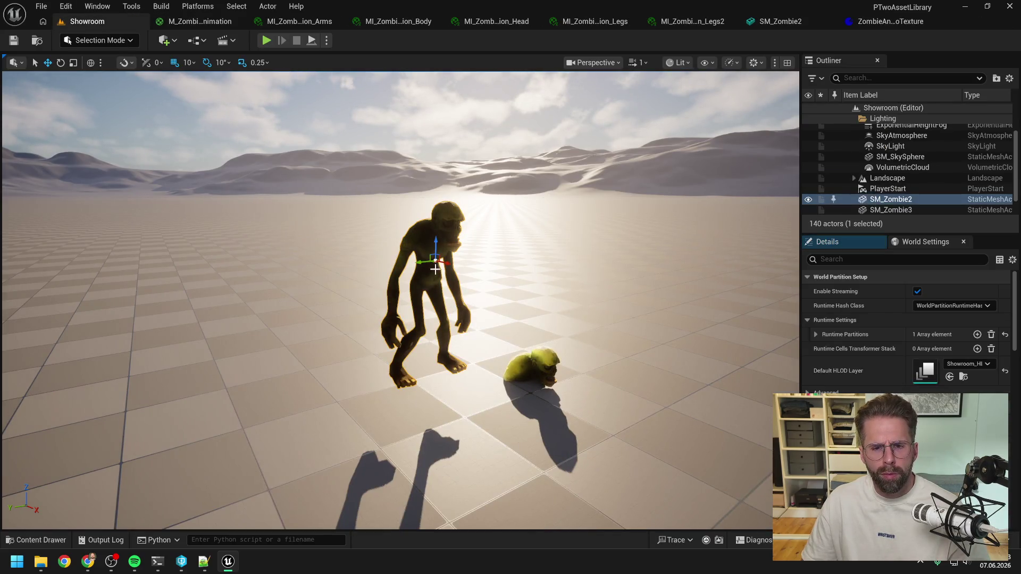
mouse_move(433, 250)
left_mouse_down()
mouse_move(425, 303)
mouse_move(423, 291)
left_mouse_up()
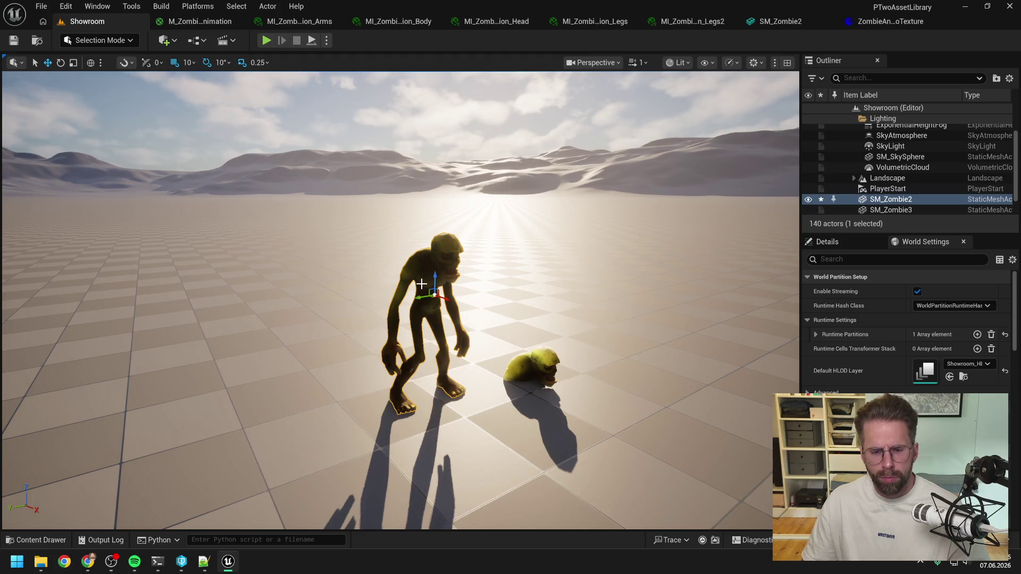
key("End")
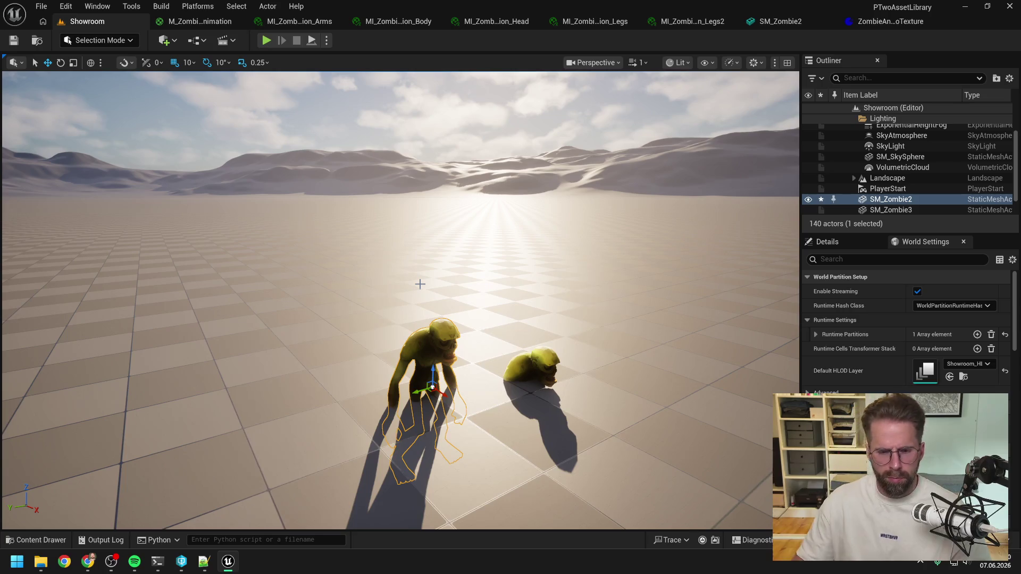
left_click_drag(433, 372, 432, 277)
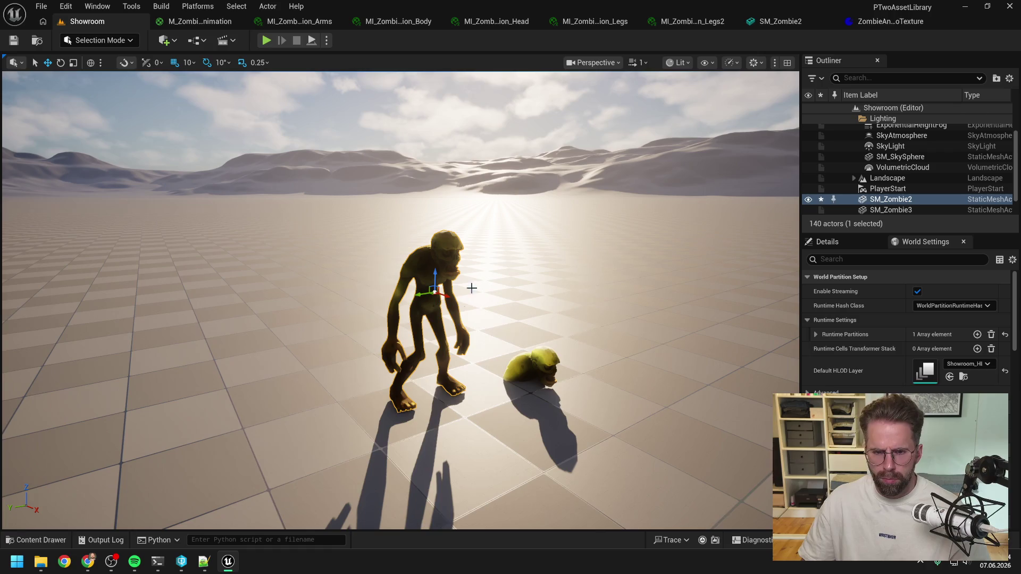
left_click(309, 25)
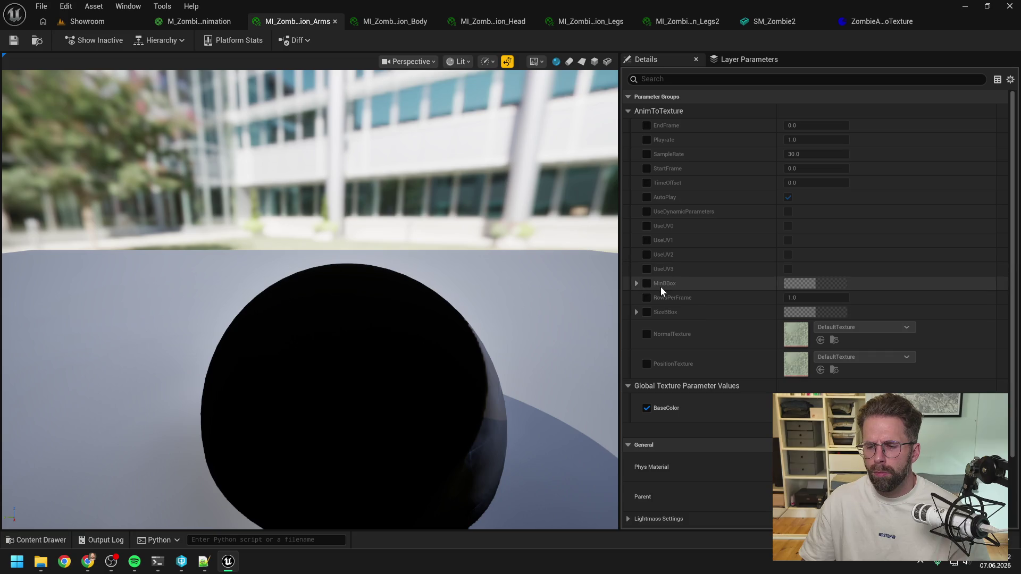
scroll(681, 279, "down", 3)
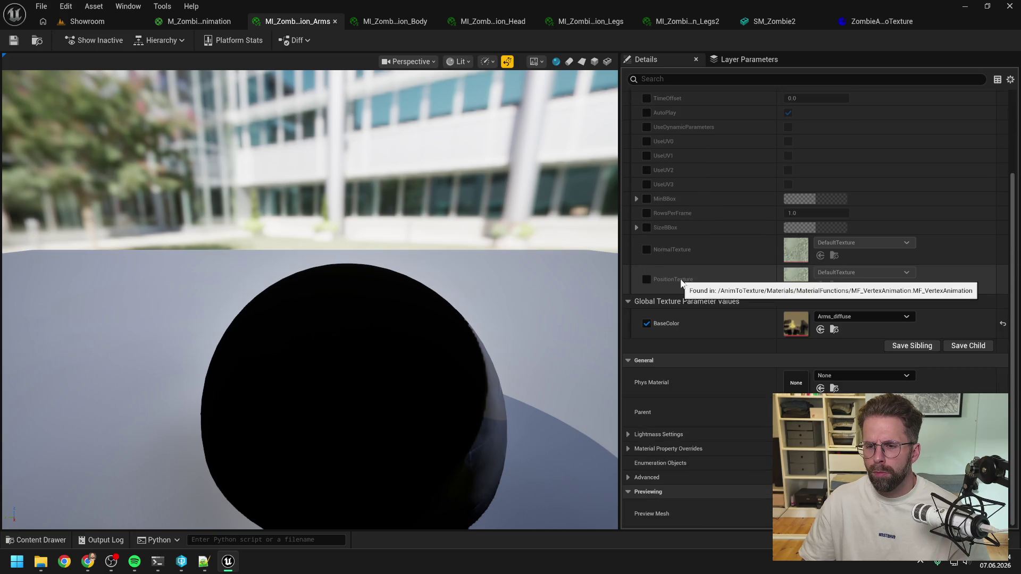
scroll(680, 282, "up", 3)
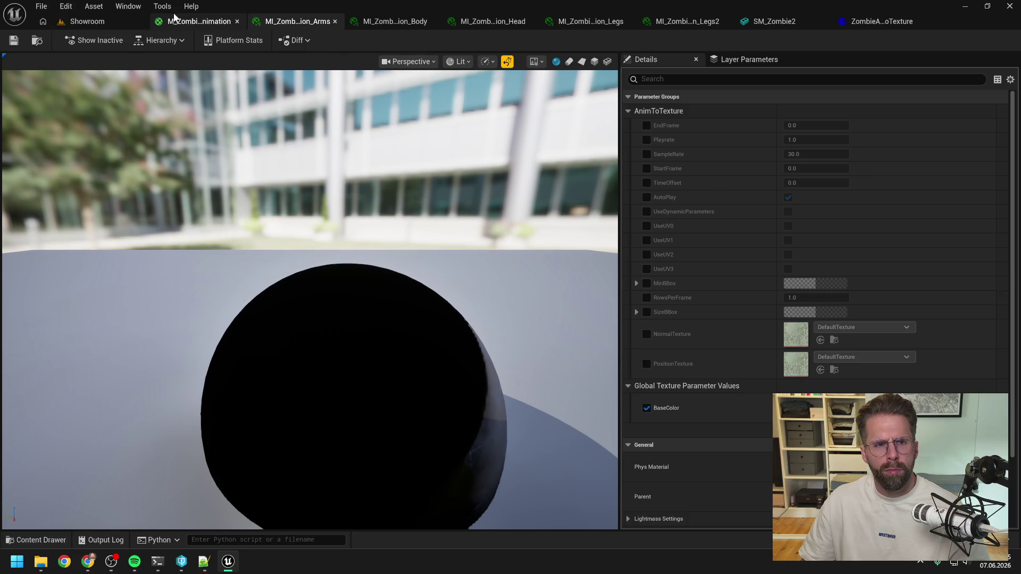
left_click(86, 22)
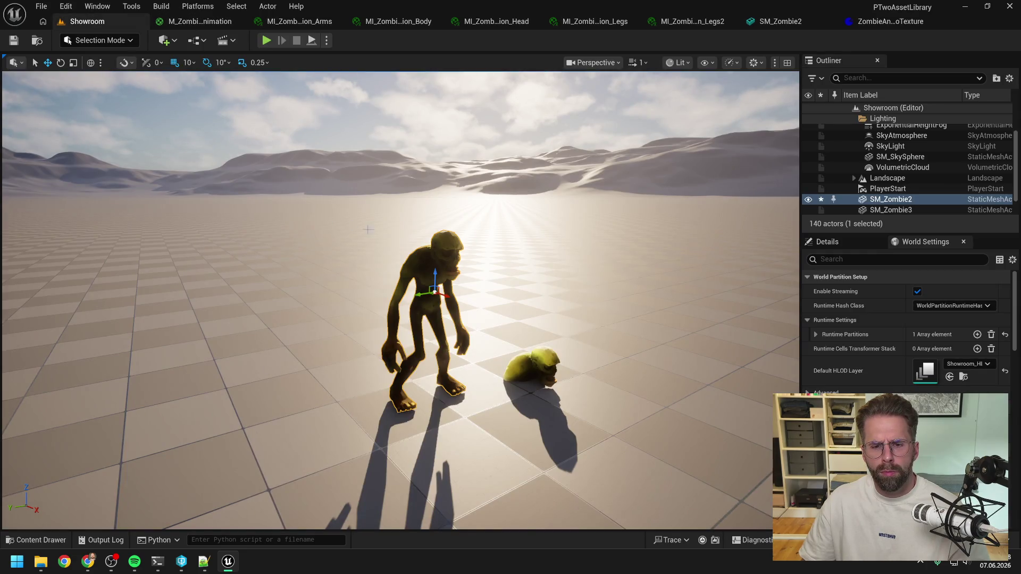
Tilt the view from the zombie's legs to its face, frame it, and return to ZombieAnimToTexture.
scroll(368, 230, "up", 10)
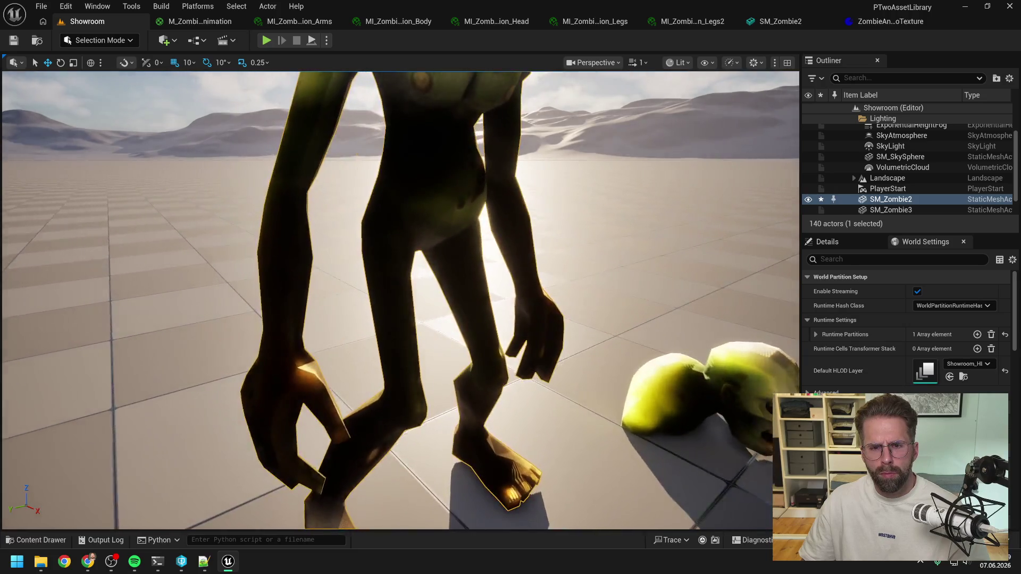
mouse_move(368, 229)
left_mouse_down()
mouse_move(368, 319)
mouse_move(400, 319)
mouse_move(372, 319)
left_mouse_up()
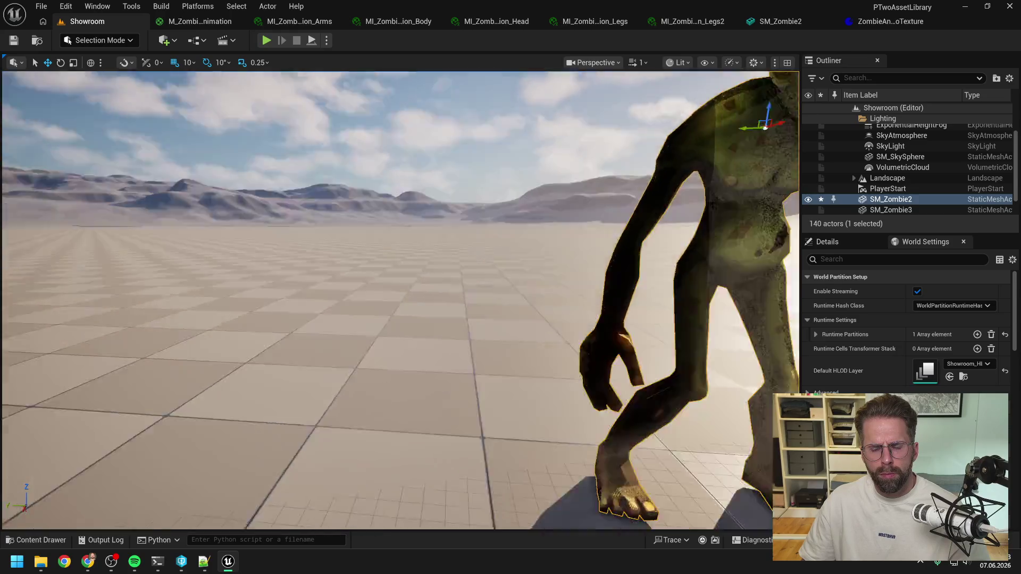
key("f")
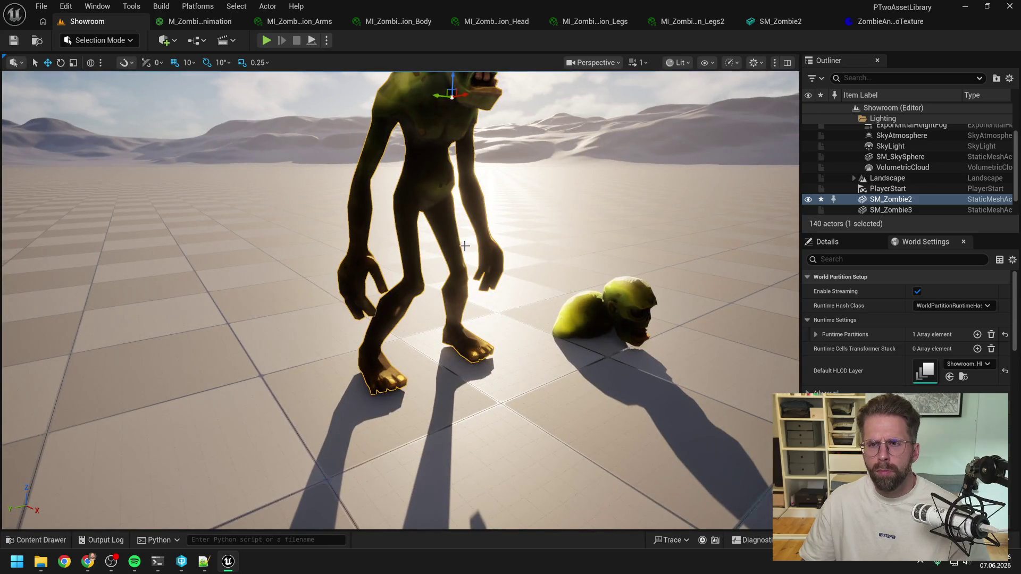
left_click(887, 22)
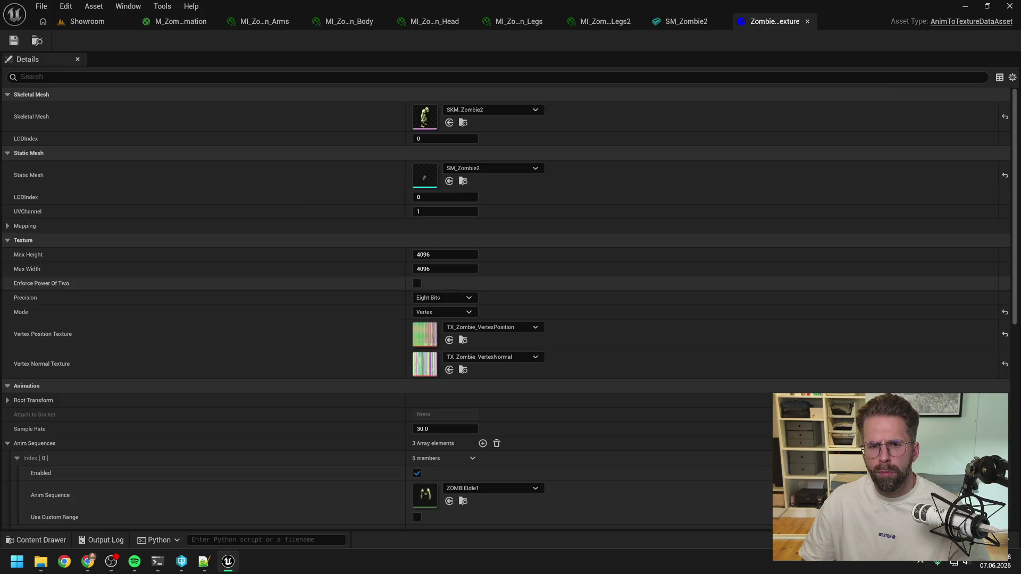
Scroll the ZombieAnimToTexture Details to its Info section and bring up Daily.txt in Notepad++.
key("alt+Tab")
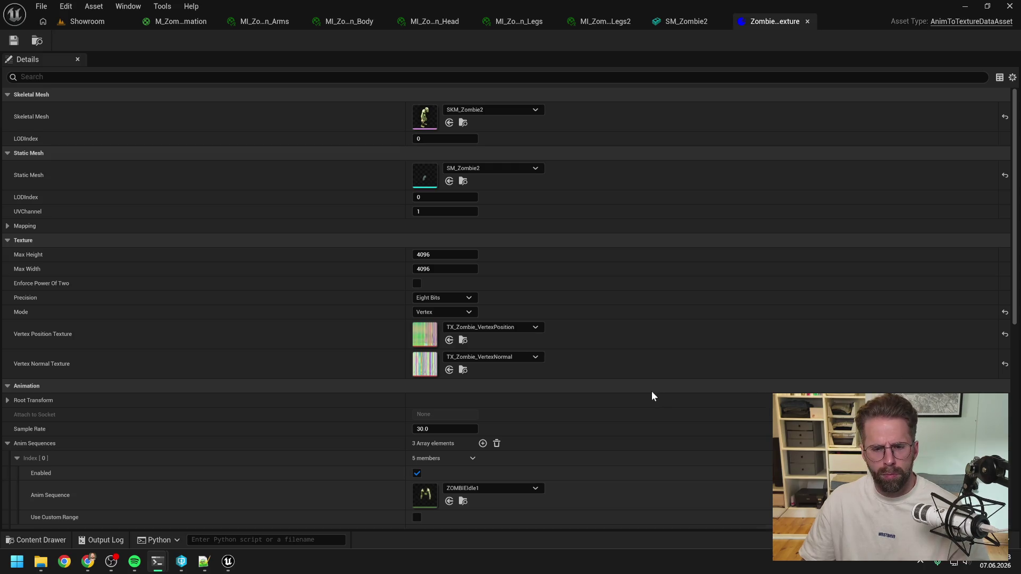
scroll(652, 394, "down", 10)
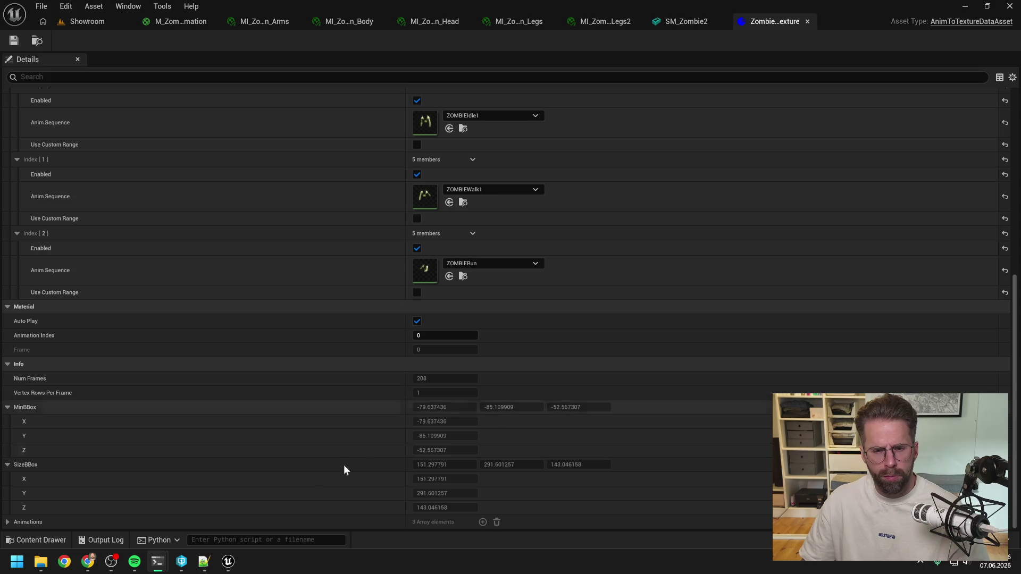
left_click(204, 562)
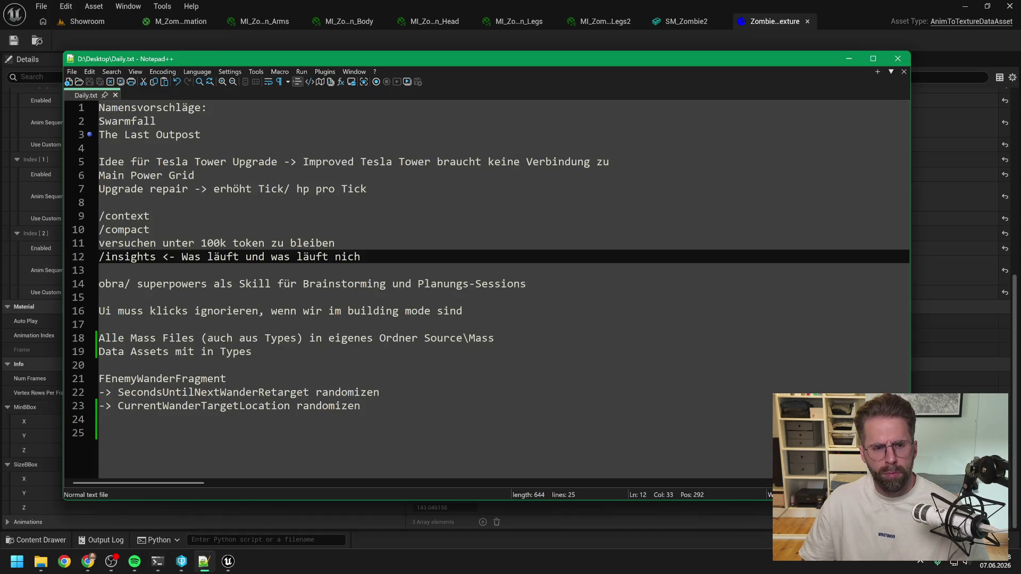
Create a new Notepad++ document with the pasted Python NumFrames snippet and remove the note lines.
left_click(72, 71)
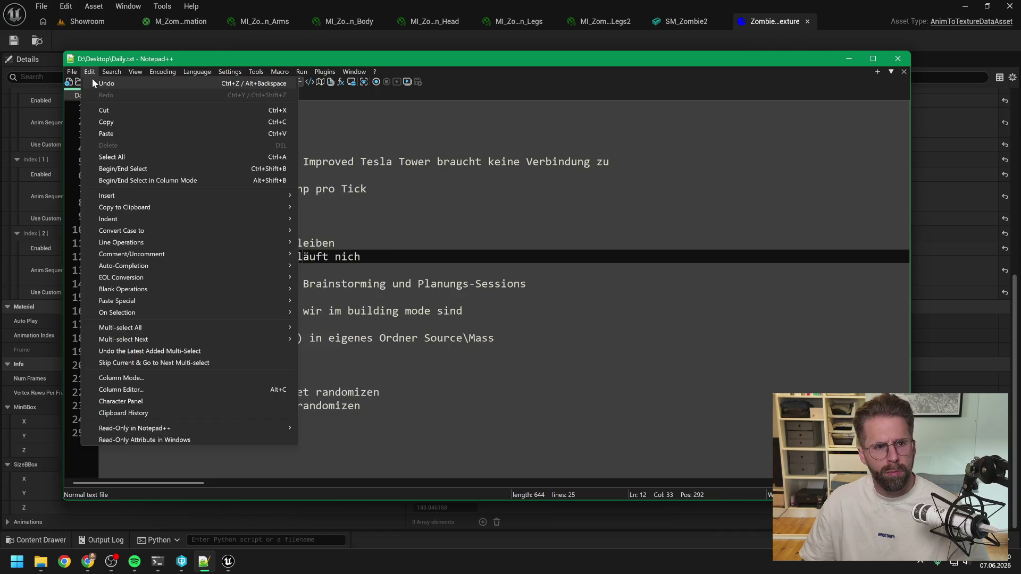
left_click(80, 84)
type("import unreal; mi=unreal.load_asset(\"/Game/MI_ZombieVertexAnimation_Head\"); print(\"NumFrames:\",   unreal.MaterialEditingLibrary.get_material_instance_scalar_parameter_value(mi,\"NumFrames\"))   - NumFrames: 208.0 → Parameter sind drin ✅   - 1.0 oder 0.0 → Bake hat die Instanz nicht erwischt (dann nochmal checken, dass Static Mesh im DataAsset =   SM_Zombie2)")
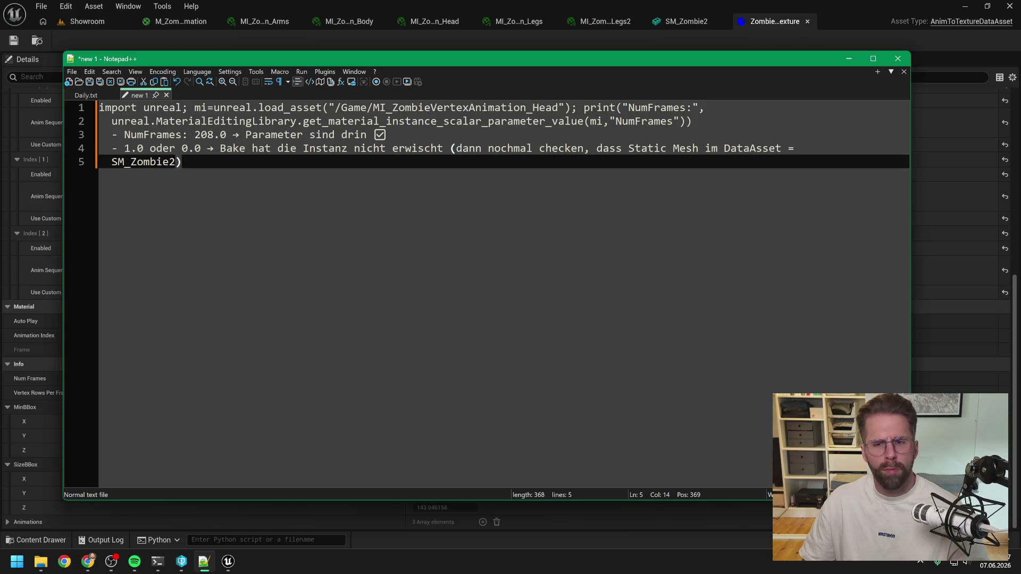
key("alt+Tab")
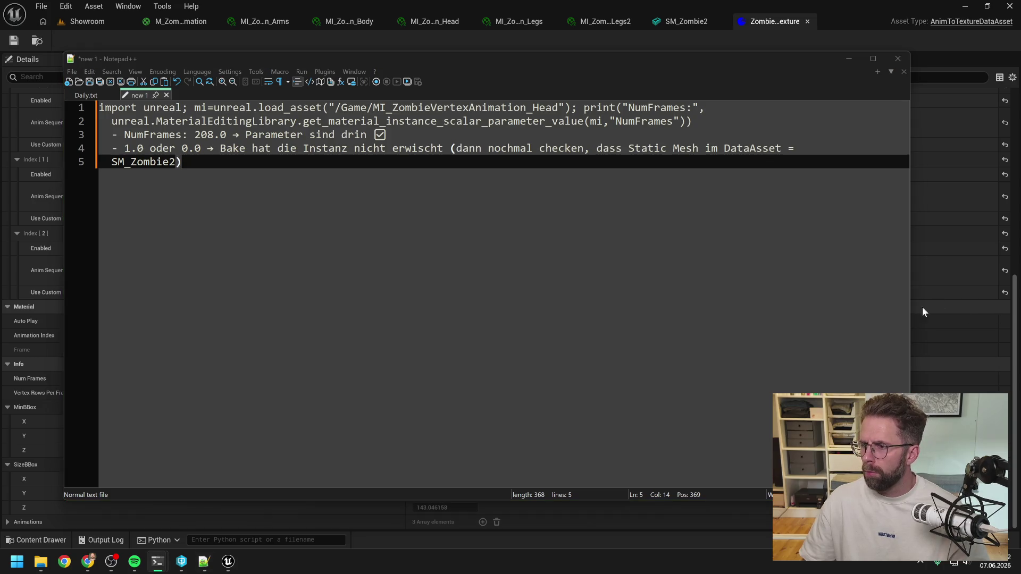
key("alt+Tab")
key("ctrl+a")
key("ctrl+v")
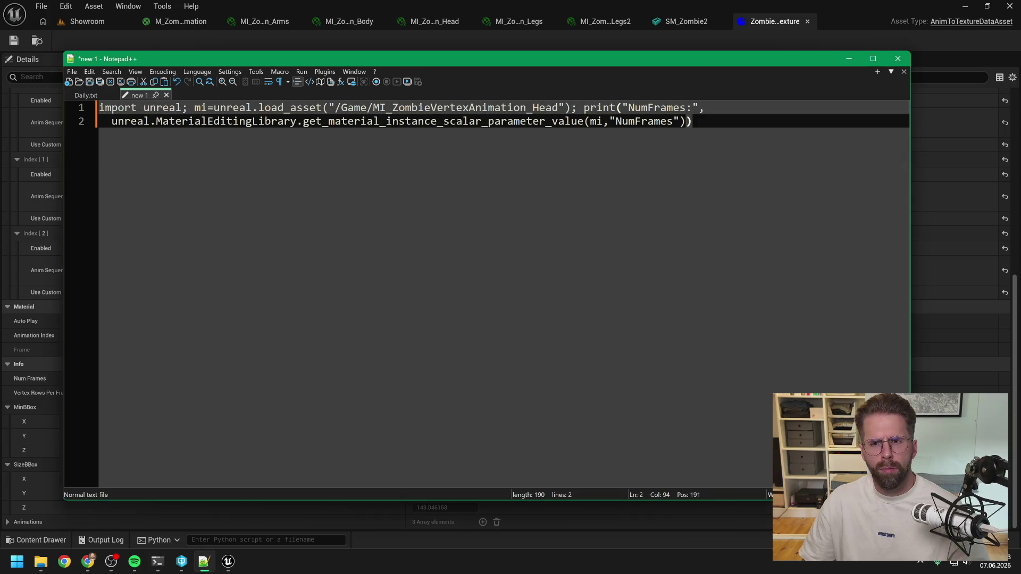
Join the NumFrames command onto a single line and select the whole command.
left_click(705, 107)
key("Delete")
key("Delete")
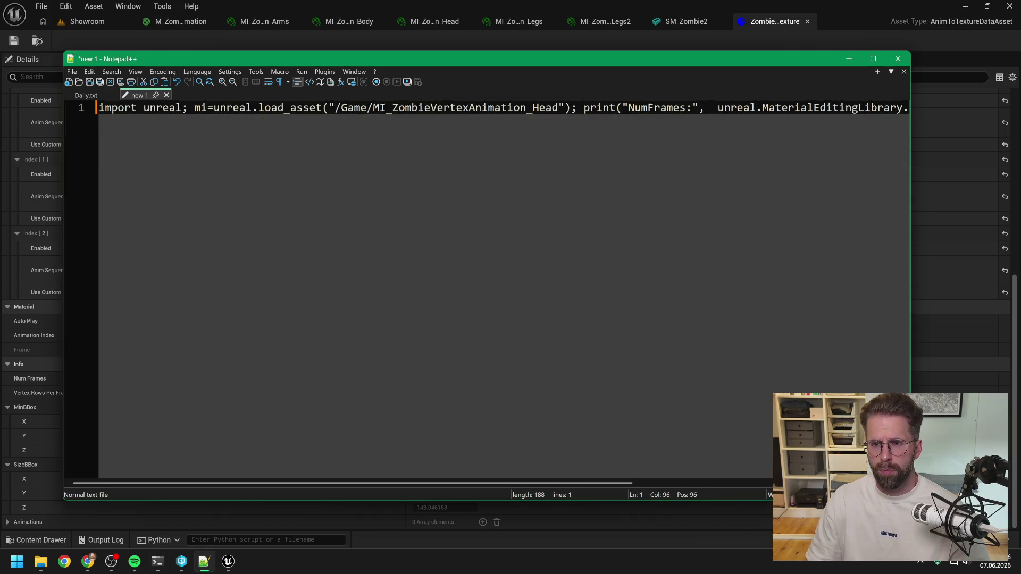
key("Delete")
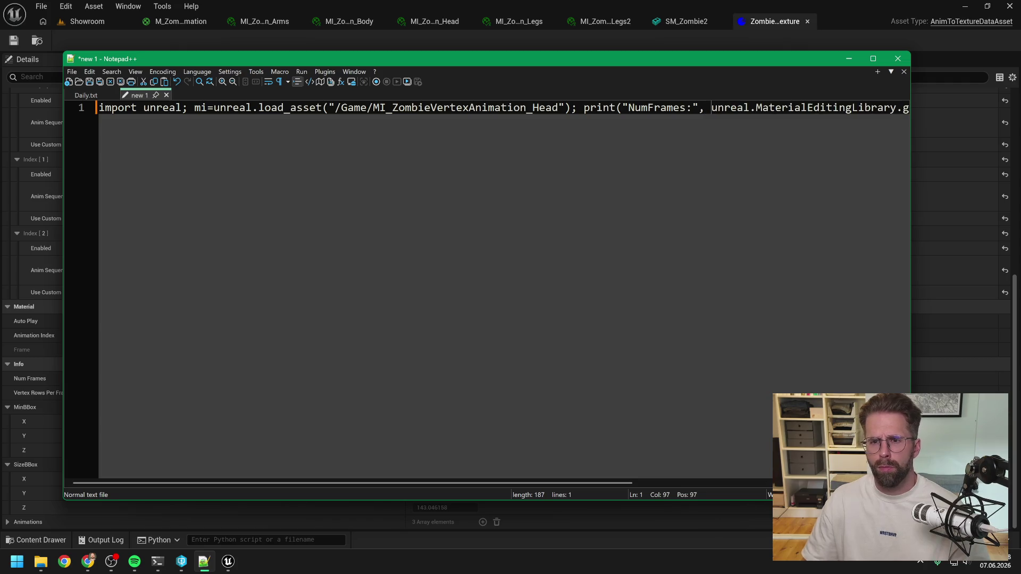
key("ctrl+a")
left_click(80, 27)
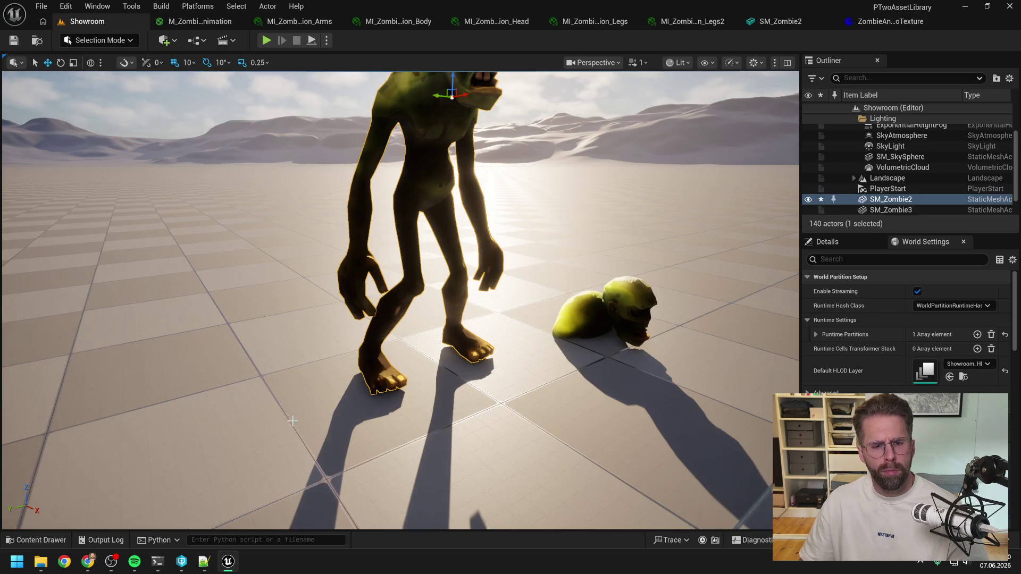
Clear the Output Log, run the pasted NumFrames query, and select its NumFrames 1.0 result lines.
left_click(105, 540)
right_click(221, 508)
left_click(244, 397)
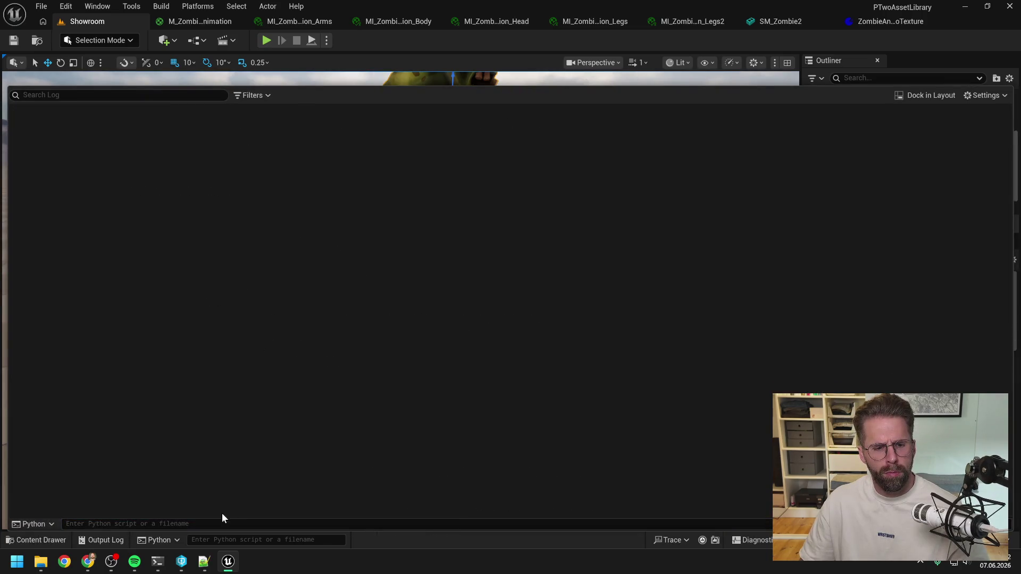
left_click(240, 540)
type("import unreal; mi=unreal.load_asset(\"/Game/MI_ZombieVertexAnimation_Head\"); print(\"NumFrames:\", unreal.MaterialEditingLibrary.get_material_instance_scalar_parameter_value(mi,\"NumFrames\"))")
key("Return")
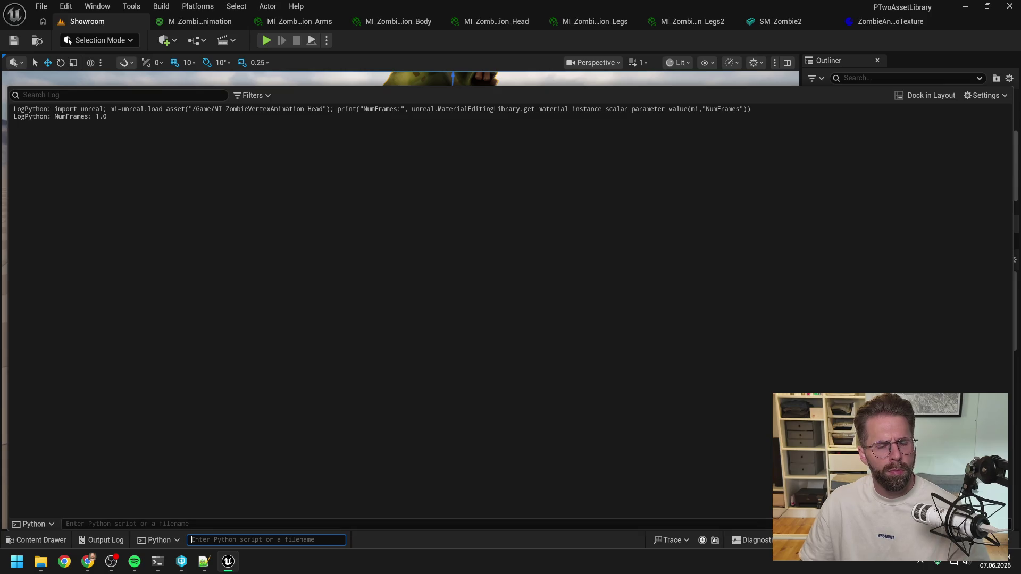
key("Escape")
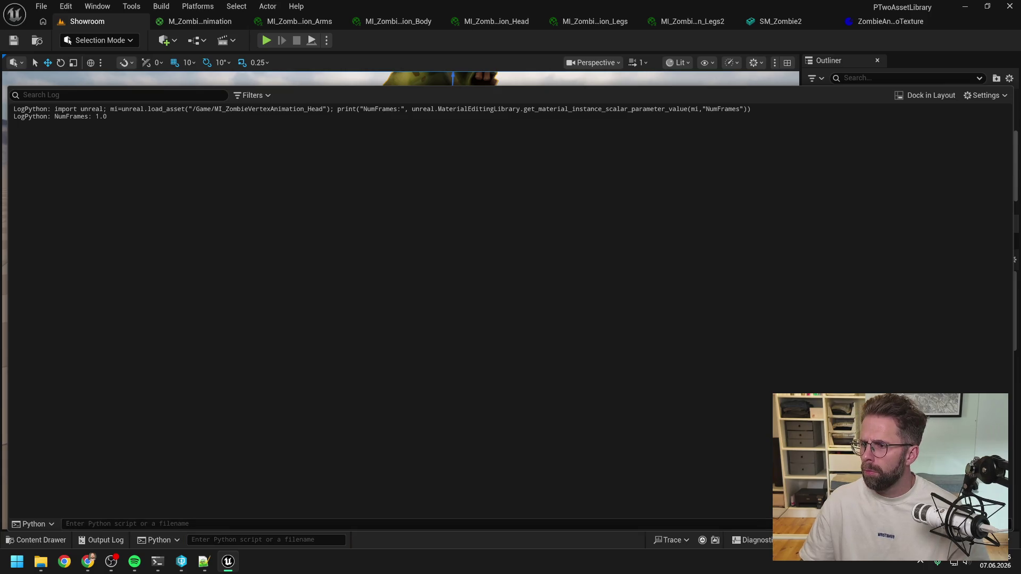
left_click_drag(107, 117, 13, 109)
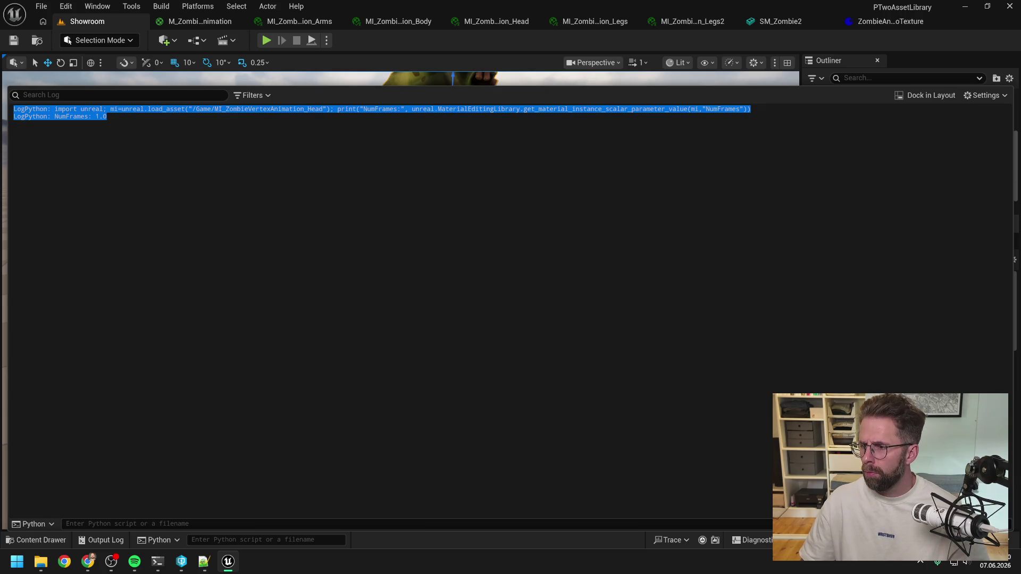
key("alt+Tab")
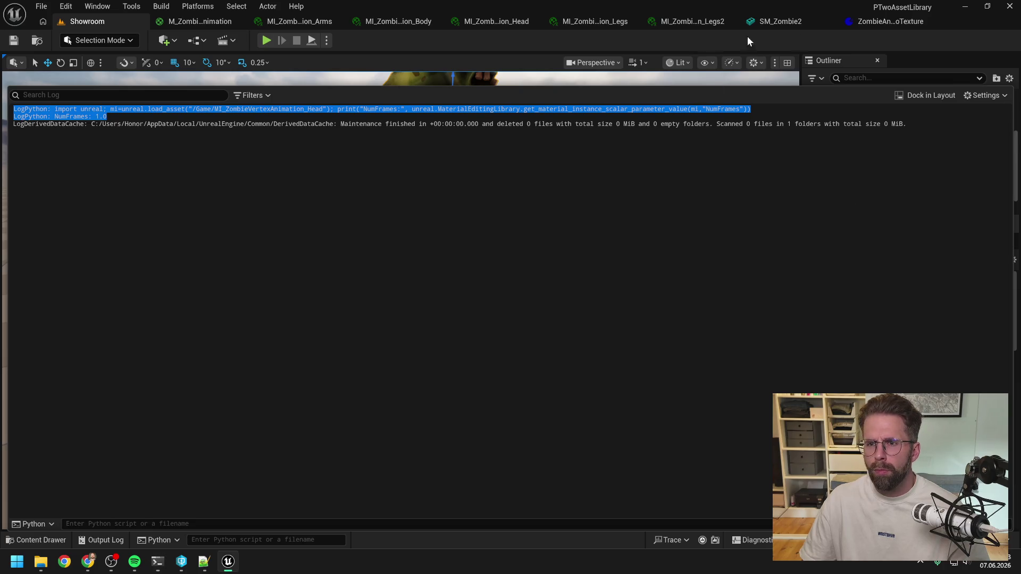
Review ZombieAnimToTexture's Details, including its 208 frames and three anim sequences, then open the Content Drawer.
left_click(882, 21)
scroll(534, 232, "up", 10)
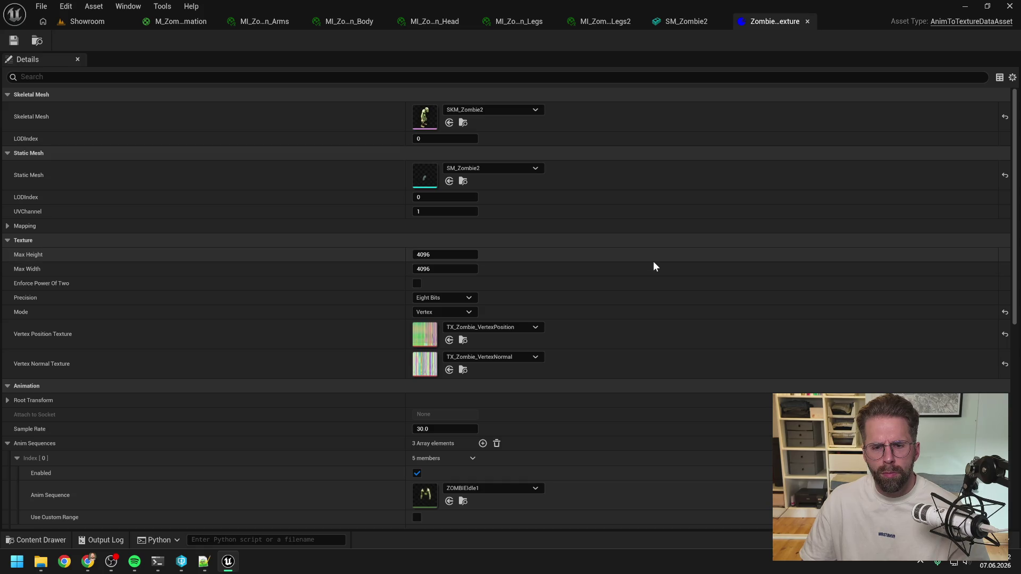
scroll(654, 267, "down", 10)
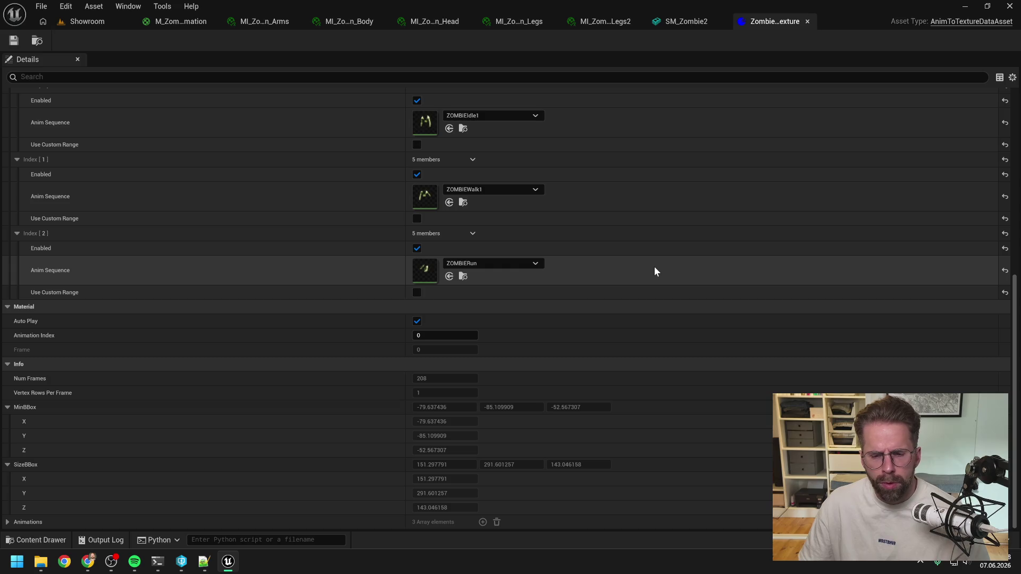
scroll(654, 266, "up", 1)
scroll(654, 271, "up", 6)
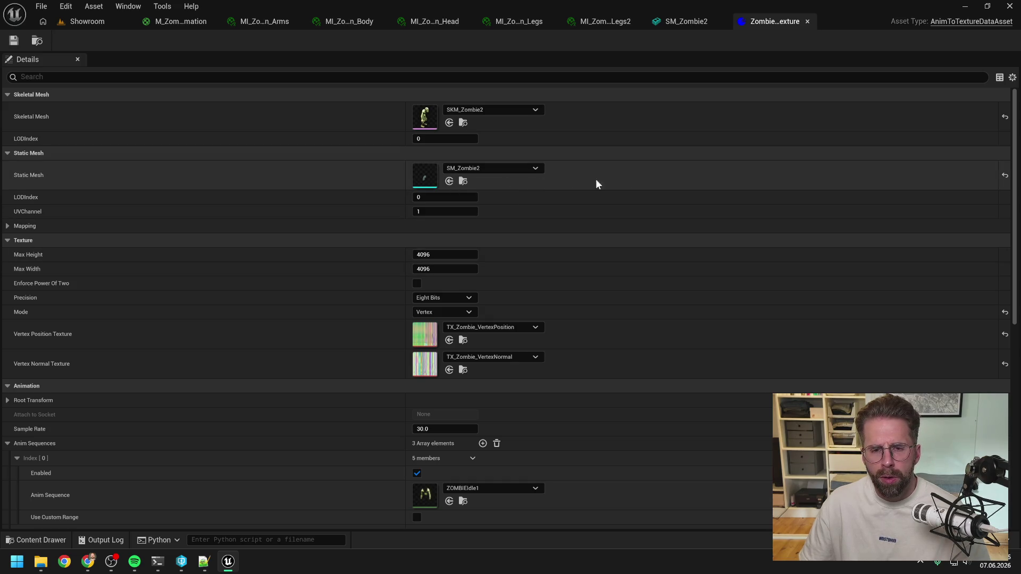
key("ctrl+space")
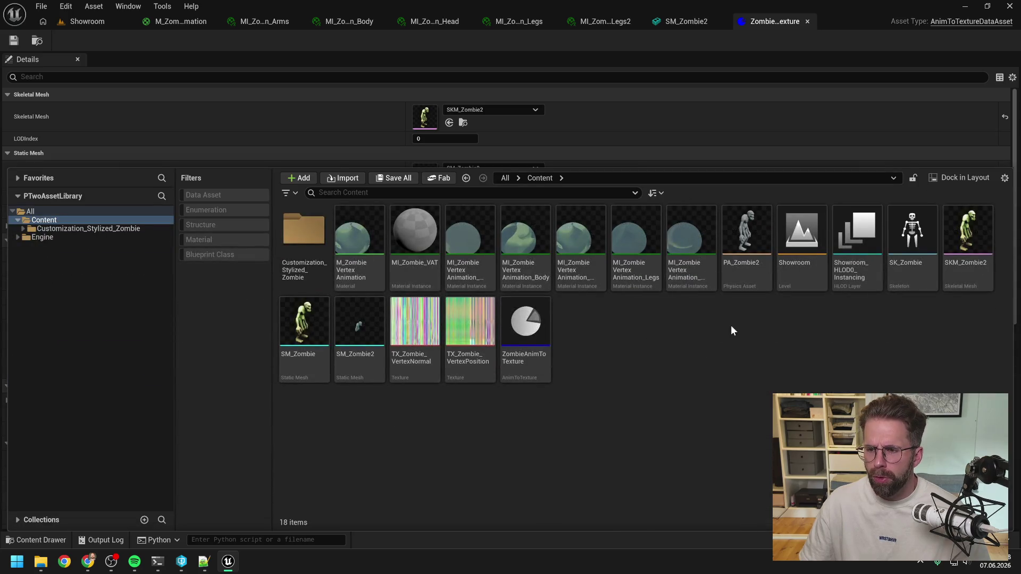
Open SKM_Zombie2 and assign MI_ZombieVertexAnimation_Head and MI_ZombieVertexAnimation_Arms to the Head and Arms slots.
double_click(959, 275)
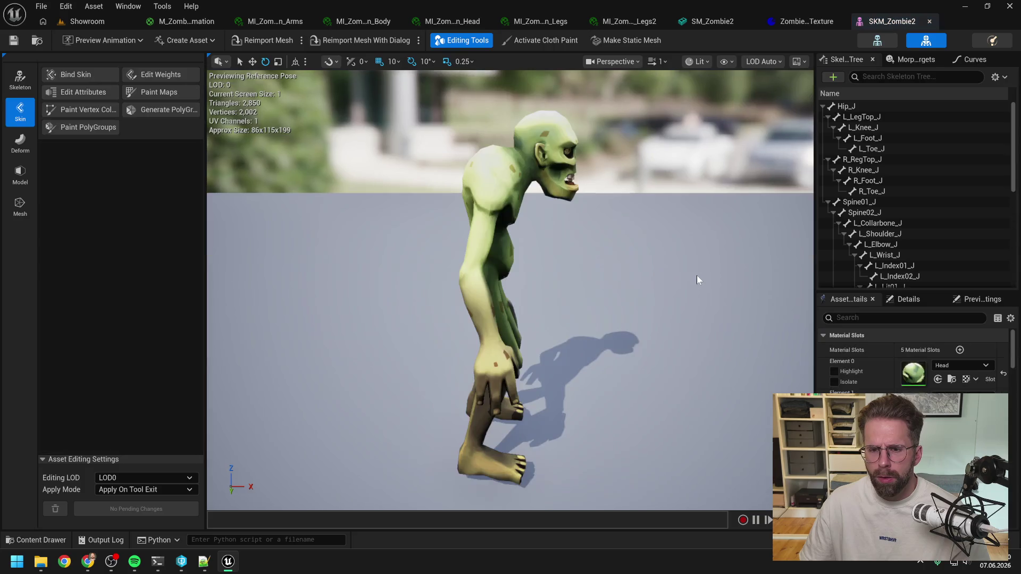
left_click(952, 366)
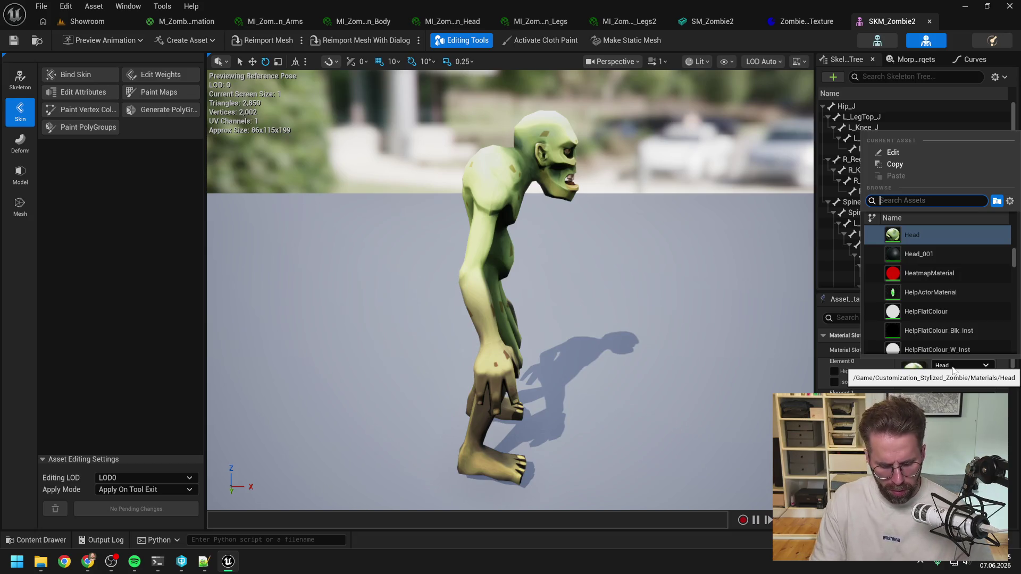
type("ver")
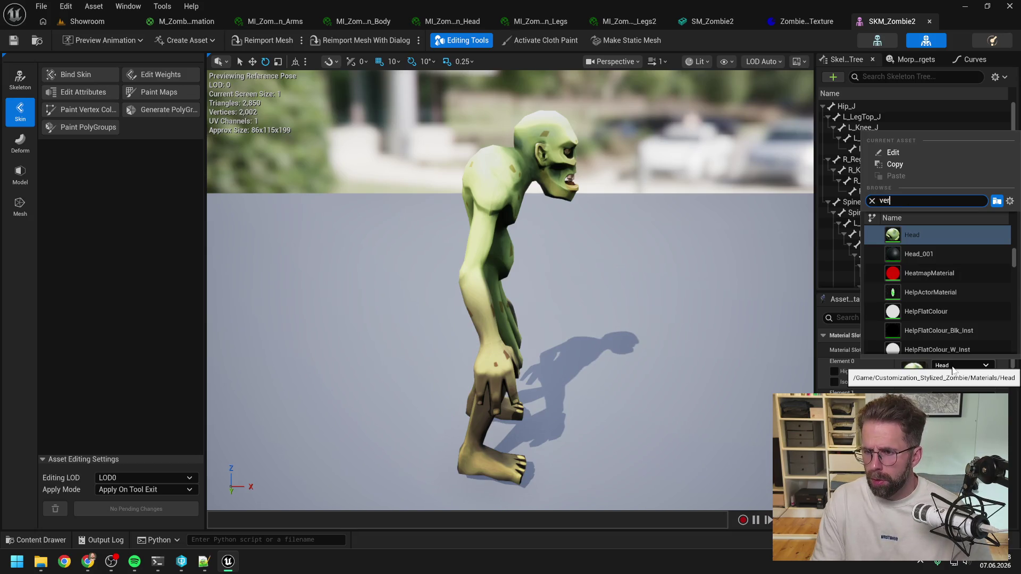
type("tex head")
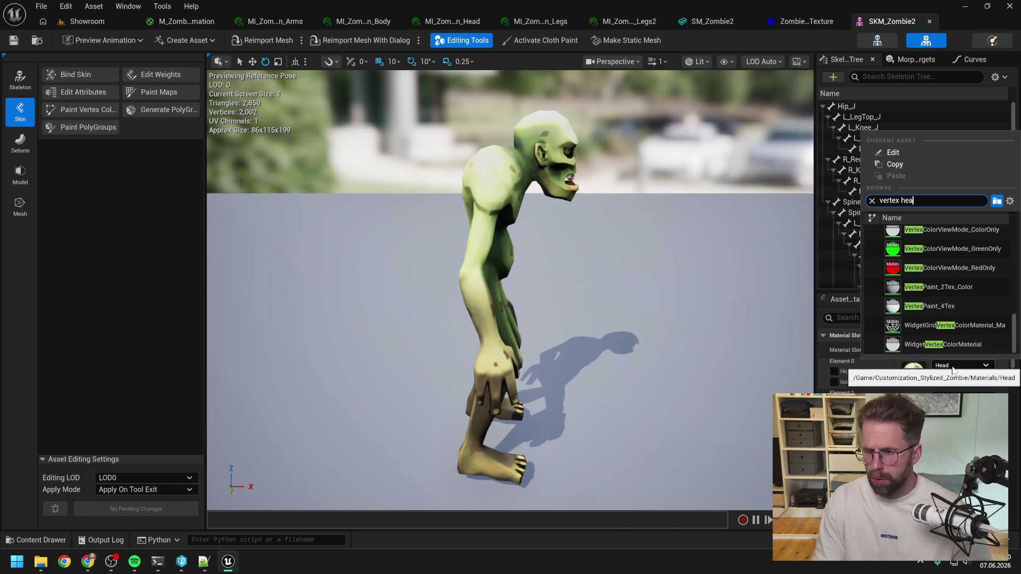
left_click(951, 235)
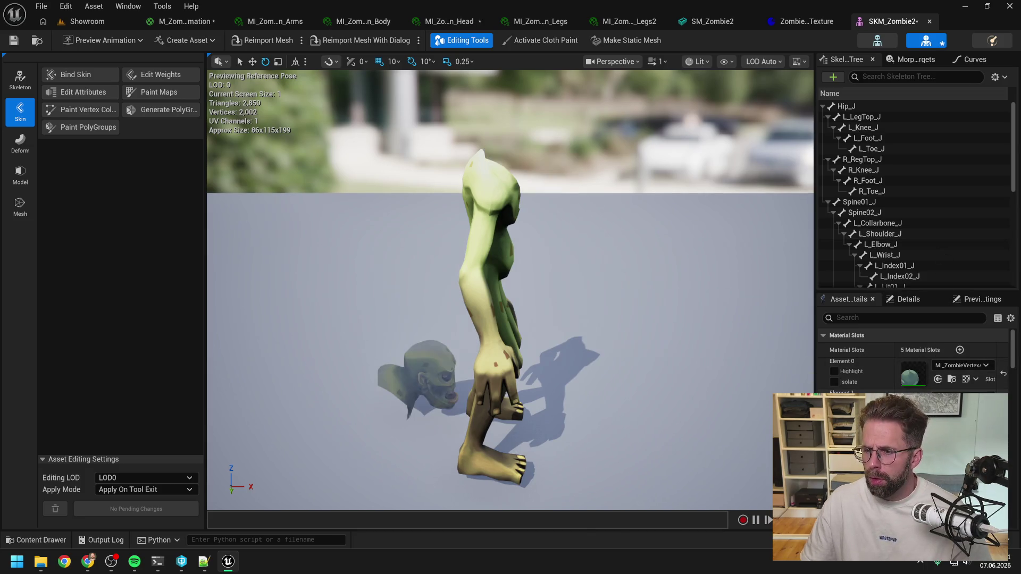
left_click(962, 394)
type("ve")
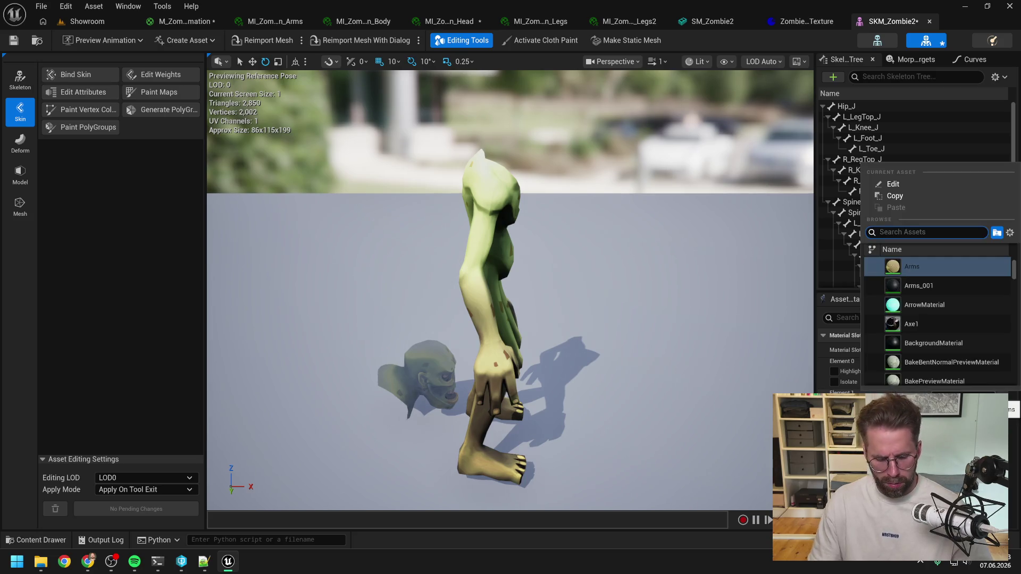
type("rtex arms")
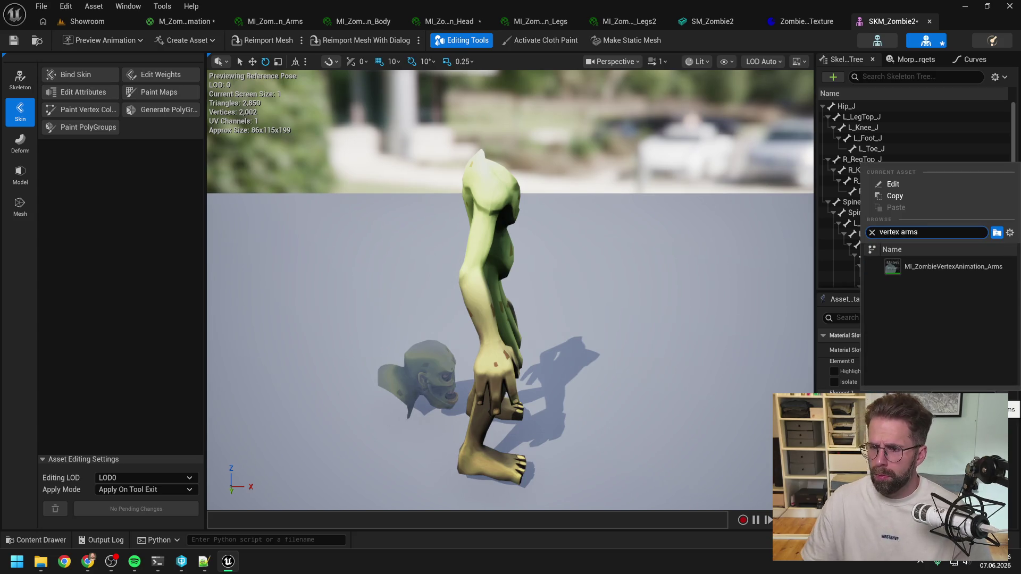
left_click(959, 266)
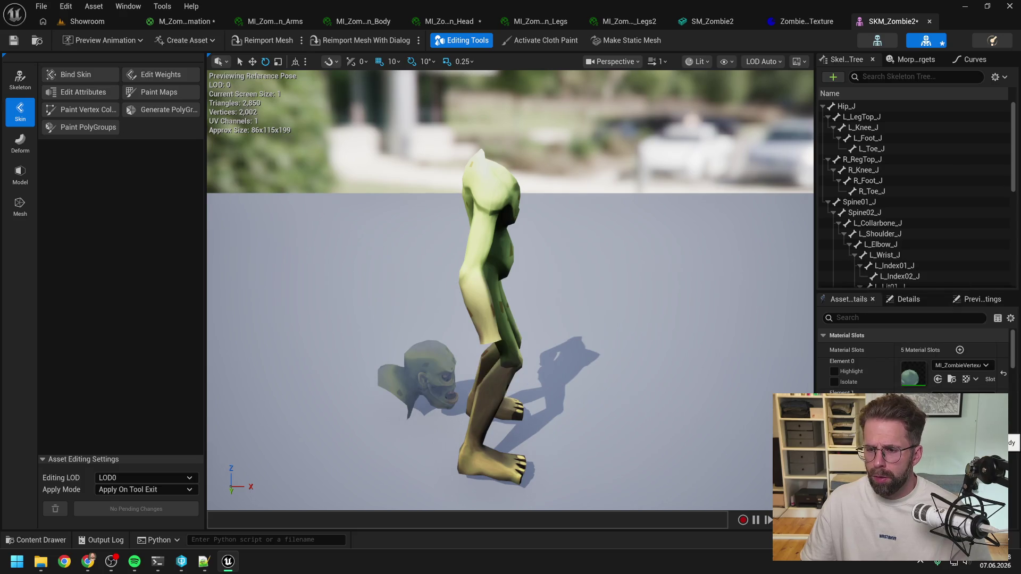
Assign the vertex-animation Body, Legs2 and Legs instances to their slots and save SKM_Zombie2.
left_click(963, 425)
type("vertex bod")
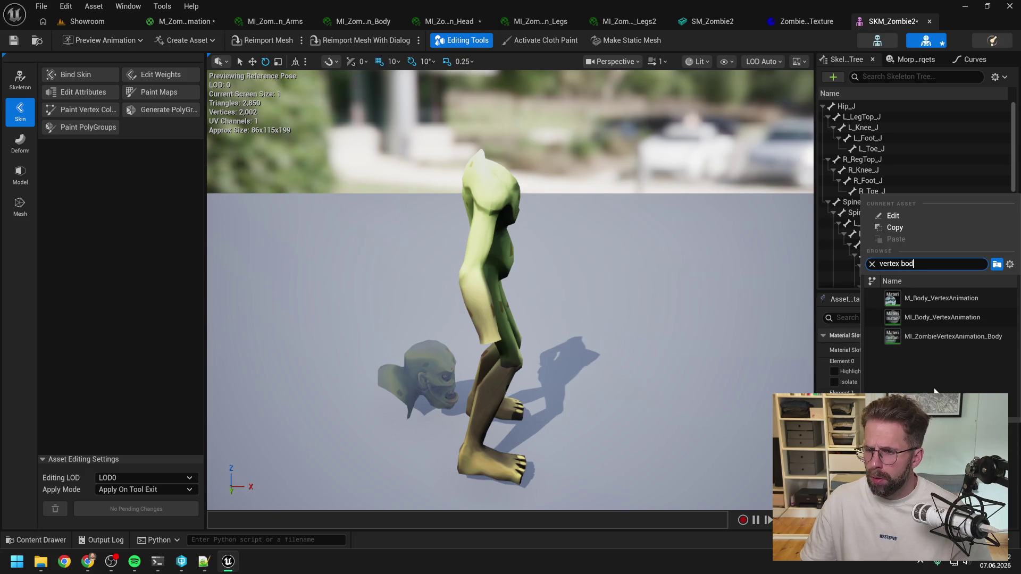
left_click(933, 336)
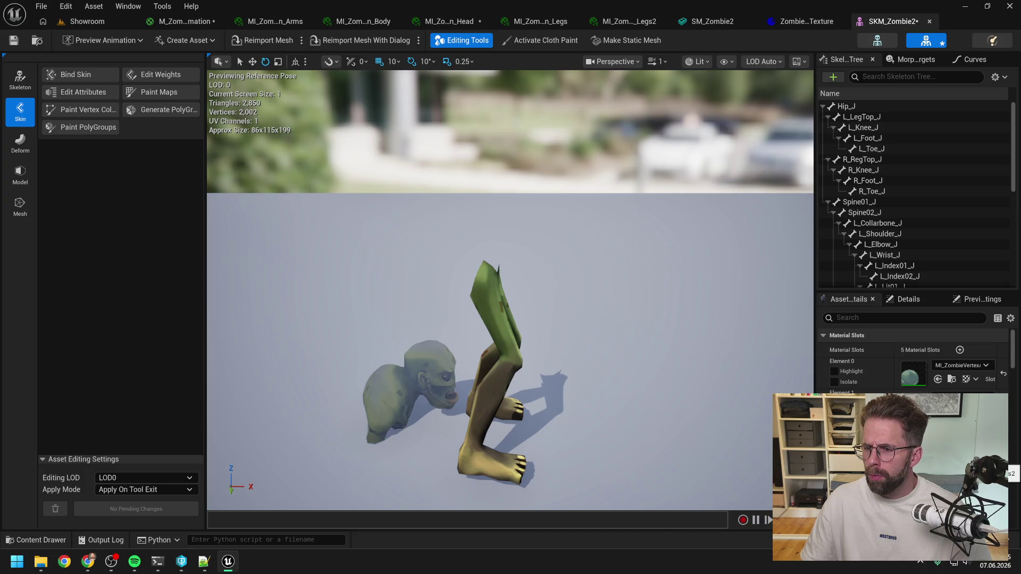
left_click(958, 429)
type("vertex legs 2")
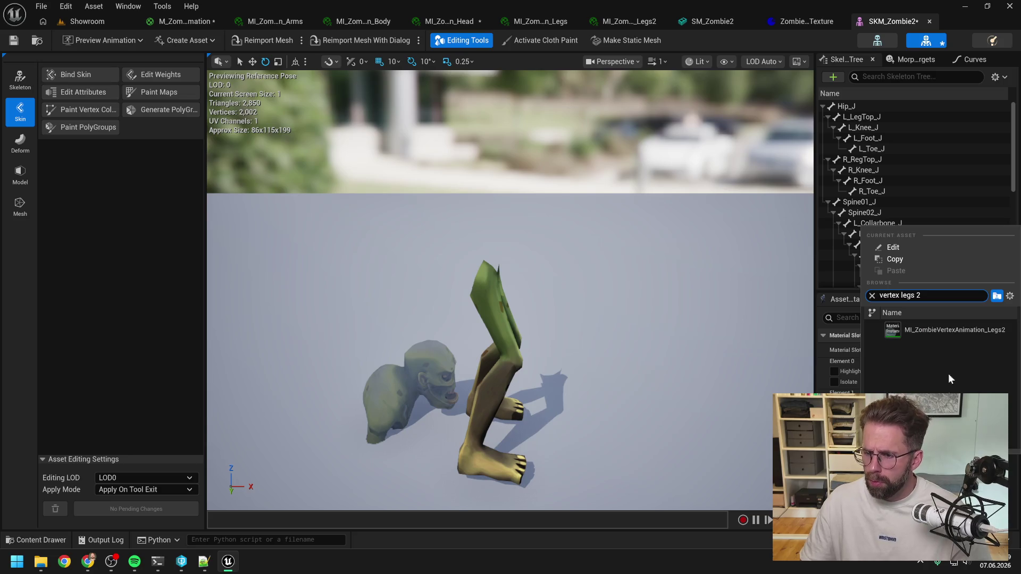
left_click(952, 331)
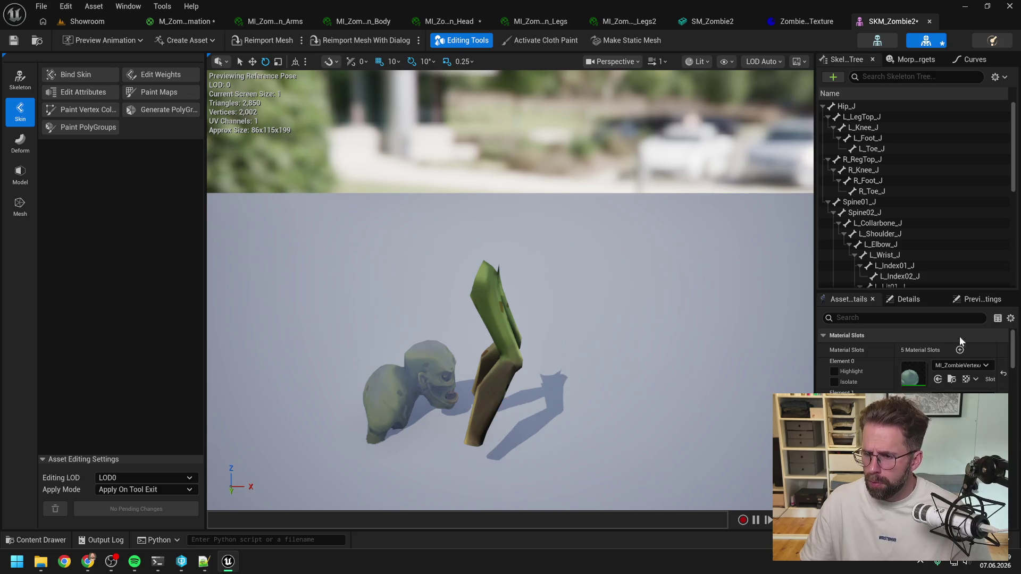
left_click(958, 410)
type("vertex legs")
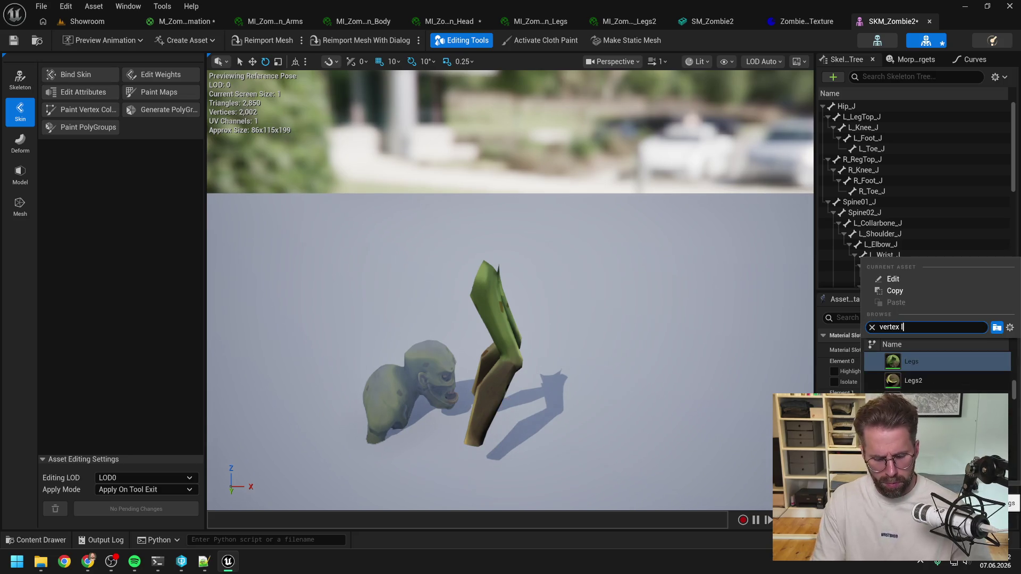
left_click(904, 374)
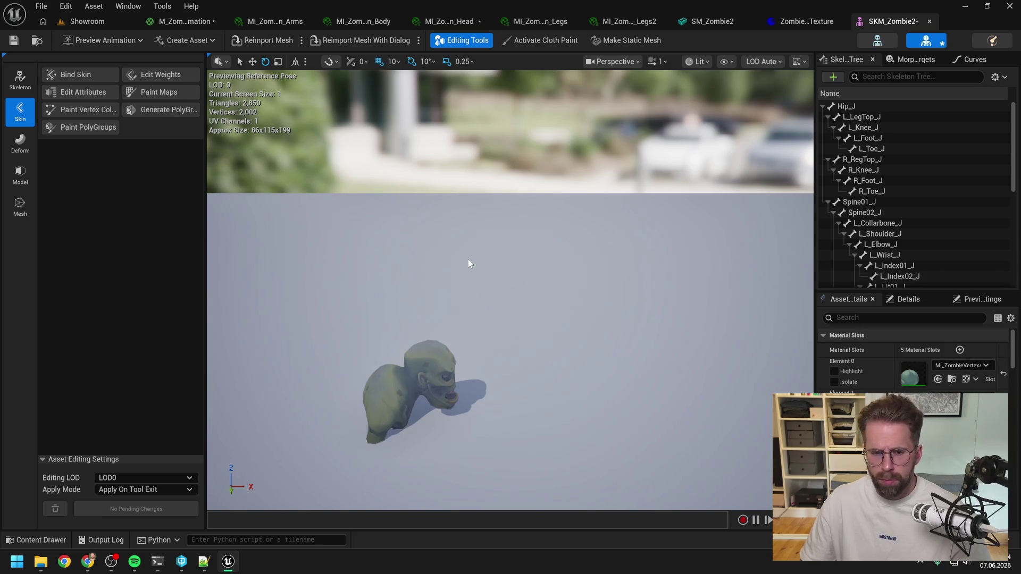
left_click(14, 39)
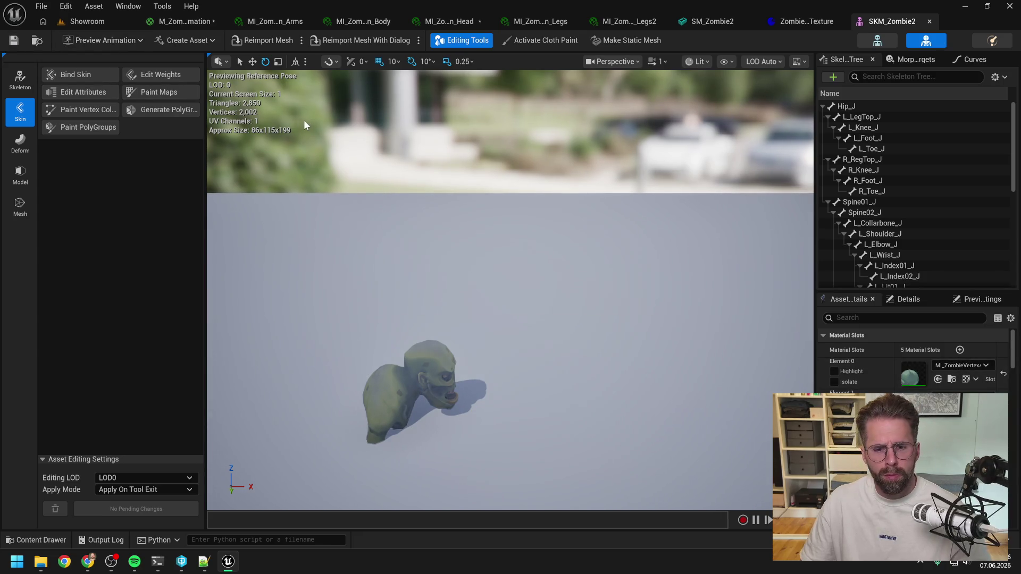
Run Animation To Texture on ZombieAnimToTexture from the Content Drawer and check the Output Log.
left_click(782, 22)
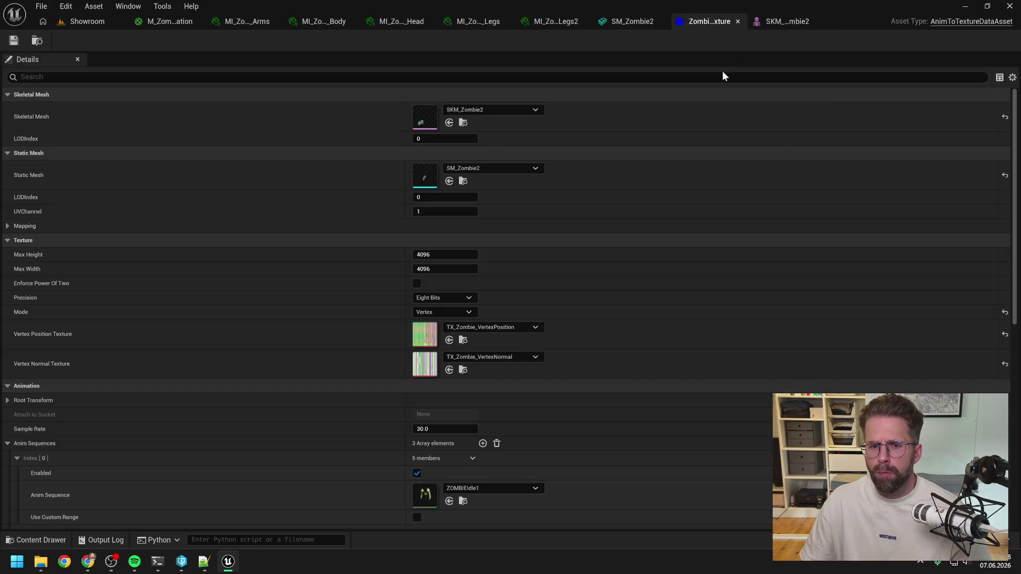
key("ctrl+space")
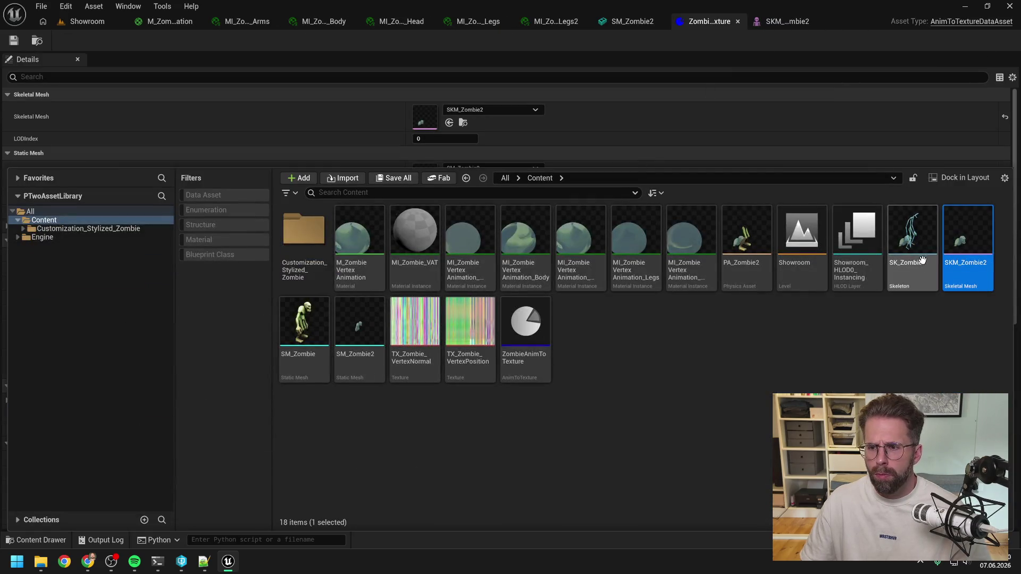
left_click(525, 325)
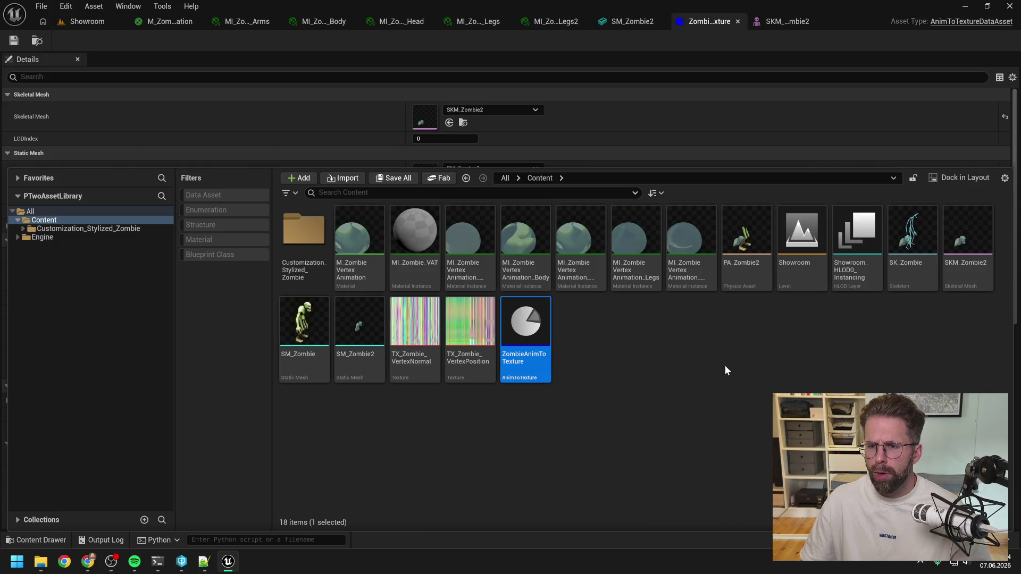
right_click(523, 325)
left_click(572, 234)
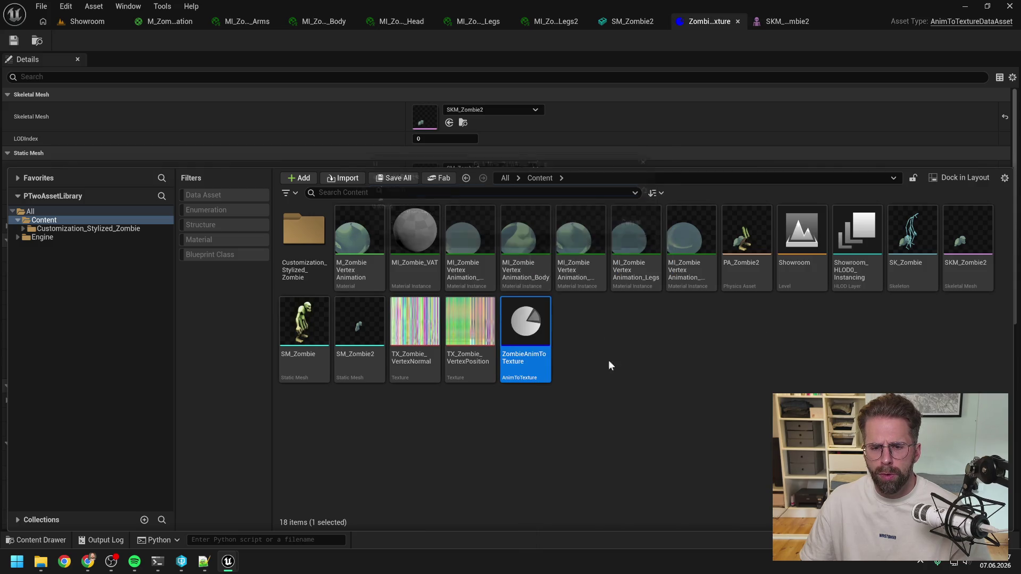
left_click(647, 348)
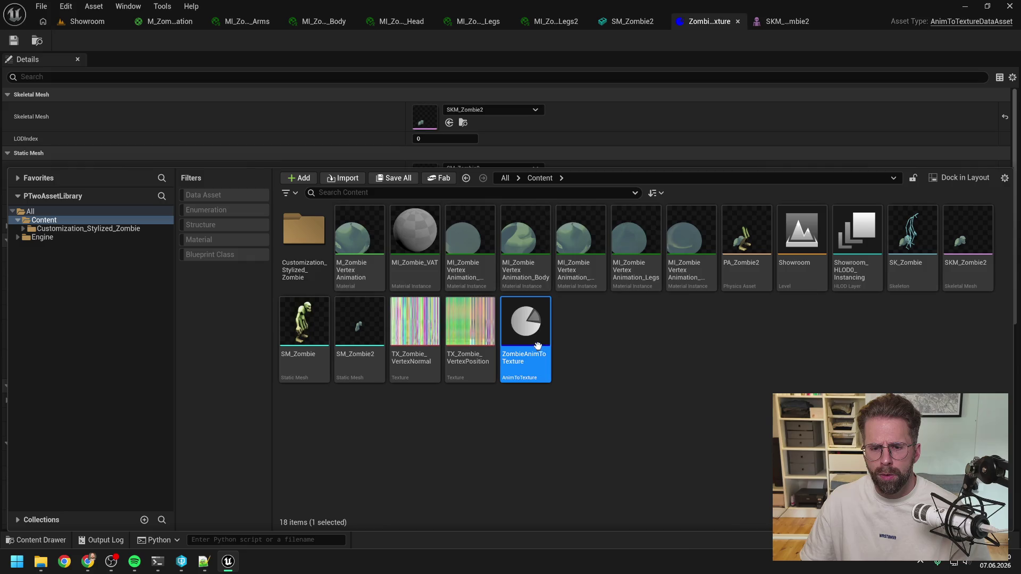
right_click(539, 344)
left_click(609, 245)
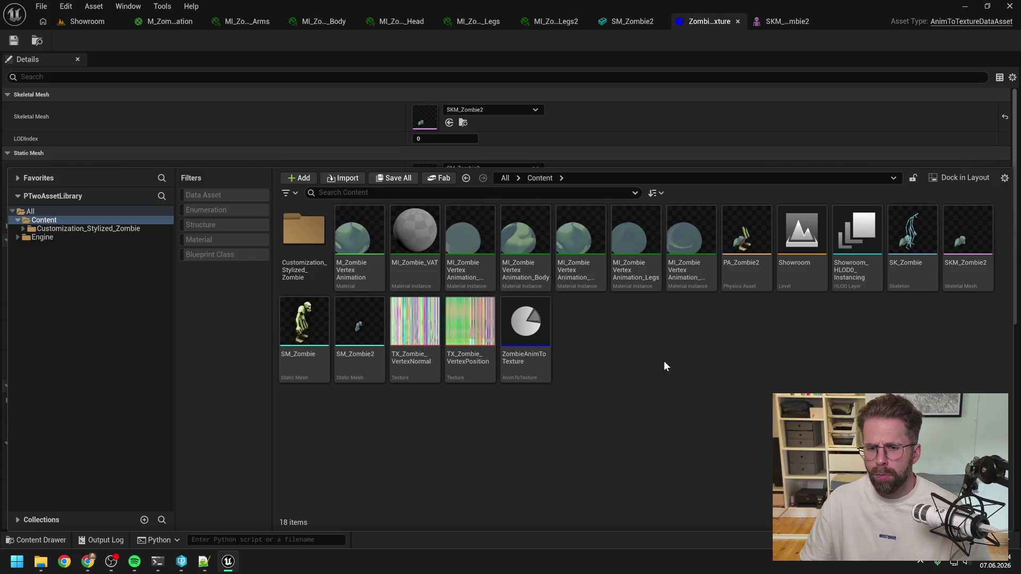
left_click(106, 538)
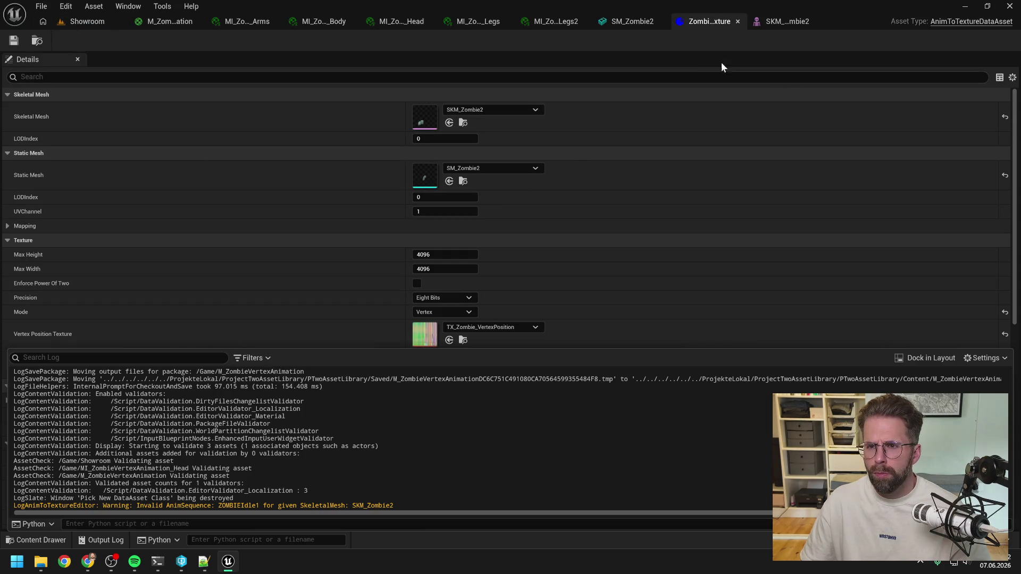
Close the Output Log drawer.
left_click(694, 43)
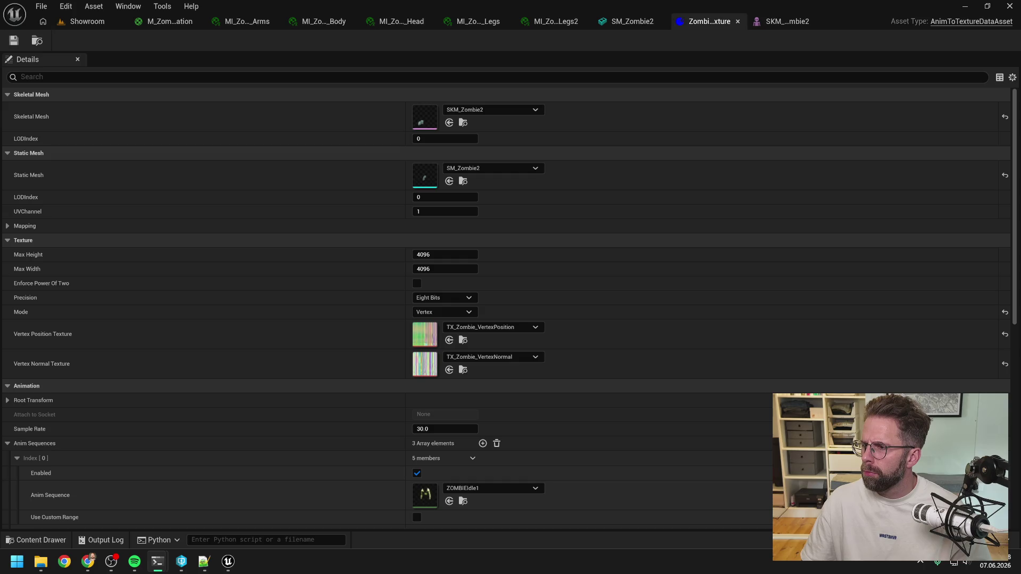
In SKM_Zombie2, reset Element 0, then assign the Head and Arms materials to the first two slots.
left_click(776, 22)
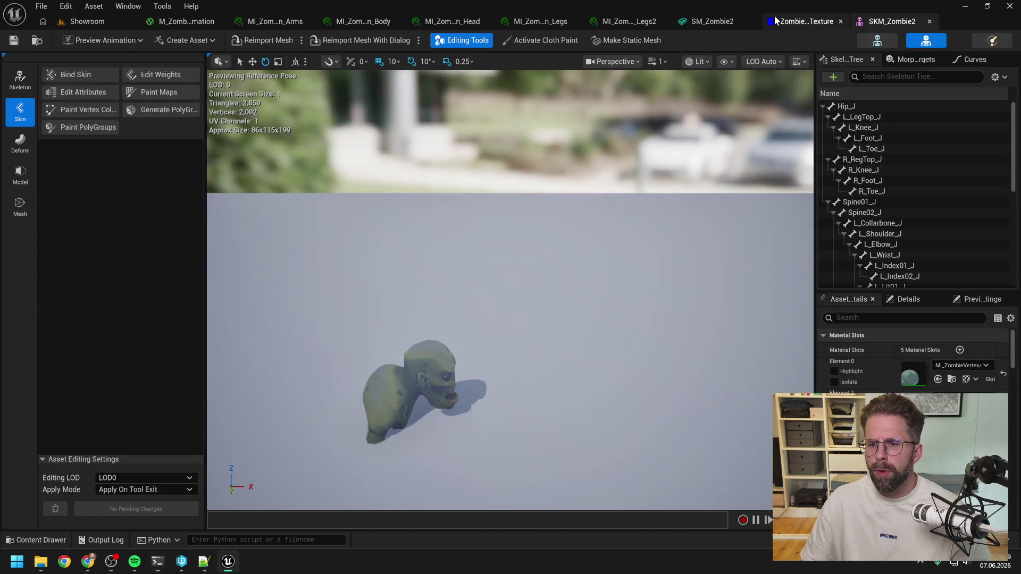
left_click(939, 379)
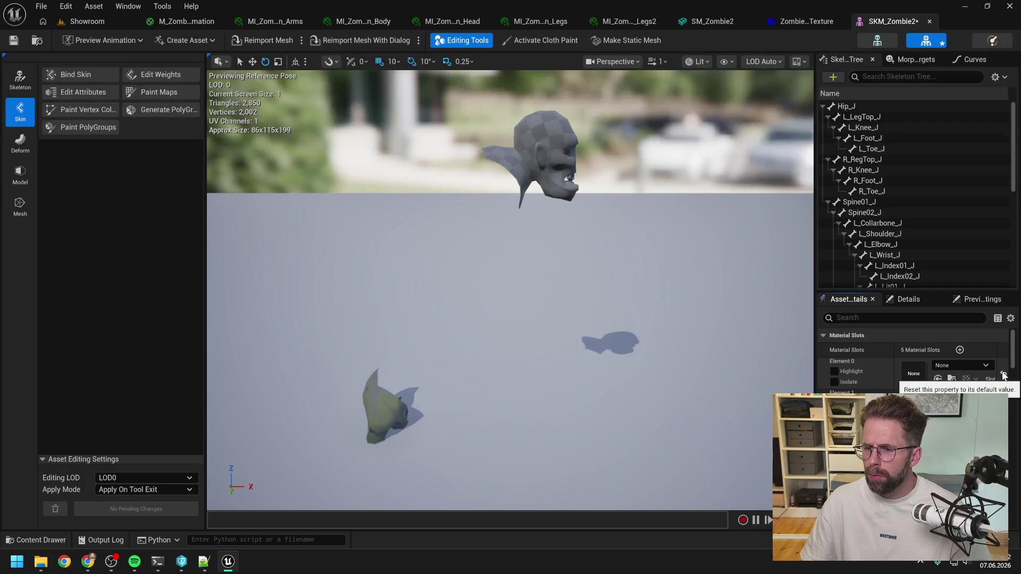
left_click(950, 366)
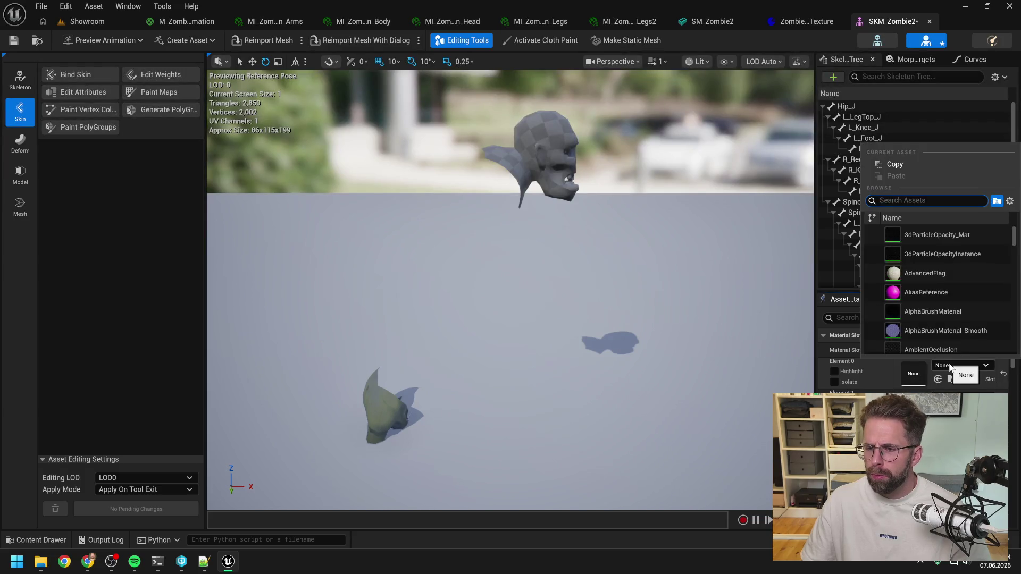
type("head")
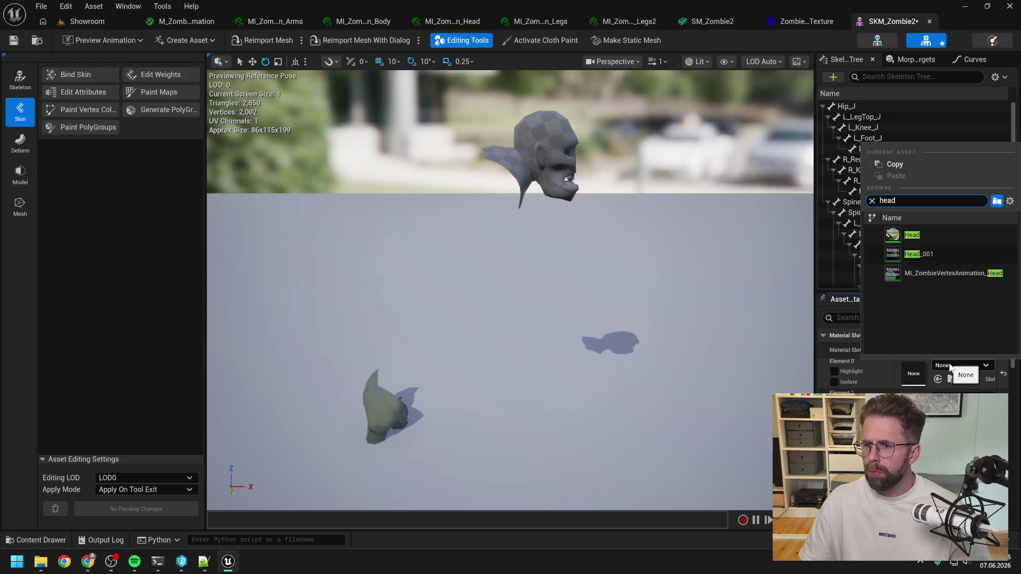
left_click(941, 235)
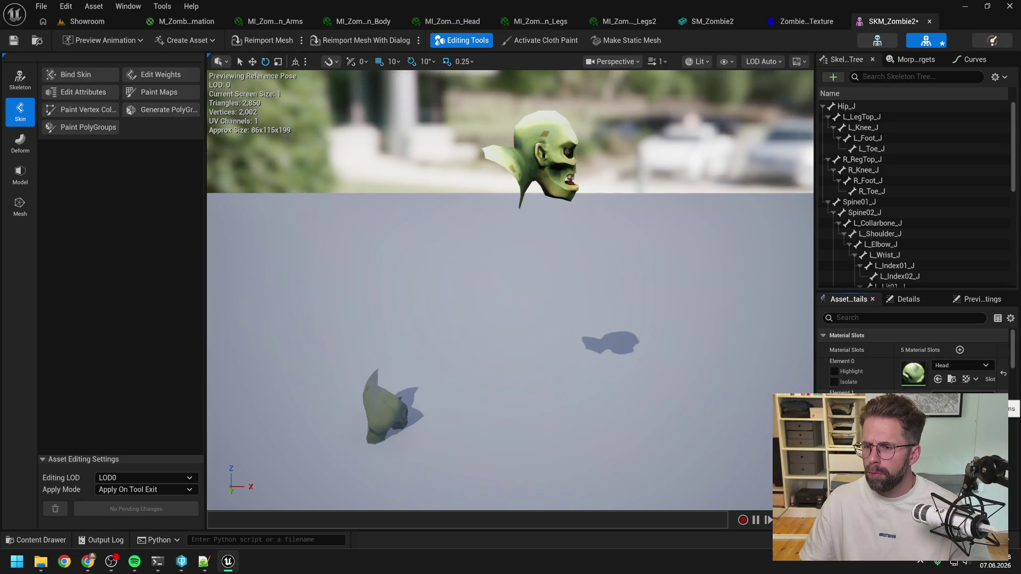
left_click(963, 397)
type("arms")
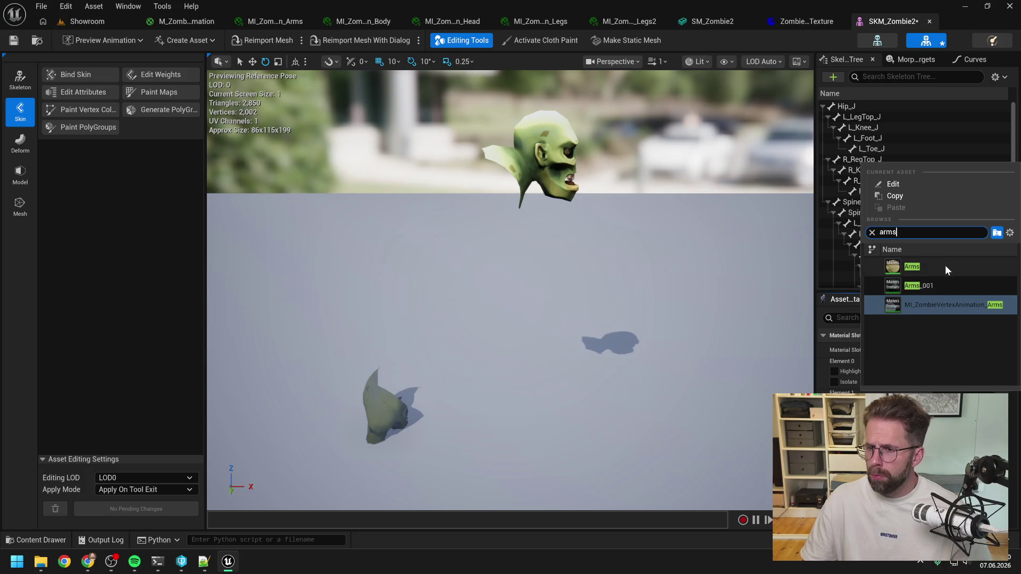
left_click(946, 268)
Assign the Body, Legs2 and Legs materials to the remaining slots and save the mesh.
left_click(963, 428)
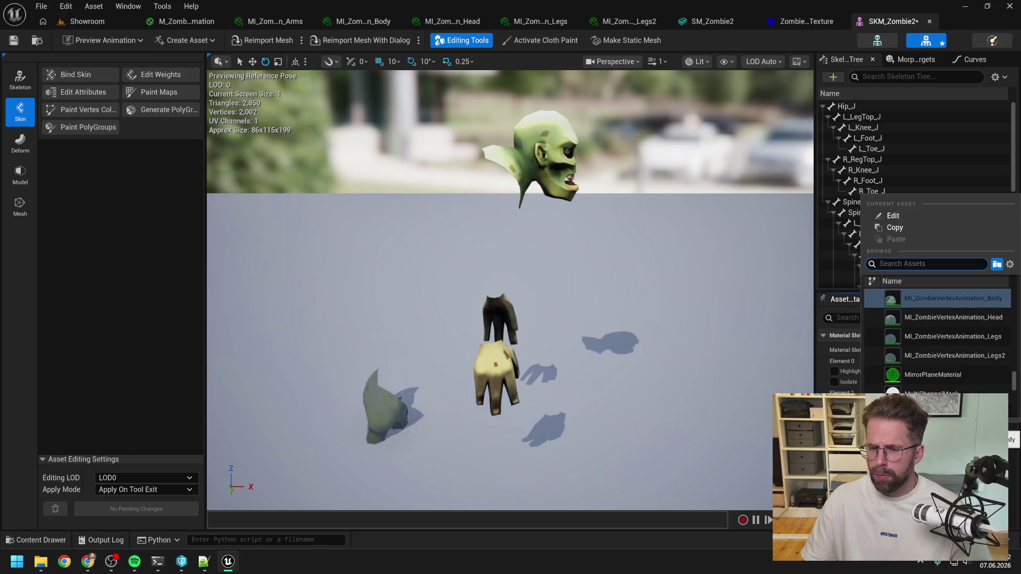
type("body")
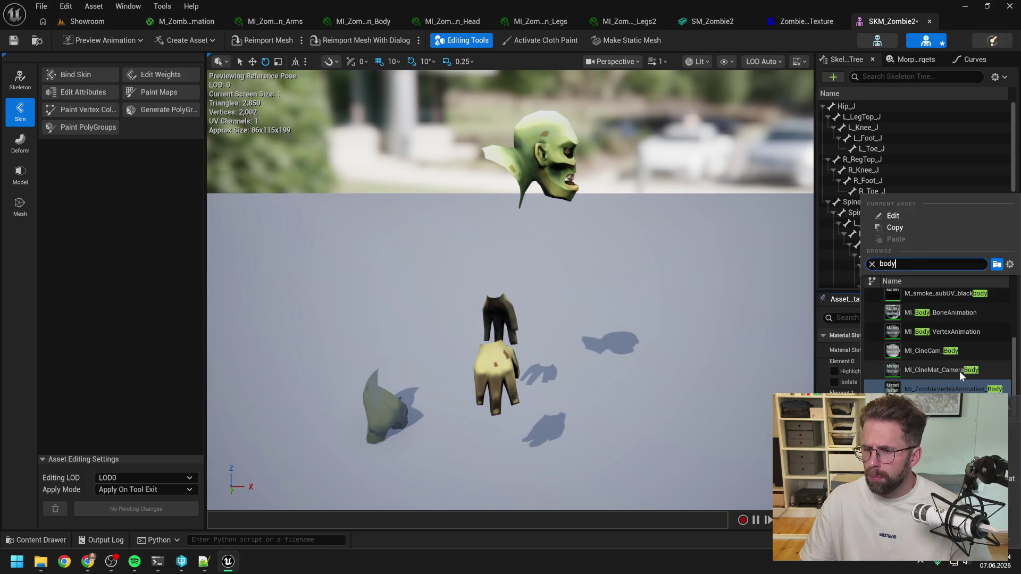
left_click(961, 378)
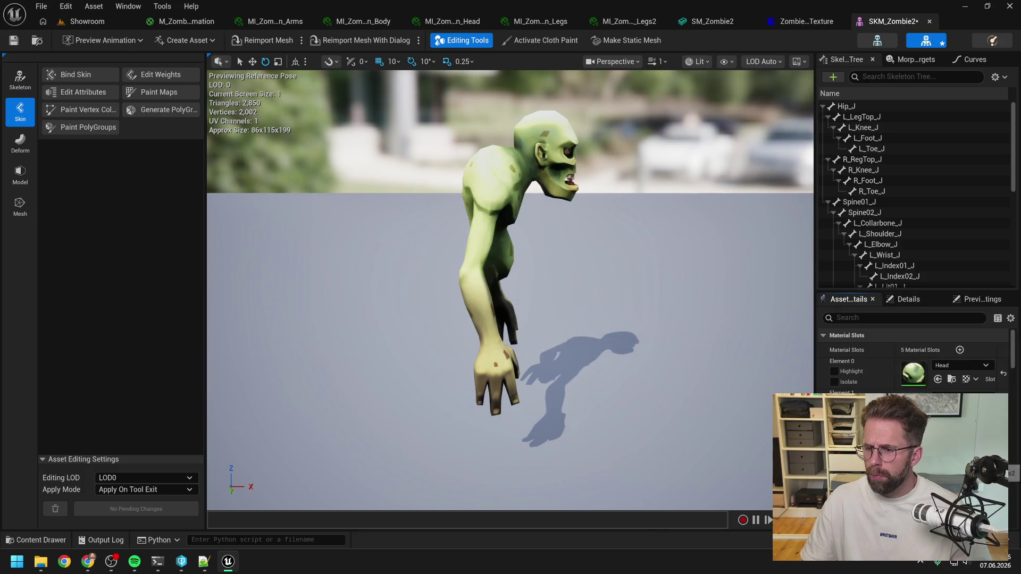
left_click(963, 461)
type("legs2")
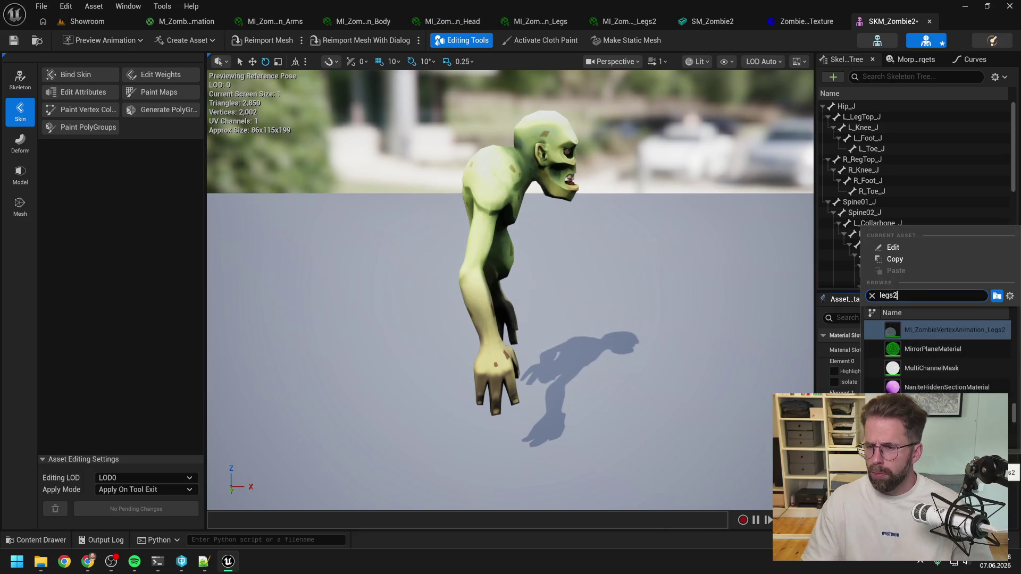
left_click(936, 329)
left_click(962, 492)
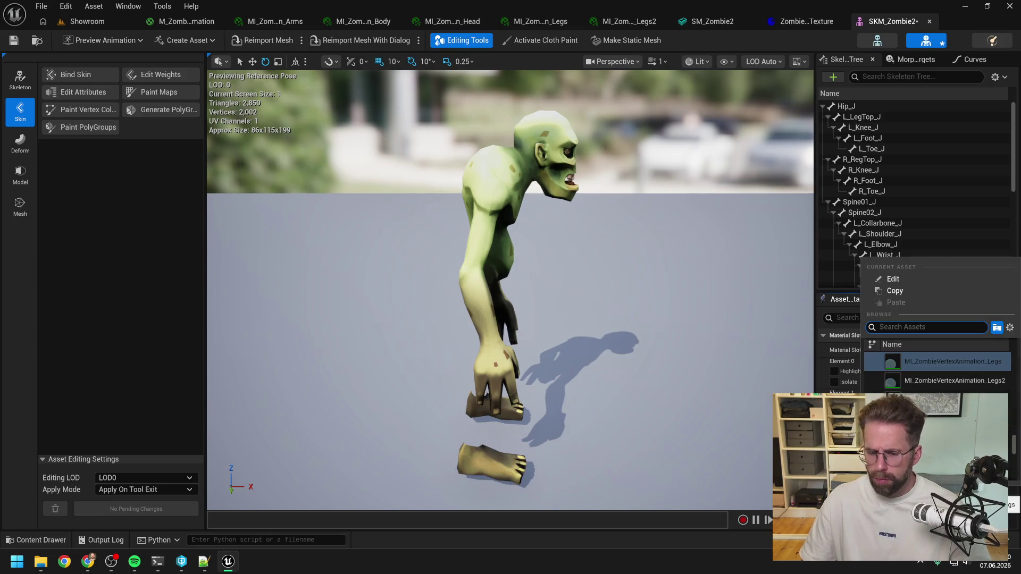
type("head")
left_click(925, 364)
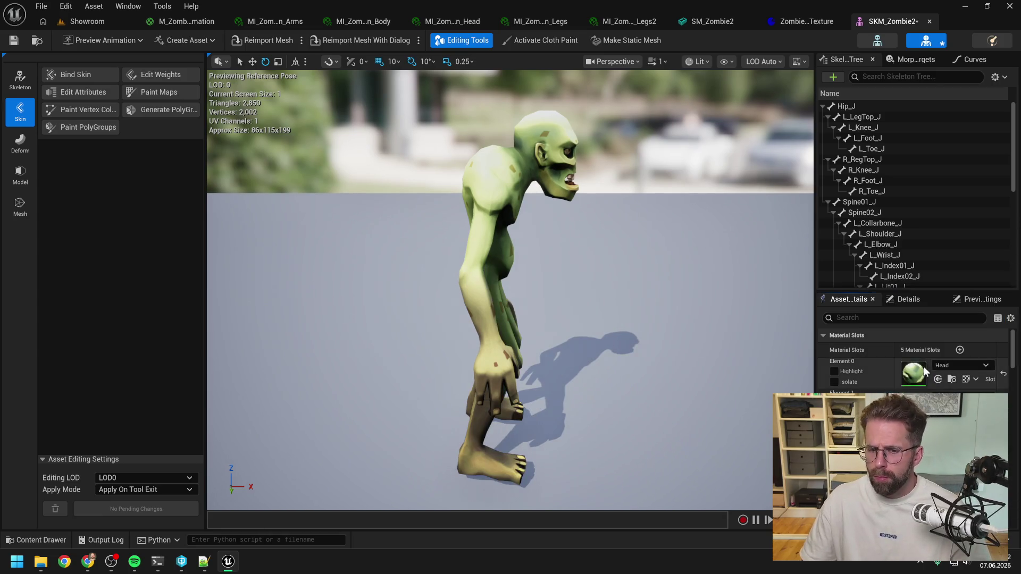
left_click(13, 41)
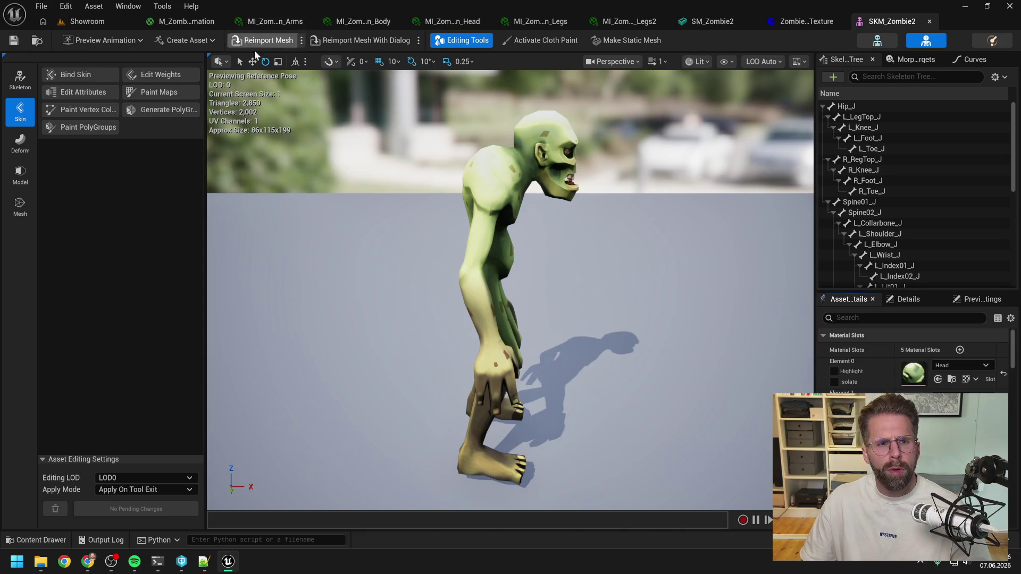
Open the MI_Zombie_VAT material instance from the Content Drawer.
key("ctrl+space")
scroll(609, 493, "down", 2)
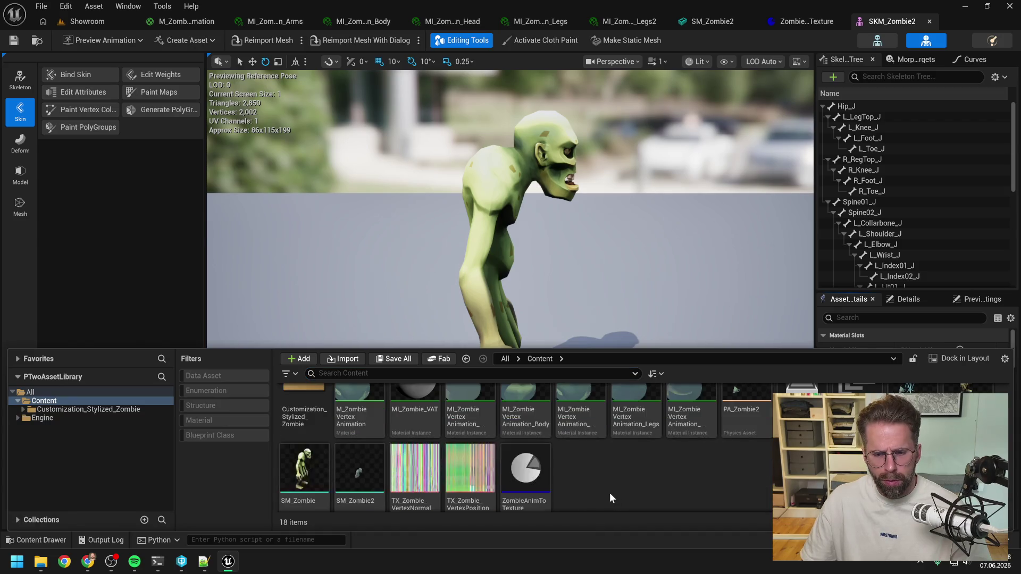
scroll(609, 489, "up", 1)
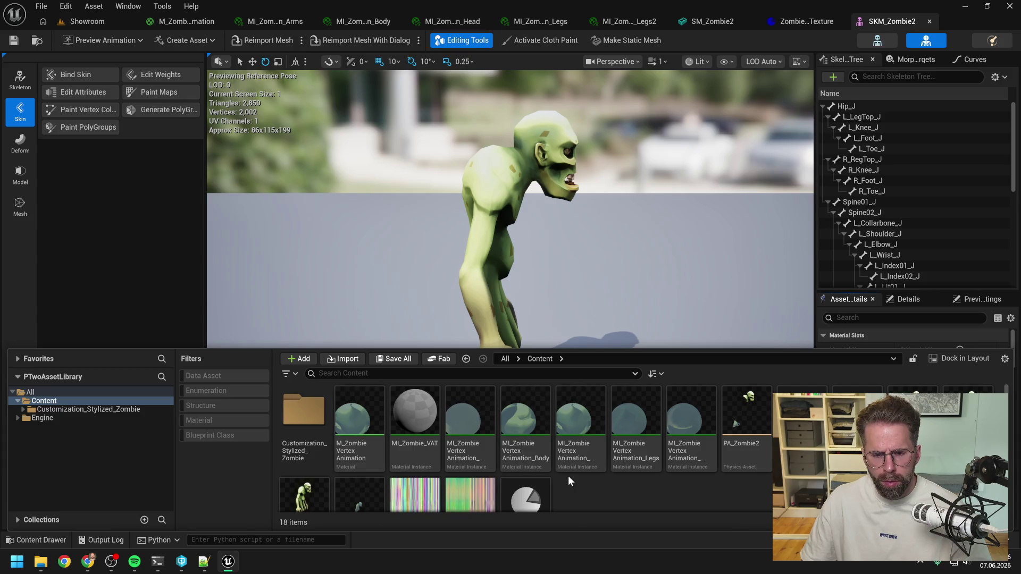
double_click(409, 449)
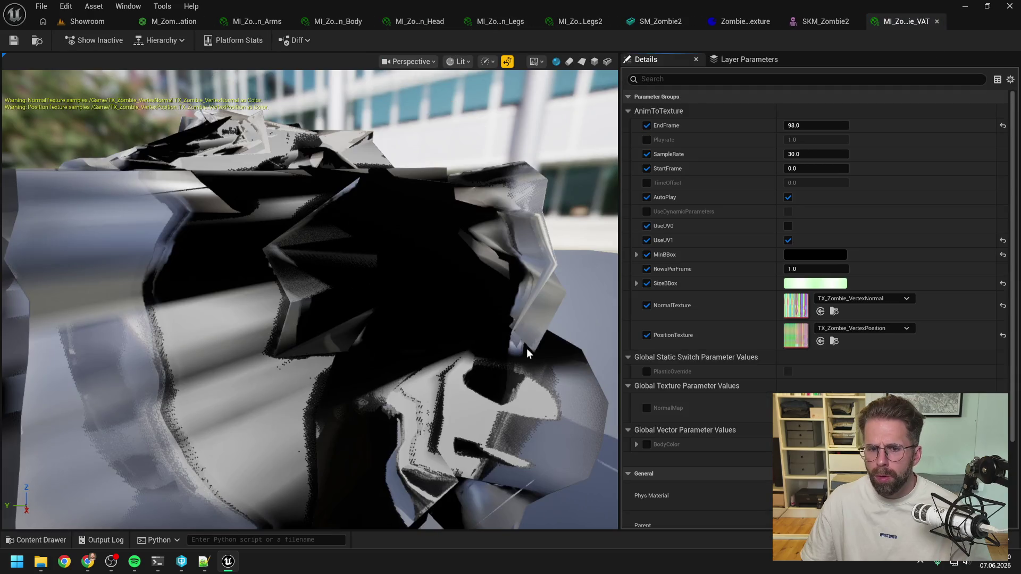
Zoom out on the shredded preview mesh, glance at the terminal, and return to Unreal.
scroll(496, 301, "down", 6)
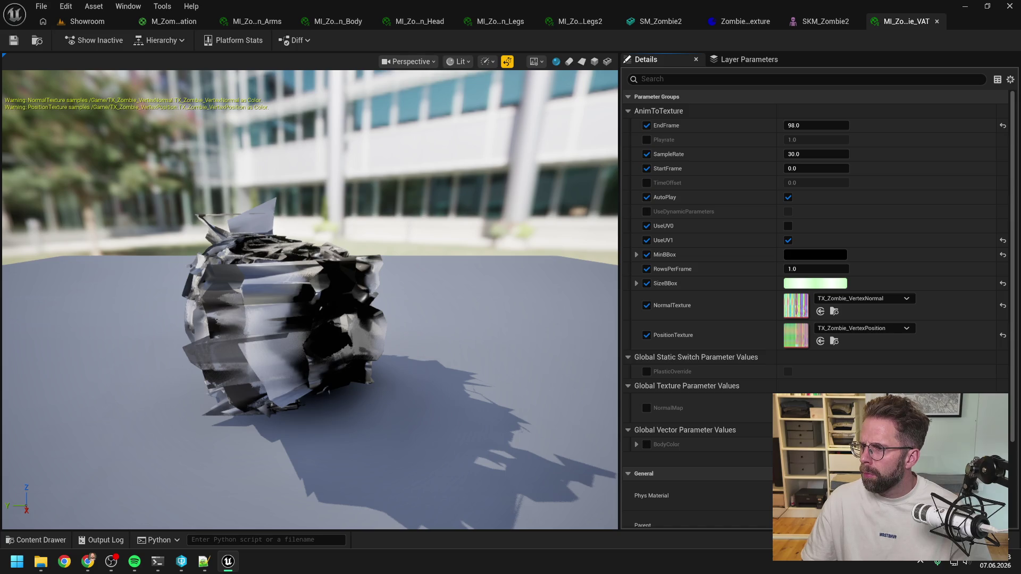
key("alt+Tab")
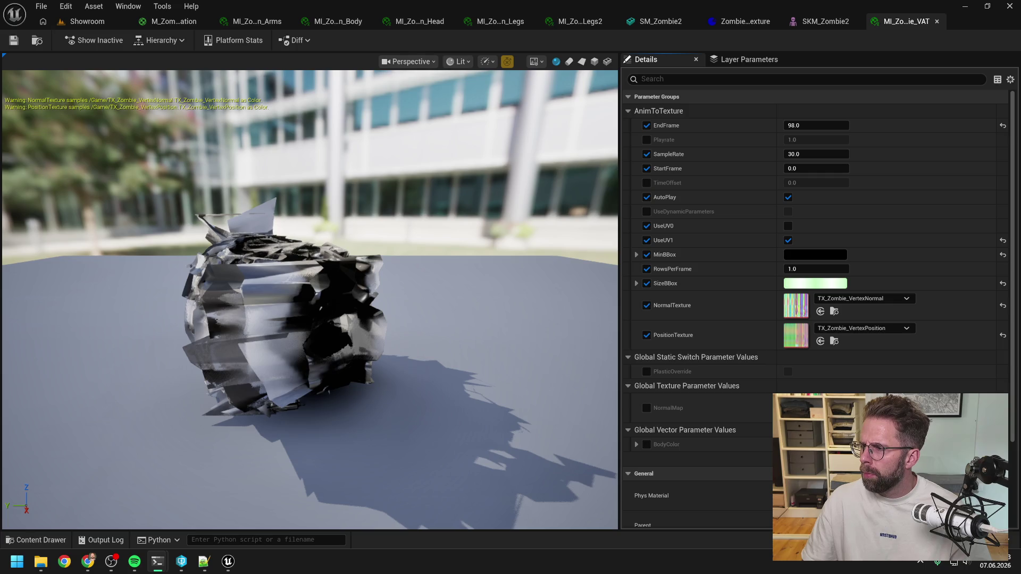
left_click(851, 43)
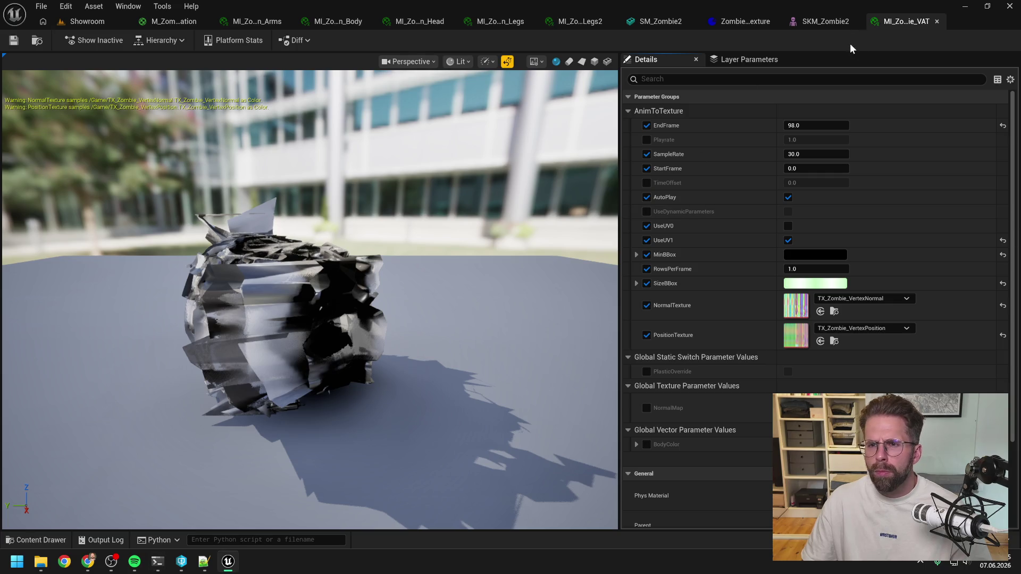
Check the SM_Zombie2, AnimToTexture data asset and body instance tabs, ending on the M_ZombieVertexAnimation graph.
left_click(657, 22)
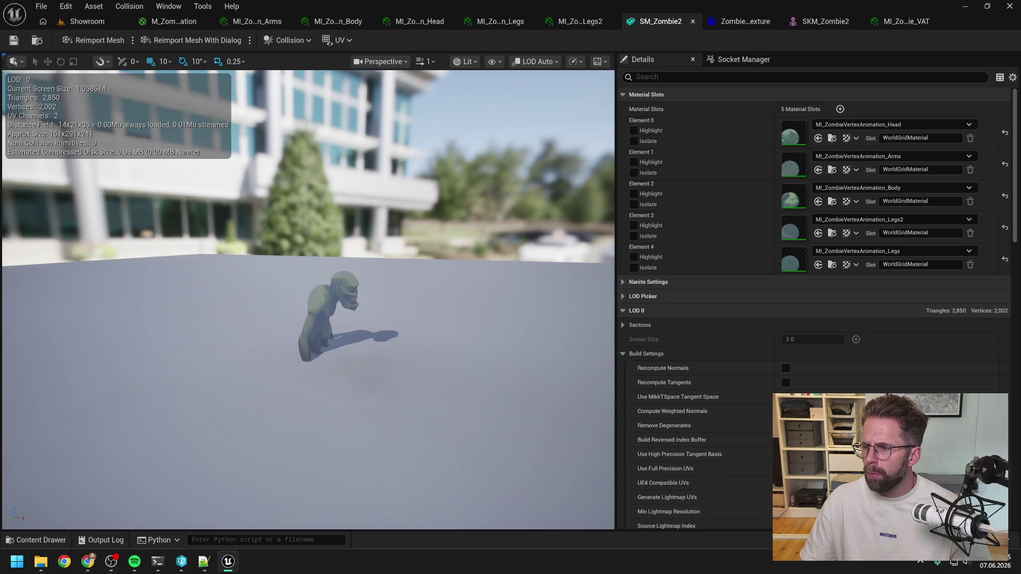
key("alt+Tab")
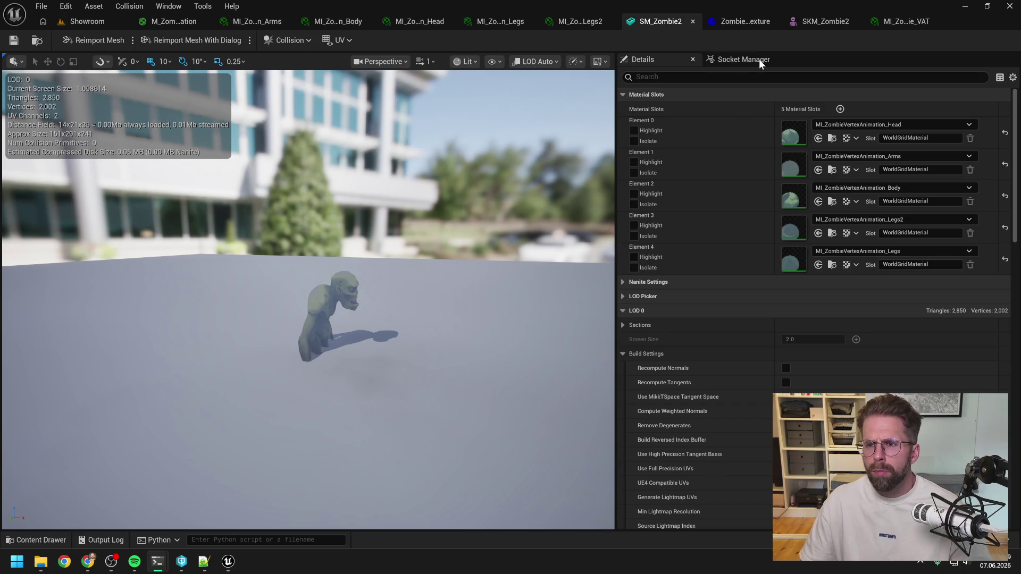
left_click(747, 20)
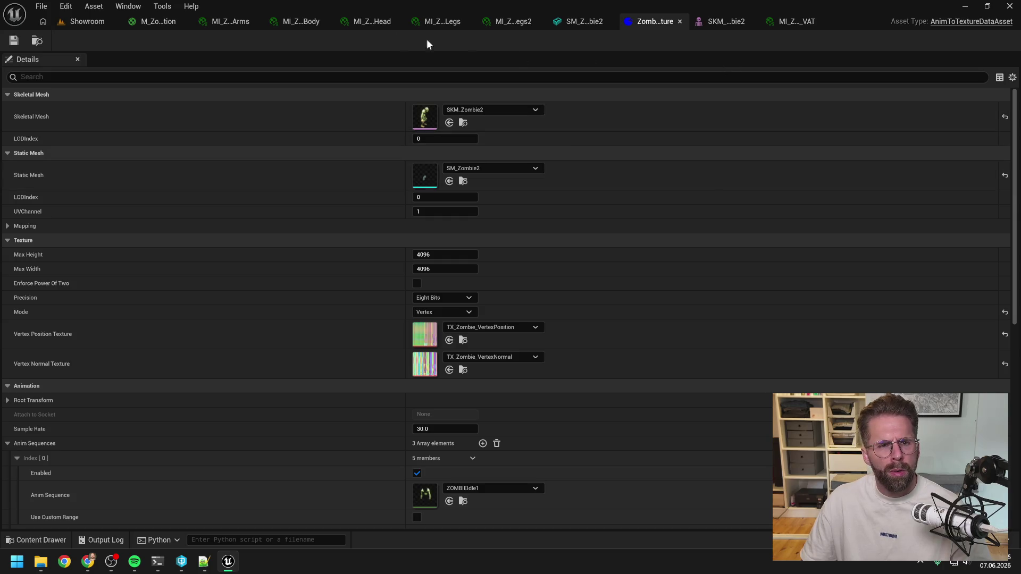
left_click(301, 21)
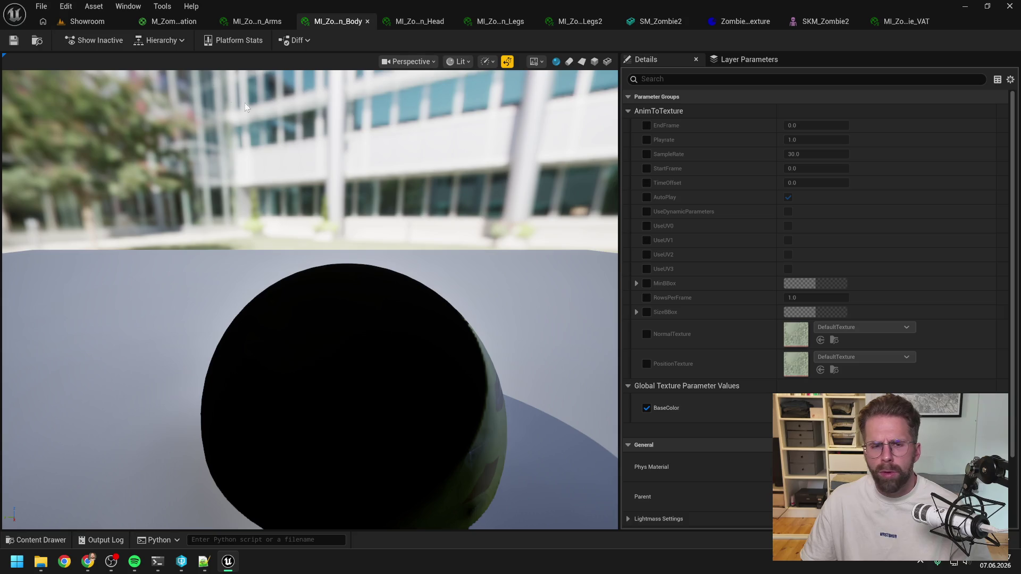
left_click(173, 21)
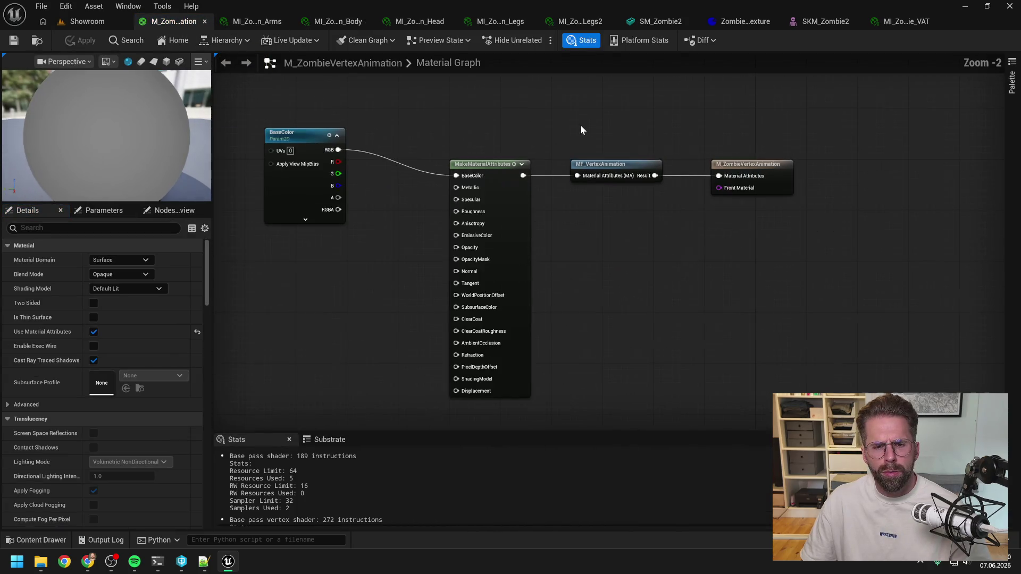
Nudge the BaseColor texture node and pan around the M_ZombieVertexAnimation graph.
left_click_drag(304, 136, 302, 159)
left_click(430, 134)
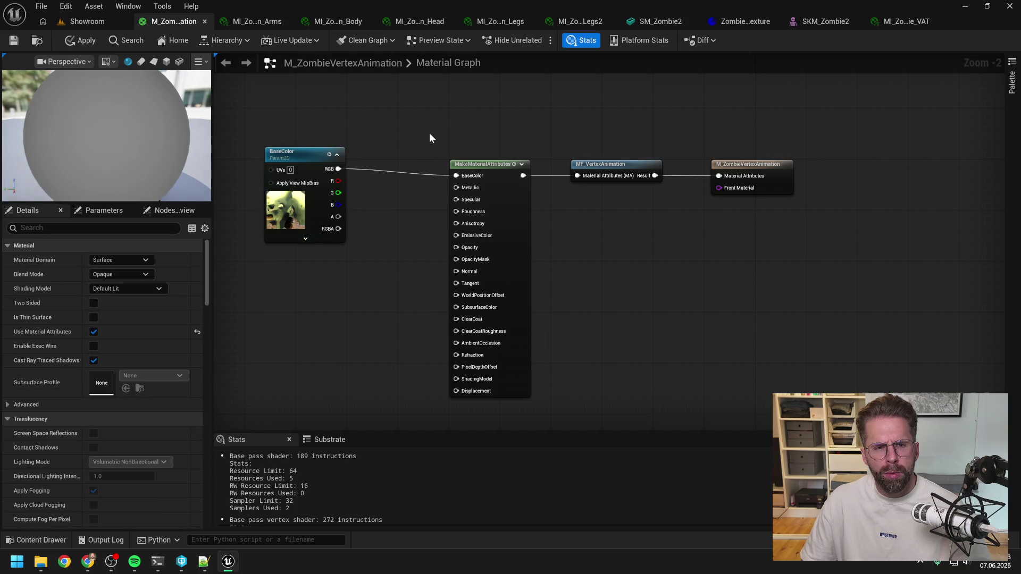
left_click_drag(429, 139, 484, 145)
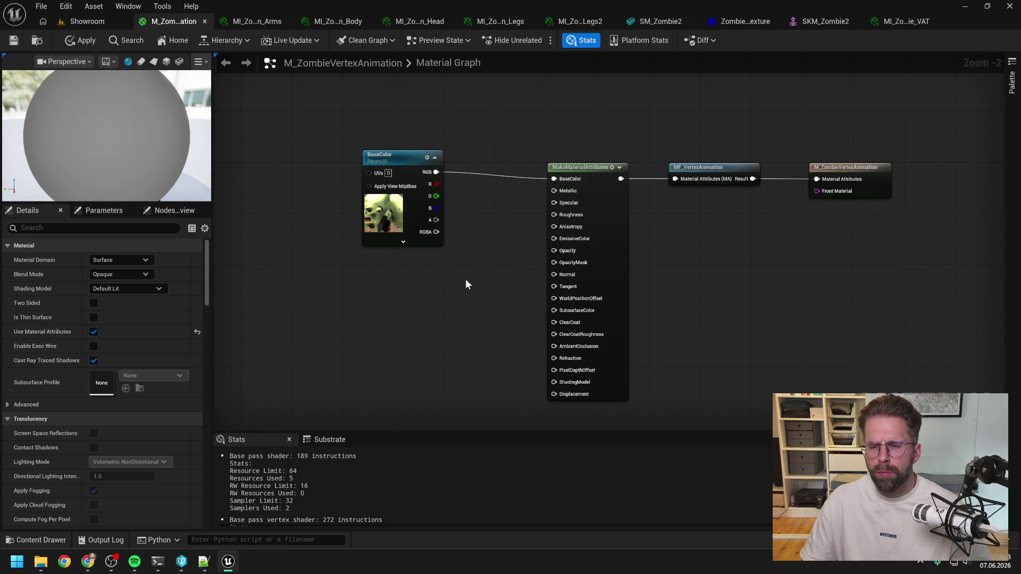
left_click_drag(466, 282, 442, 265)
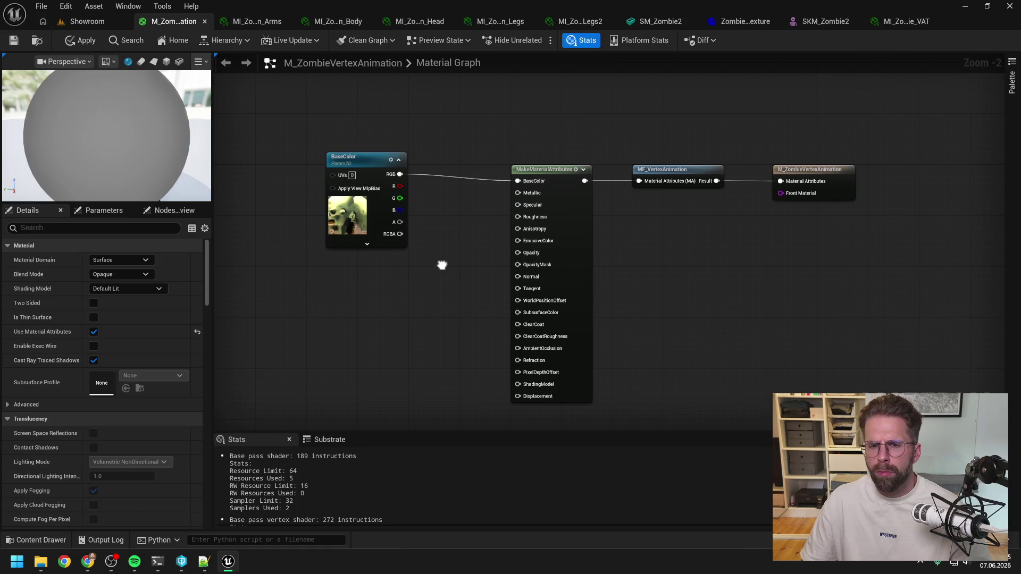
Confirm in the Content Drawer that MI_Zombie_VAT's parent is M_Body_VertexAnimation, then browse the Engine folder.
key("ctrl+space")
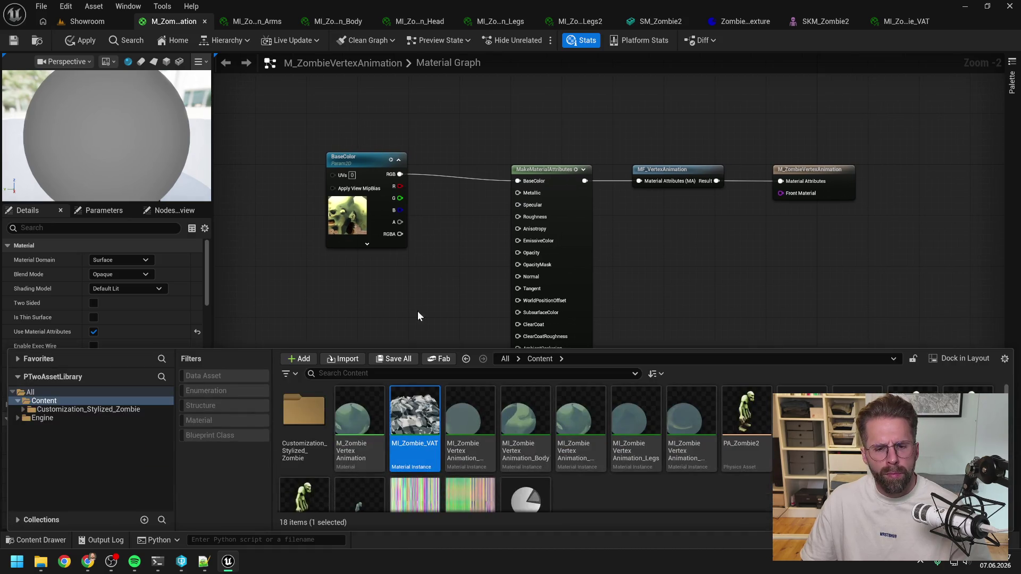
left_click(414, 418)
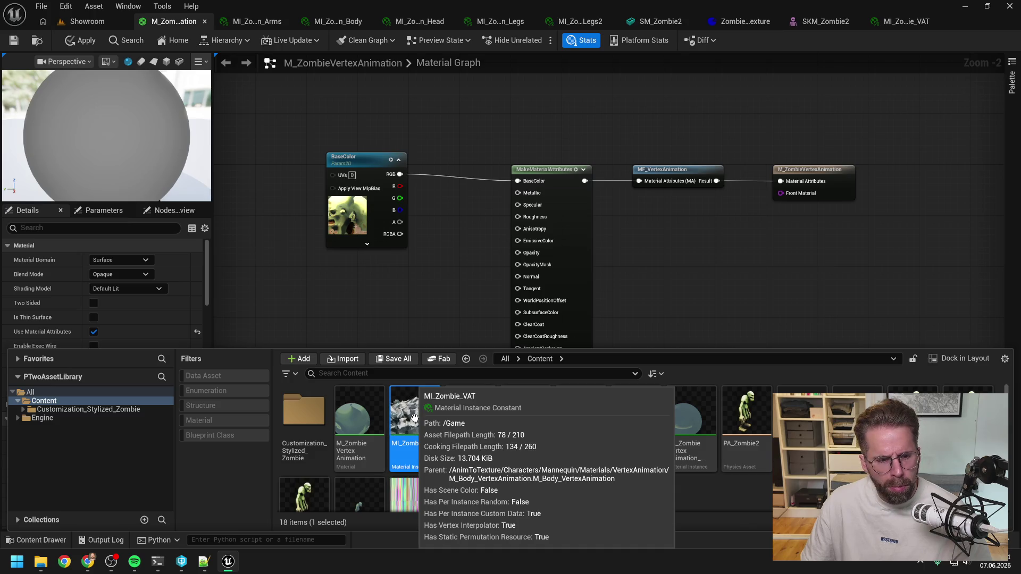
left_click(79, 409)
Search the assets for 'M_body_ver' and open M_Body_VertexAnimation in the material editor.
left_click(39, 418)
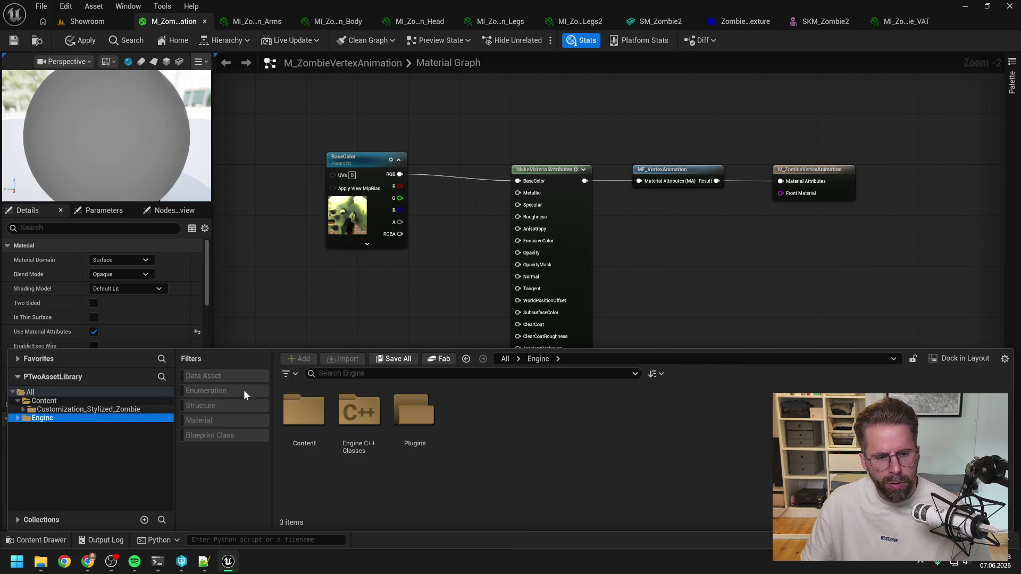
left_click(340, 373)
type("M_bo")
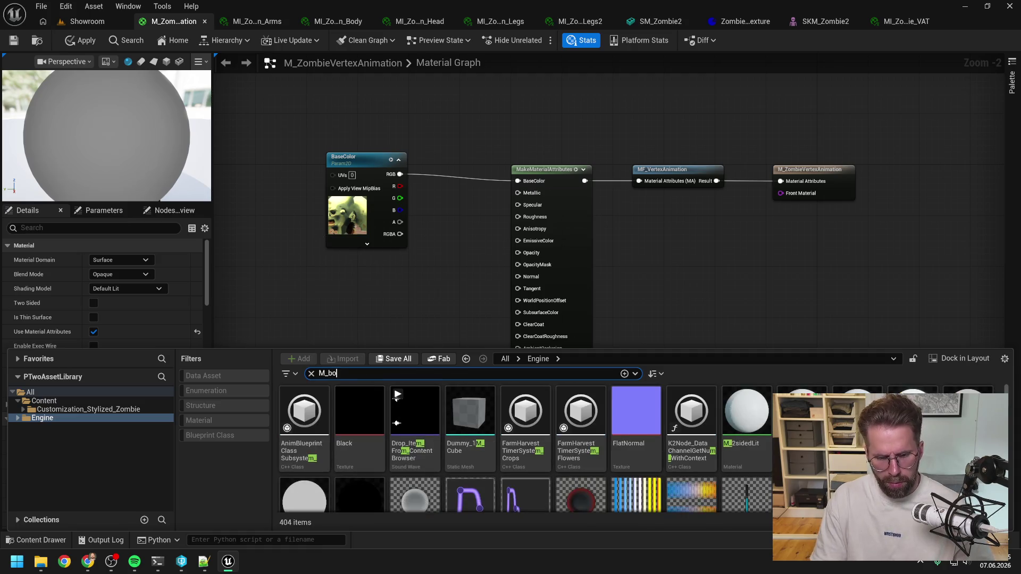
type("dy_ver")
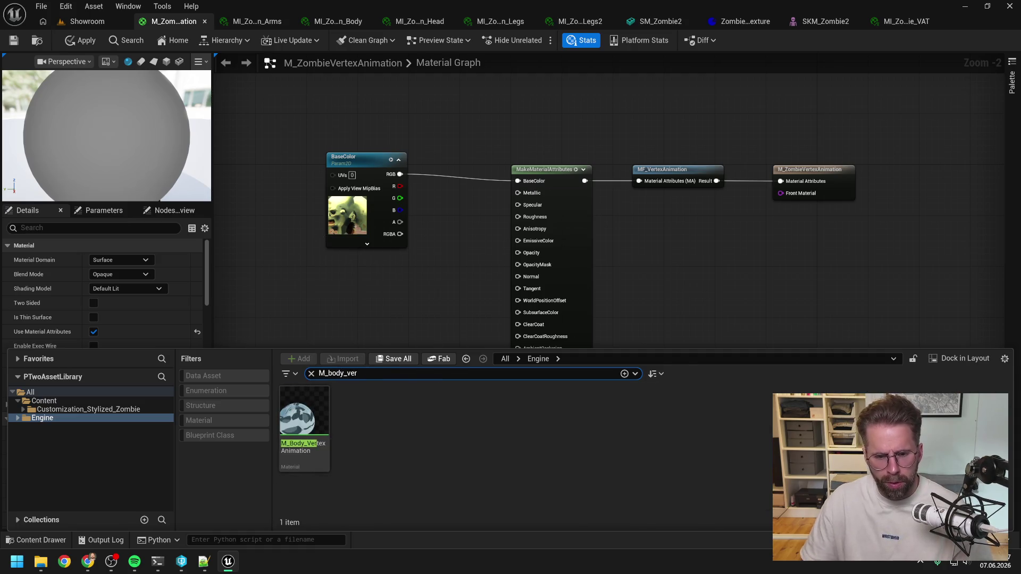
left_click(307, 417)
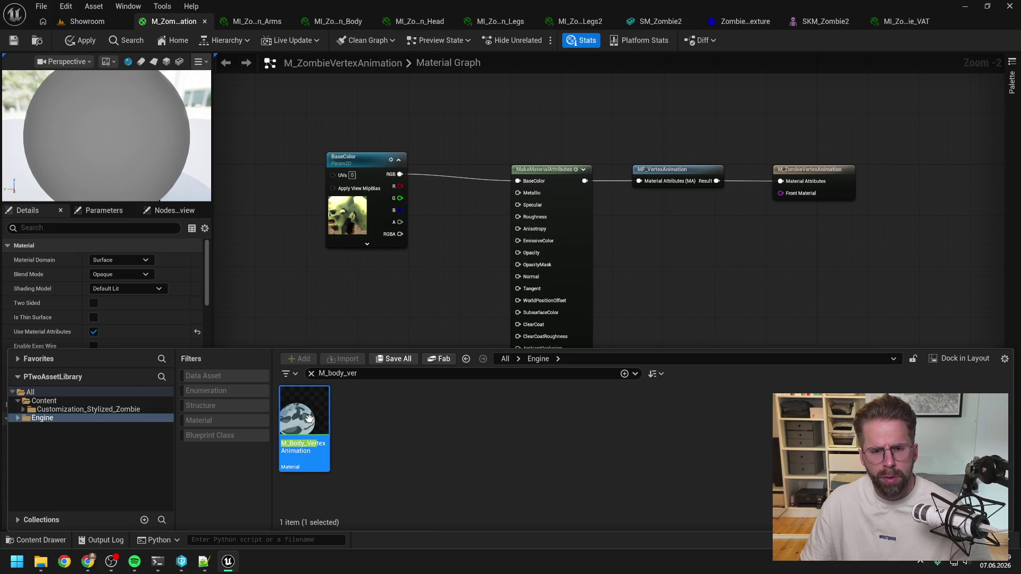
double_click(309, 418)
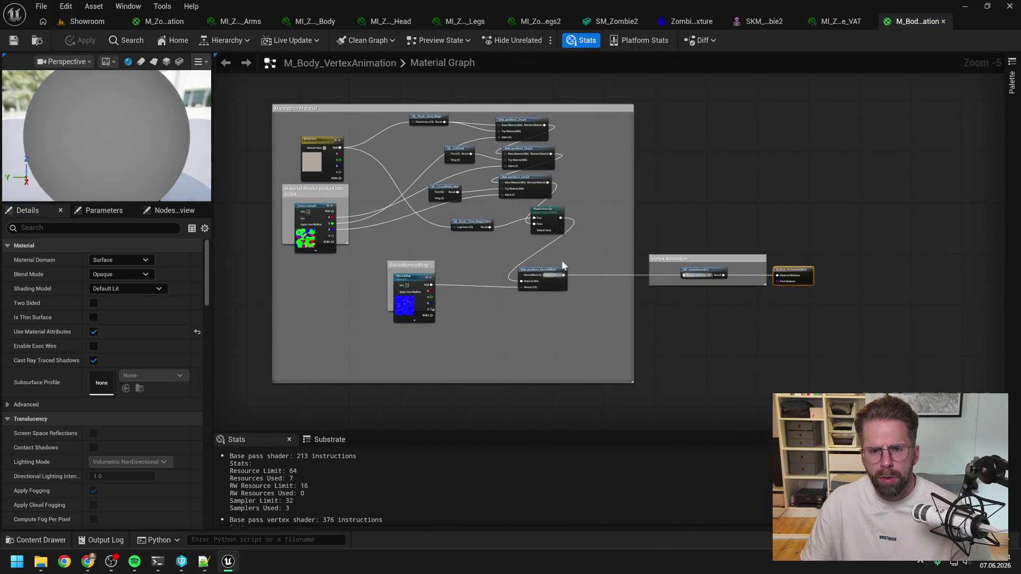
Inspect the M_Body_VertexAnimation graph, then go back to the MI_Zombie_VAT instance.
scroll(563, 264, "up", 2)
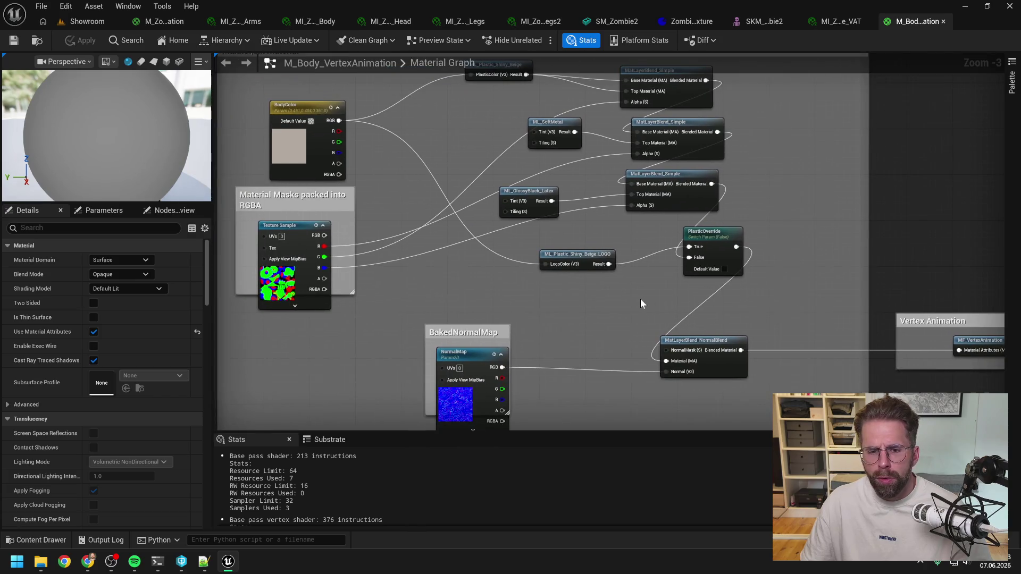
scroll(633, 302, "down", 1)
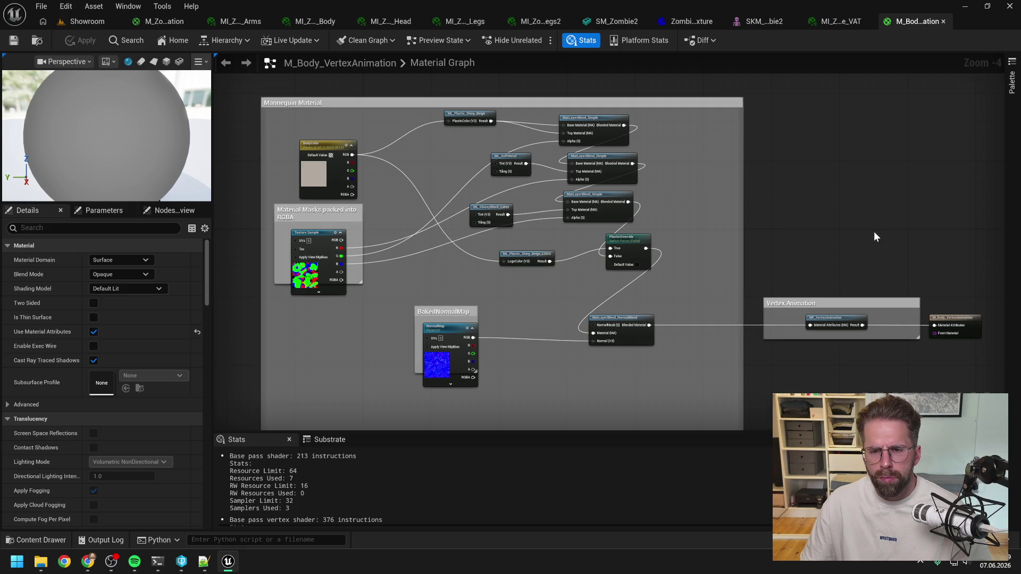
left_click(828, 23)
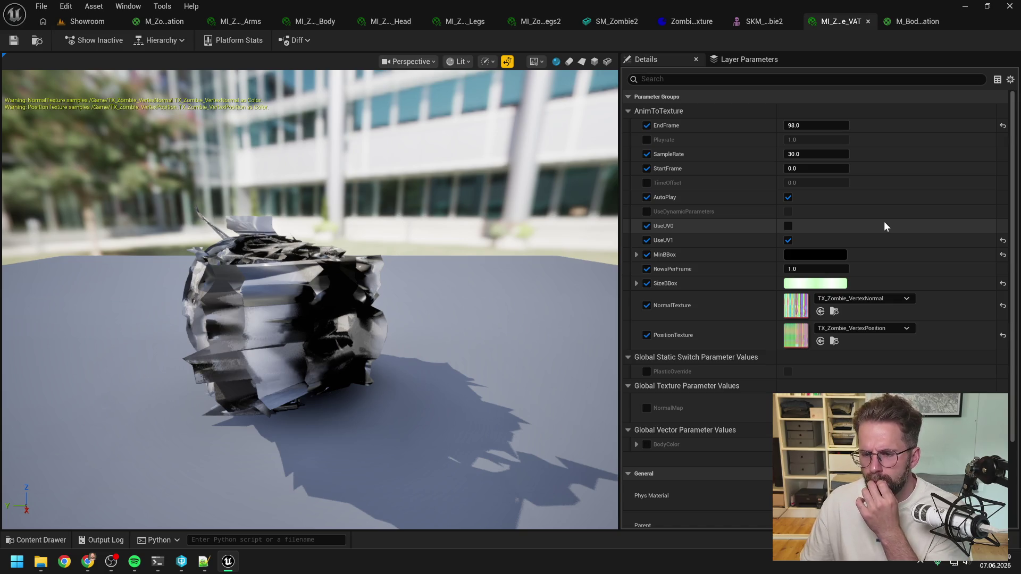
Scroll through MI_Zombie_VAT's Details panel parameters.
scroll(885, 223, "down", 1)
scroll(883, 222, "down", 3)
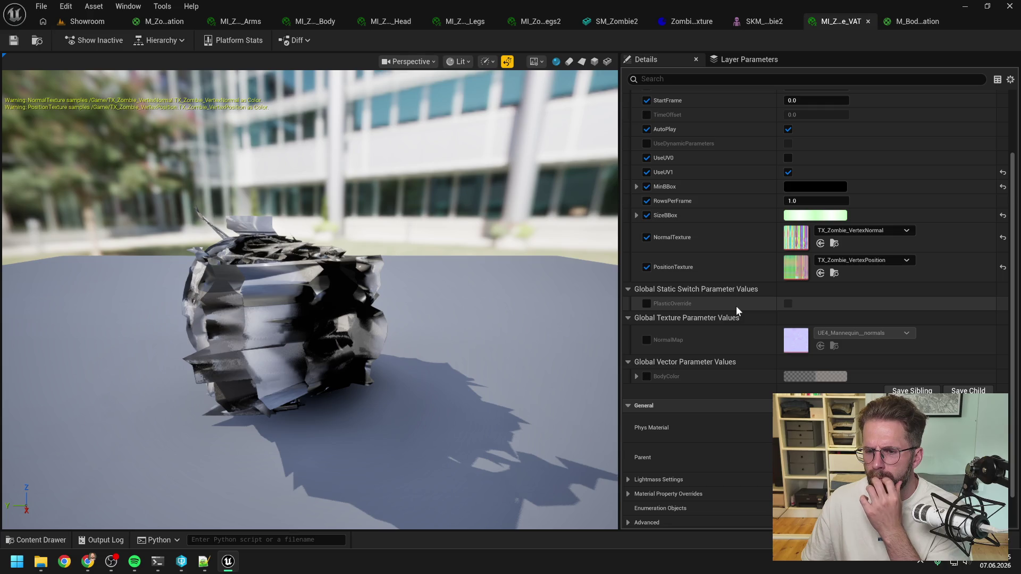
scroll(736, 310, "up", 4)
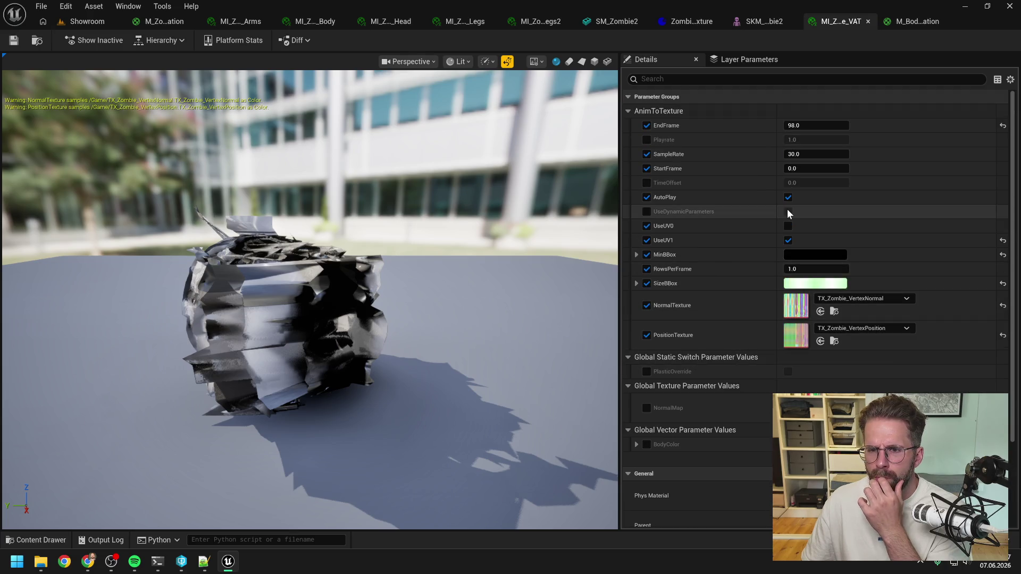
Compare MI_Zombie_VAT with the M_Body_VertexAnimation graph, then bring the Claude Code terminal forward.
left_click(910, 20)
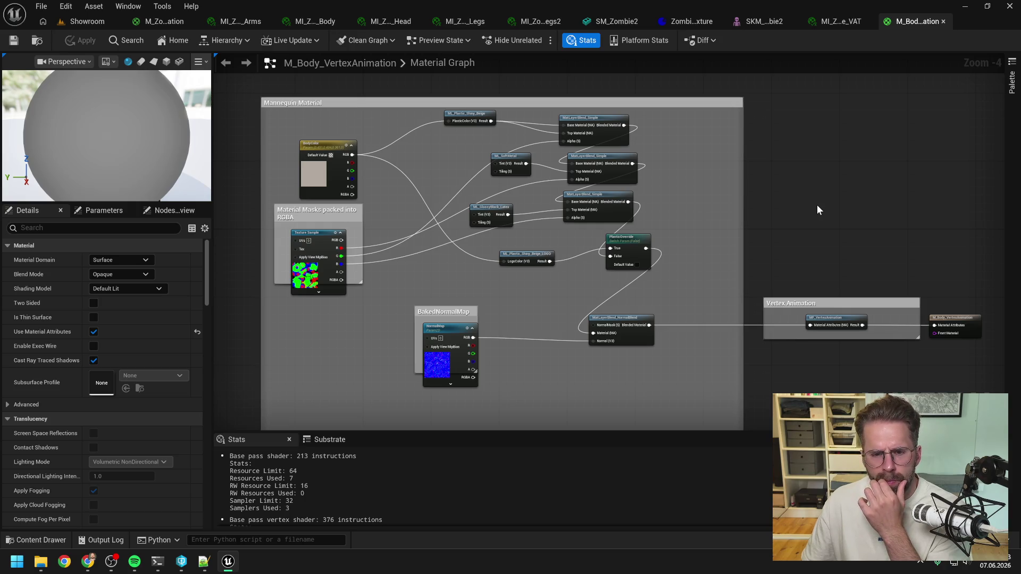
left_click(844, 19)
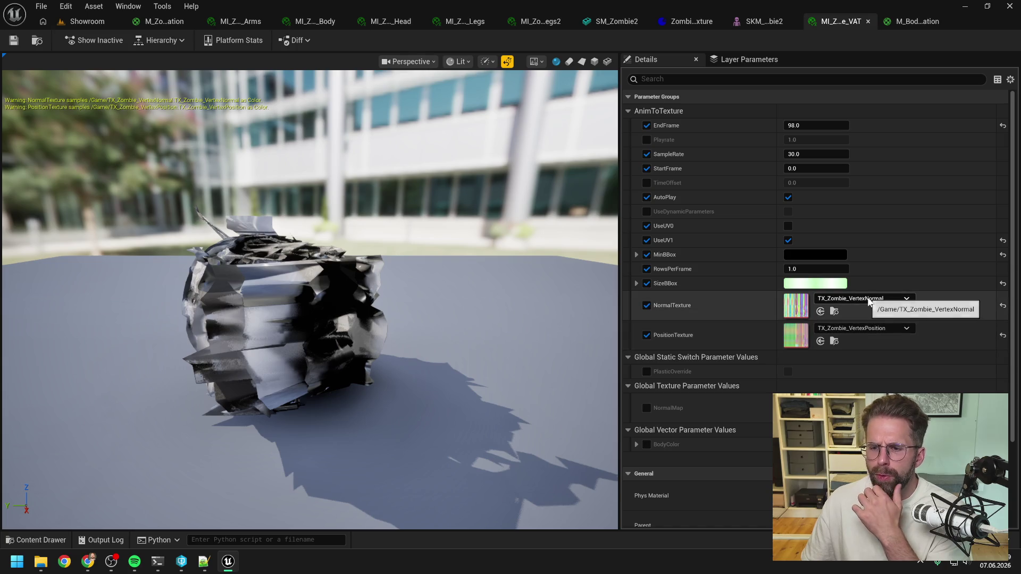
left_click(904, 24)
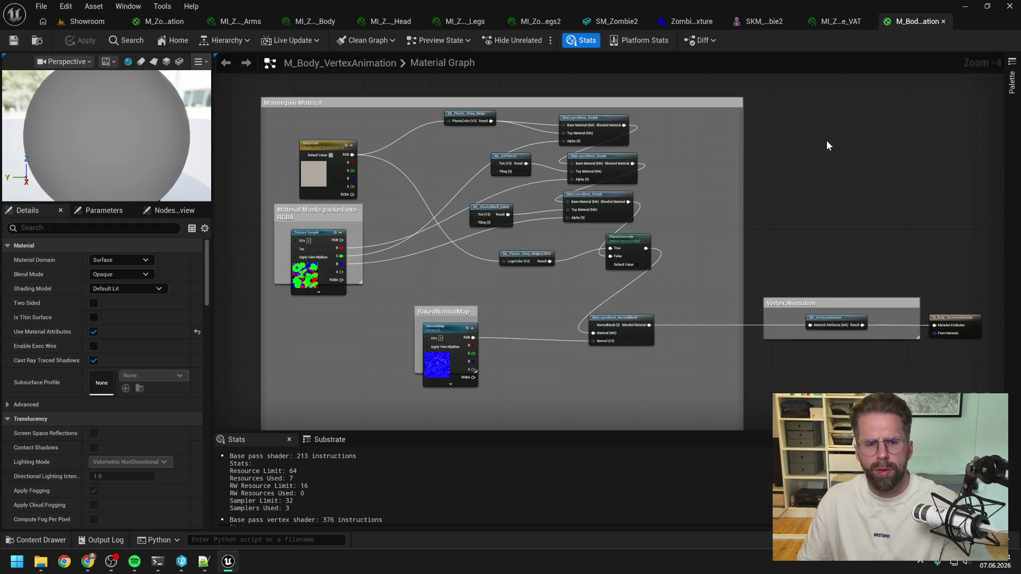
key("alt+Tab")
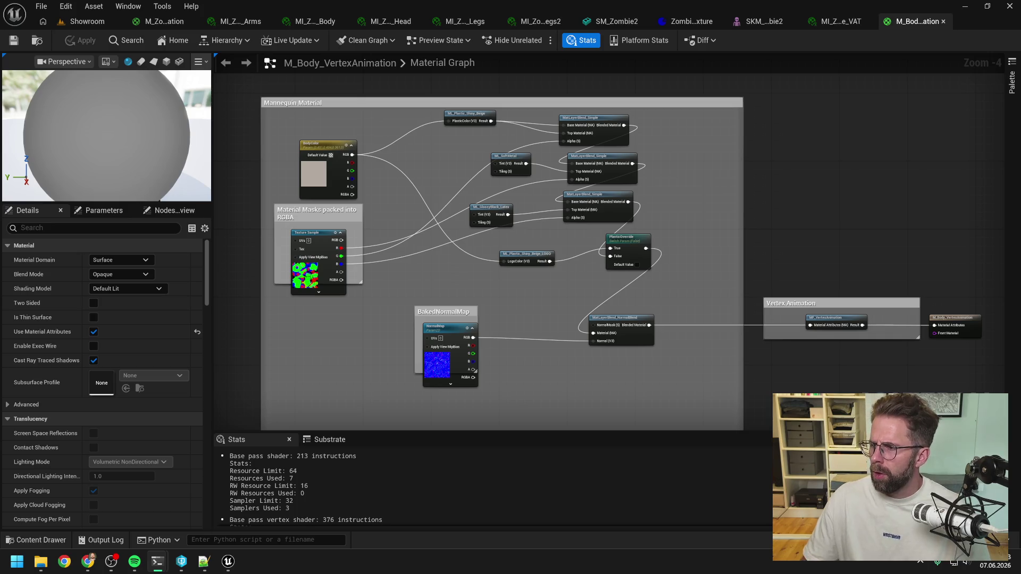
key("alt+Tab")
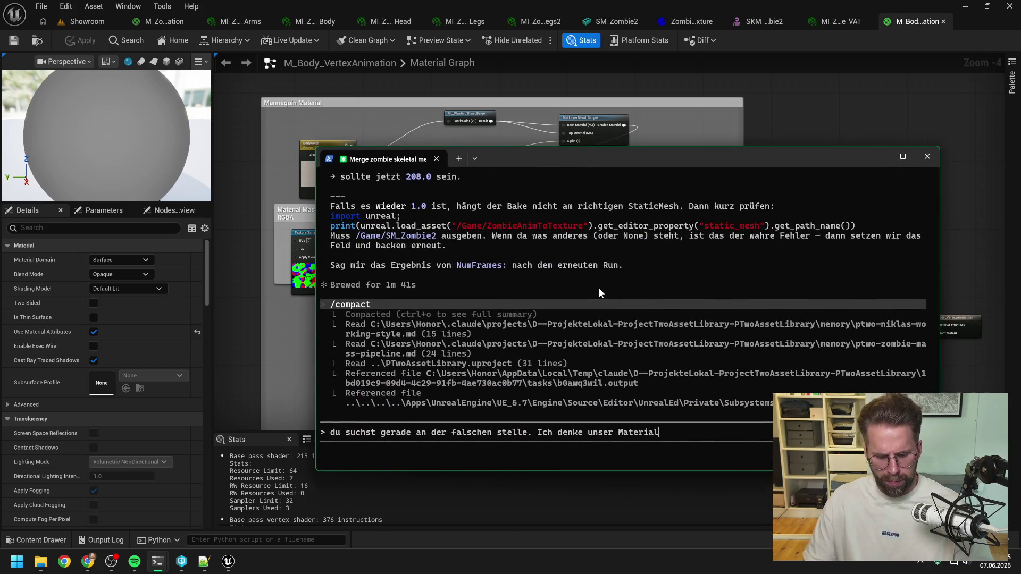
Add 'ist einfach falsch/ no' to the Claude Code prompt, then show the SKM_Zombie2 editor in Unreal.
type("ist einfach falsch/ no")
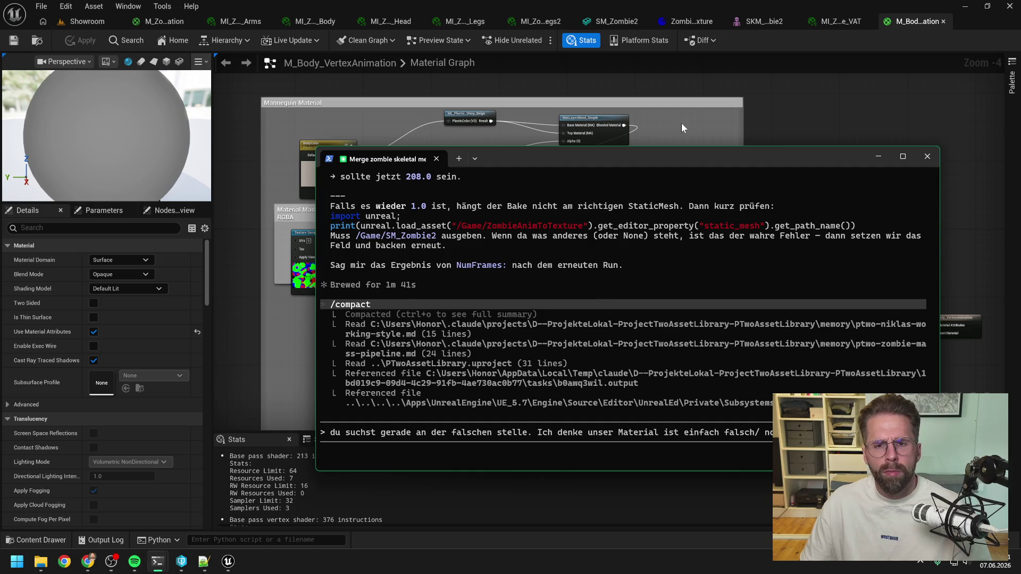
left_click(789, 100)
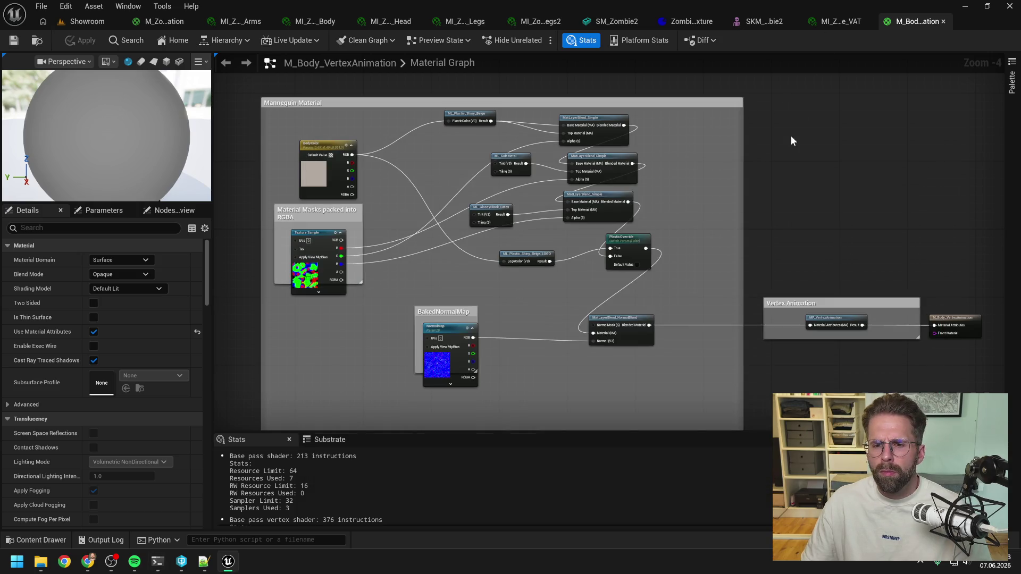
mouse_move(159, 567)
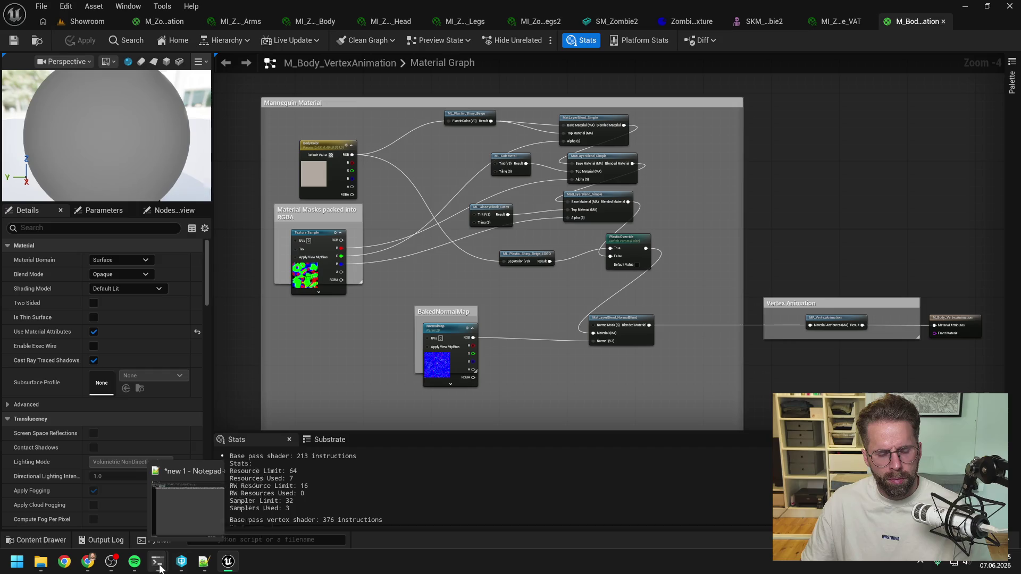
left_click(184, 536)
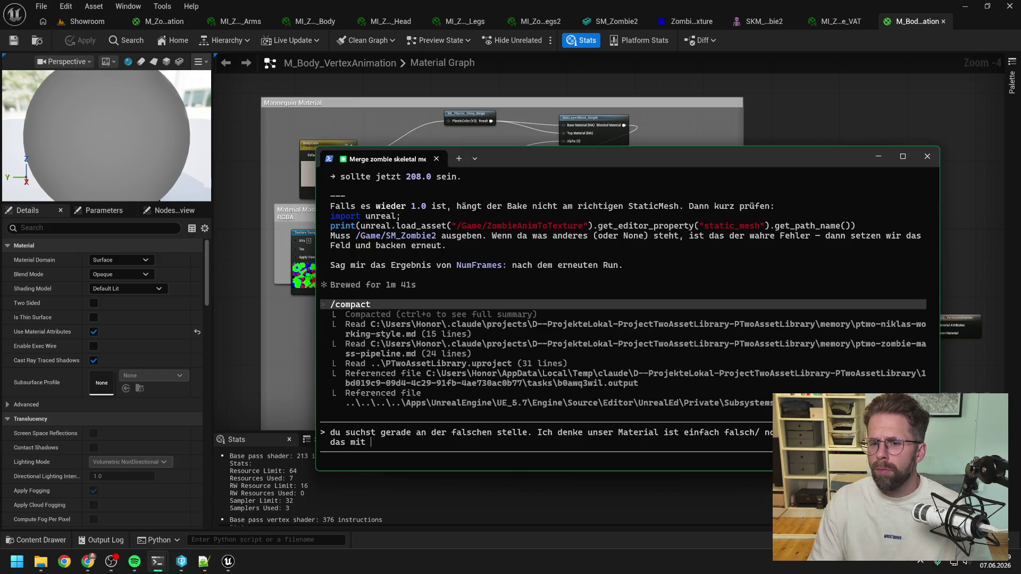
left_click(824, 72)
left_click(752, 24)
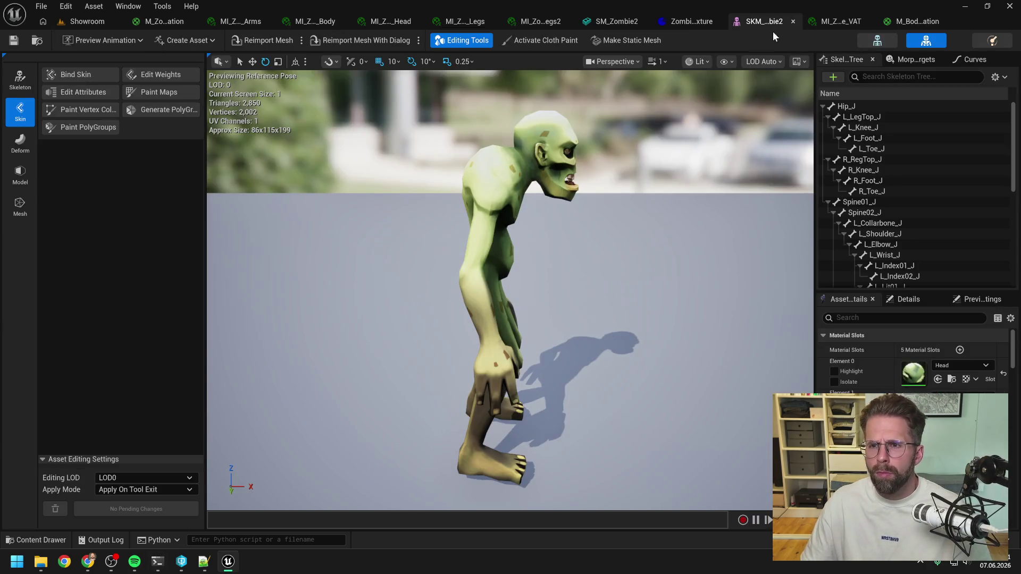
Close the AnimToTexture data asset tab and view the MI_ZombieVertexAnimation_Legs2 instance.
left_click(792, 22)
left_click(739, 21)
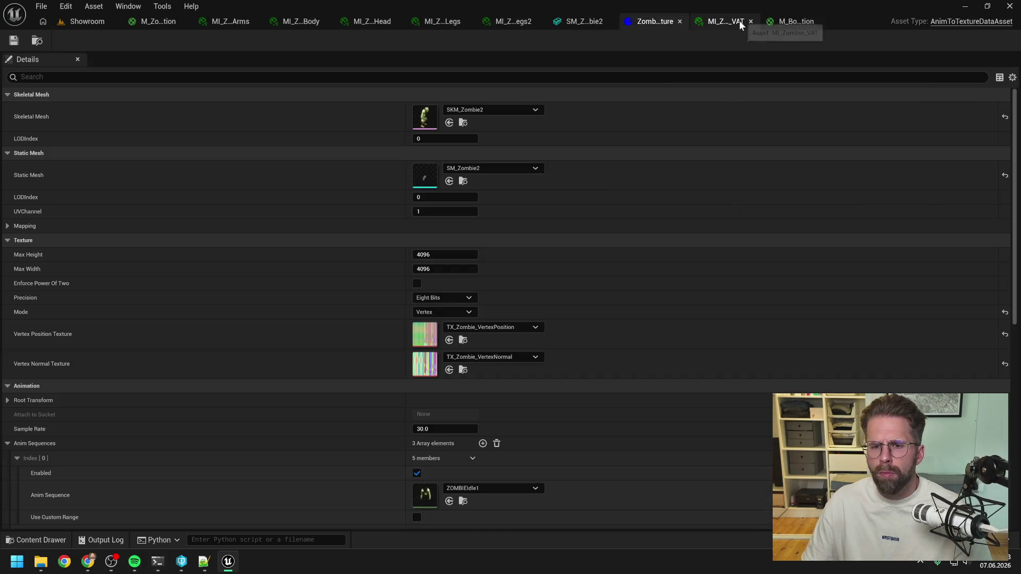
left_click(680, 21)
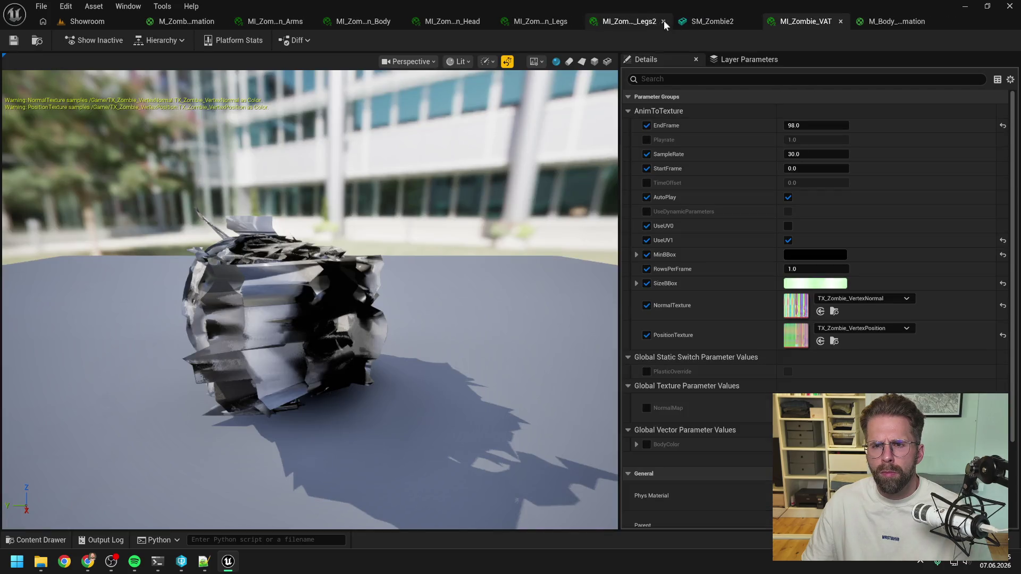
left_click(708, 22)
left_click(629, 22)
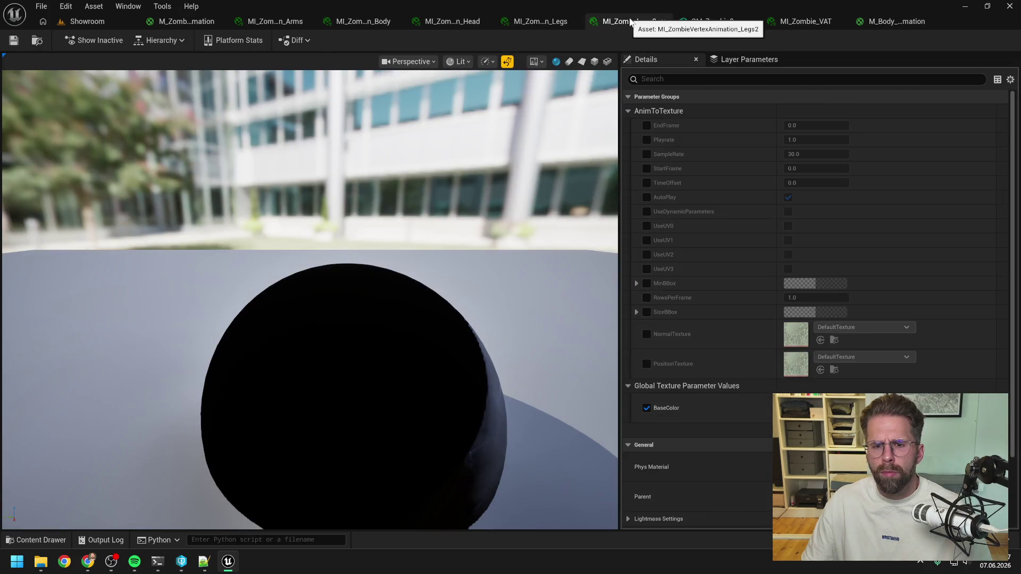
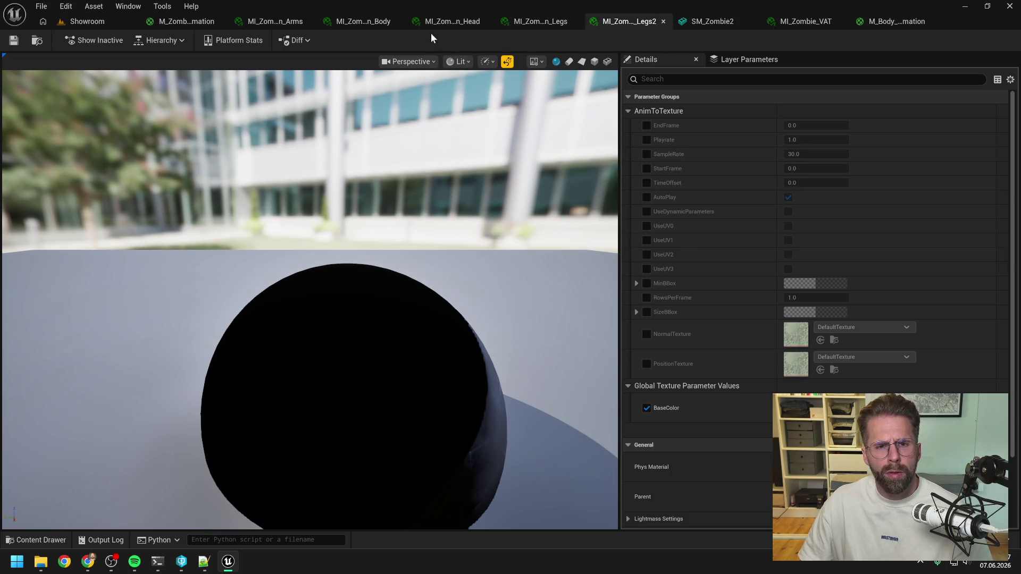
On the Arms instance, enable the NormalTexture and PositionTexture overrides and browse the texture choices without picking one.
left_click(274, 22)
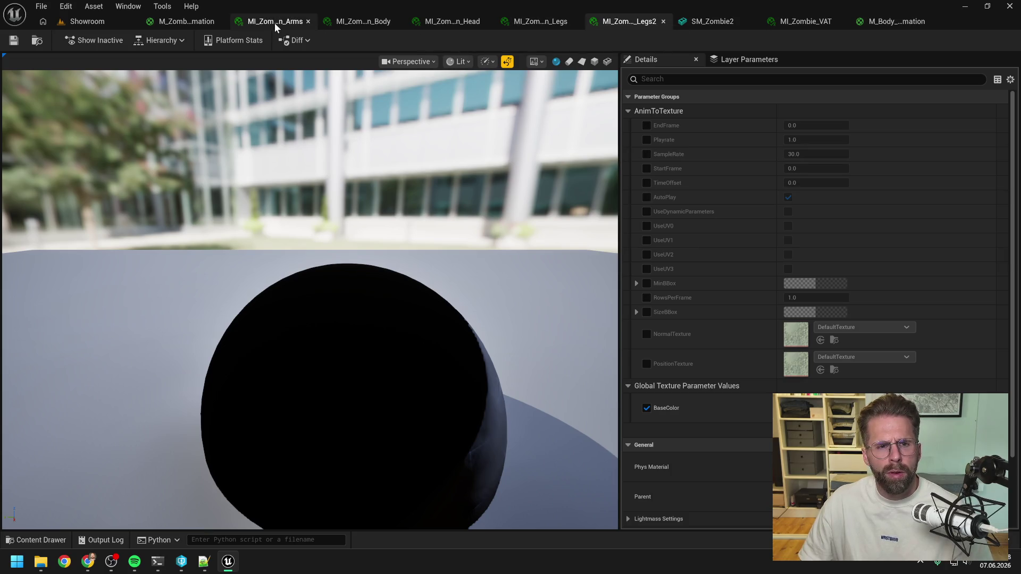
left_click(646, 334)
left_click(647, 364)
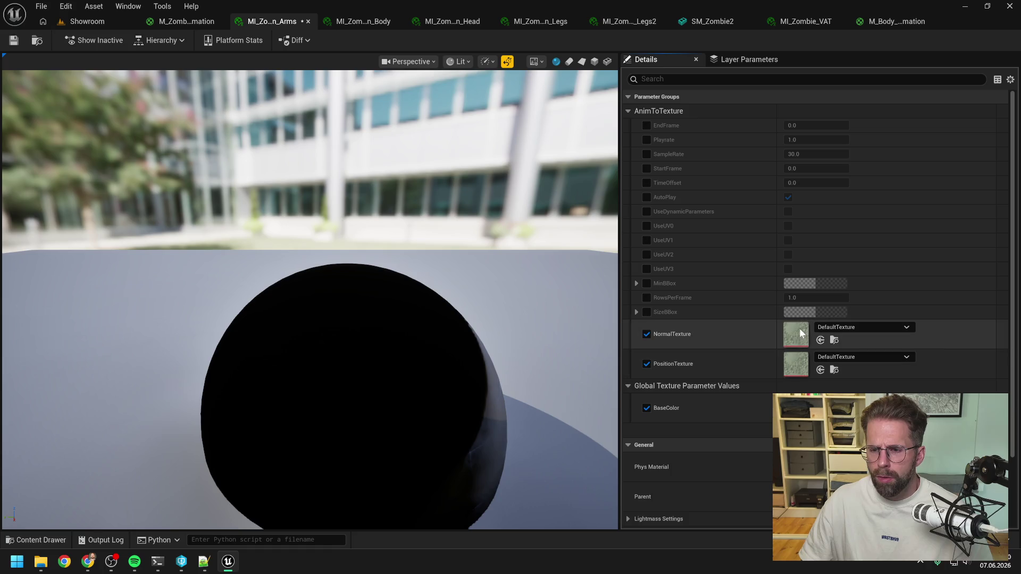
left_click(841, 327)
left_click(672, 340)
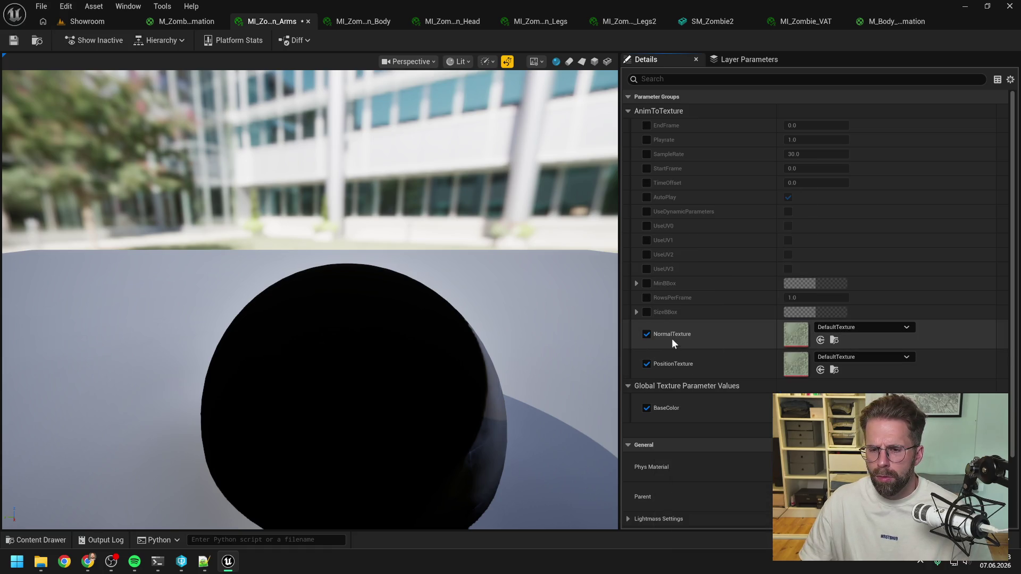
Switch both Arms overrides back off, glance at the Body instance, and go to the M_ZombieVertexAnimation graph.
left_click(646, 334)
left_click(647, 364)
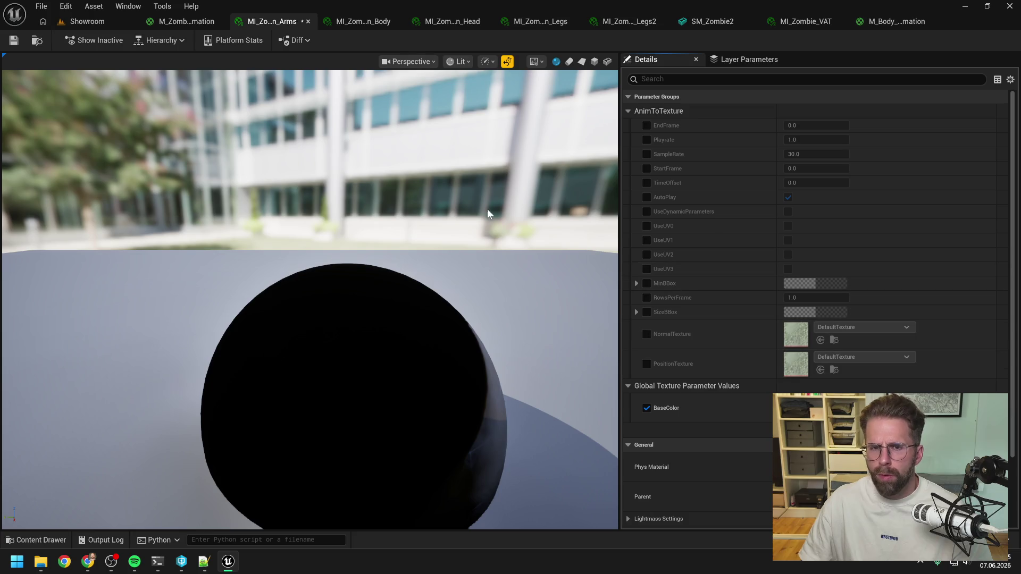
left_click(357, 21)
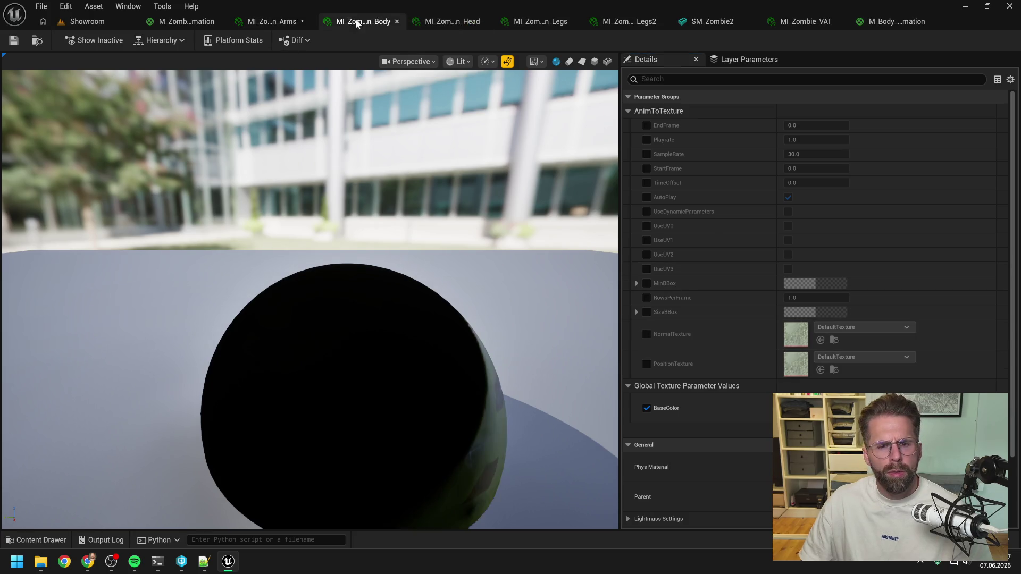
left_click(183, 21)
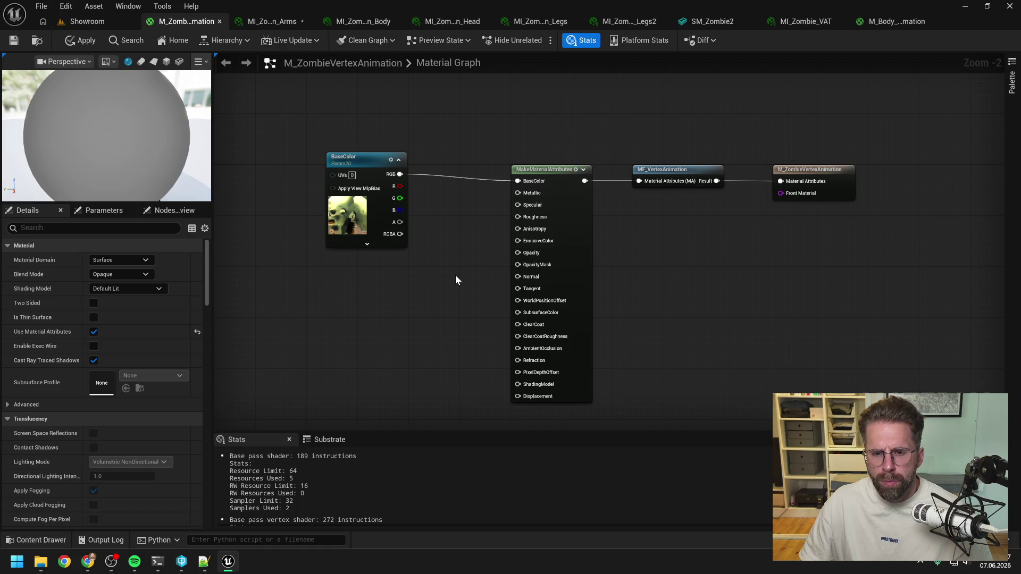
scroll(452, 275, "up", 1)
left_click_drag(450, 274, 495, 213)
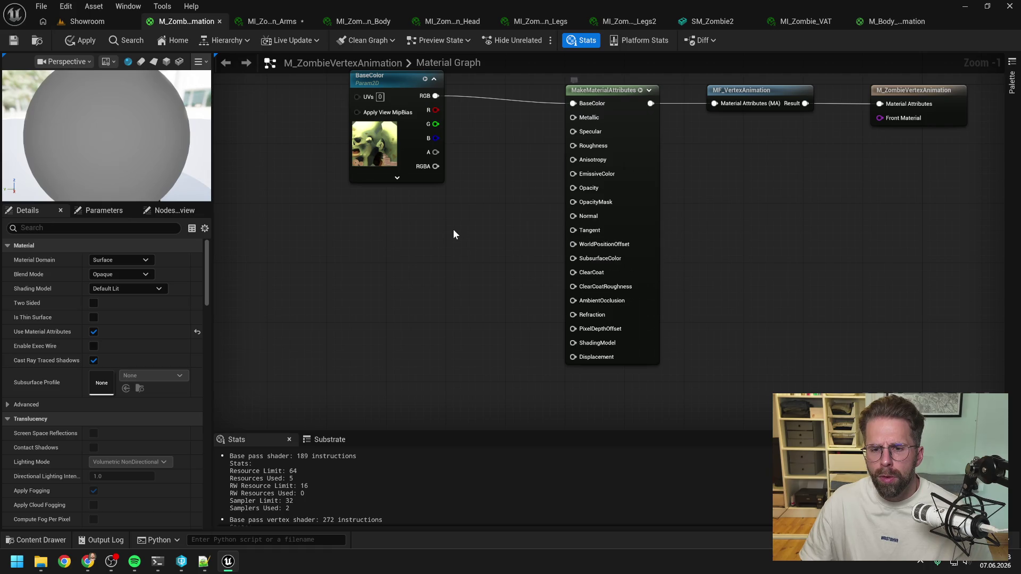
scroll(453, 233, "down", 1)
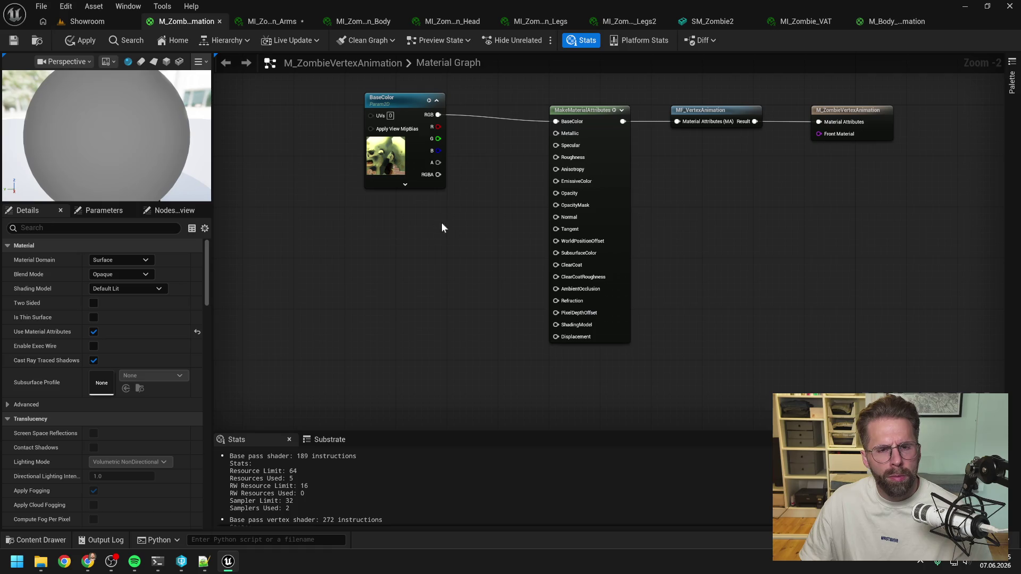
left_click(272, 23)
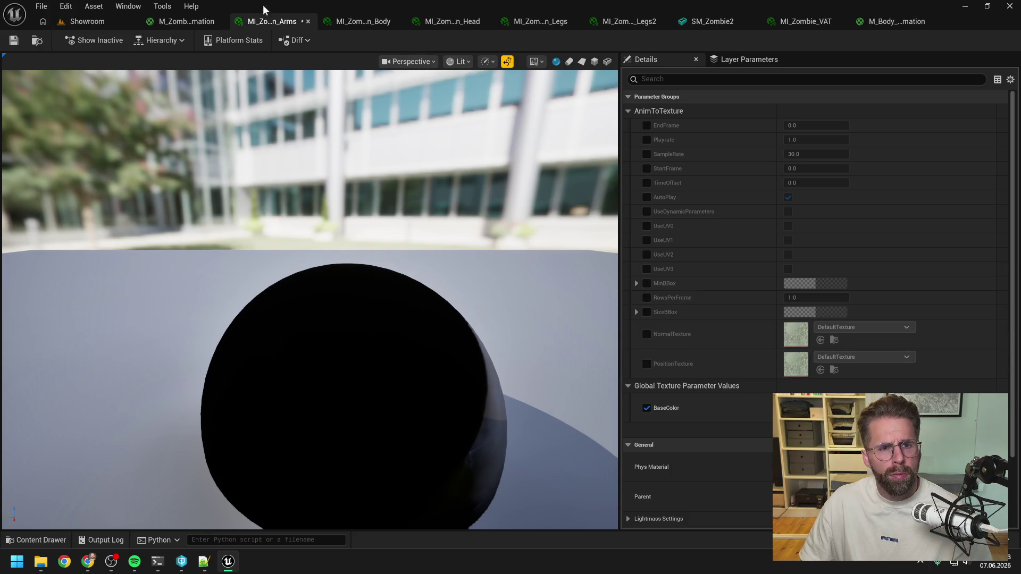
left_click(189, 20)
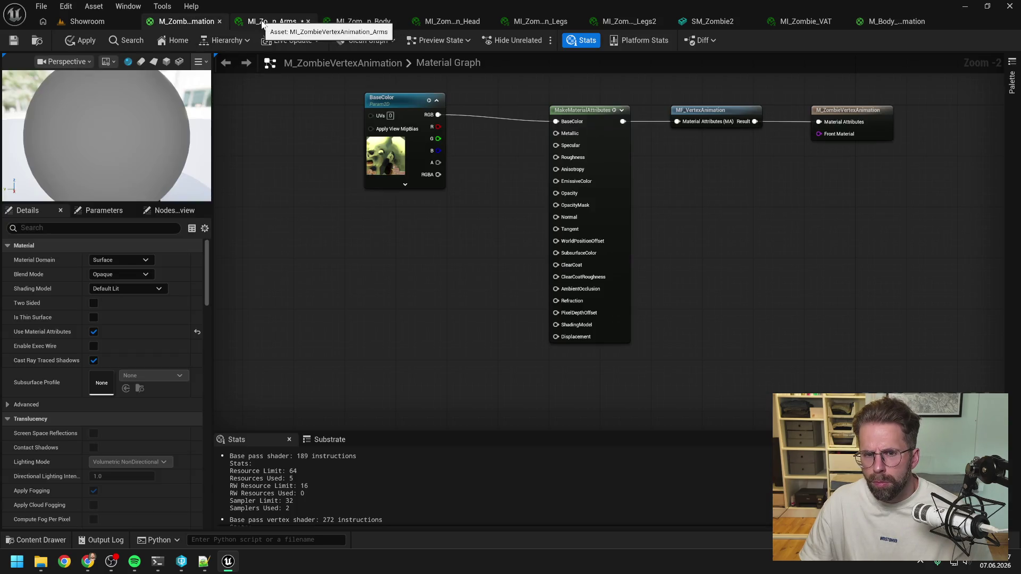
left_click(376, 115)
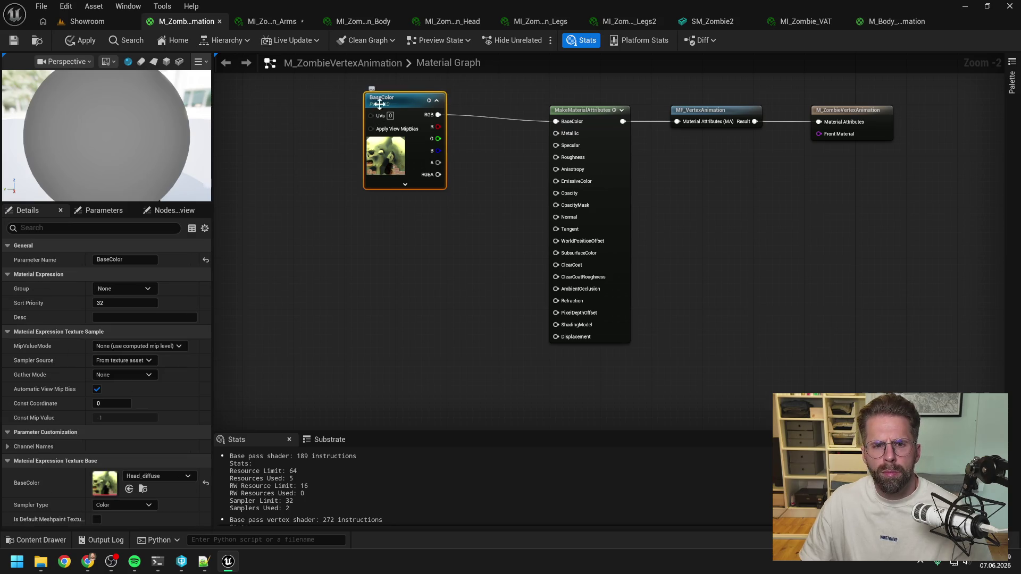
left_click(412, 248)
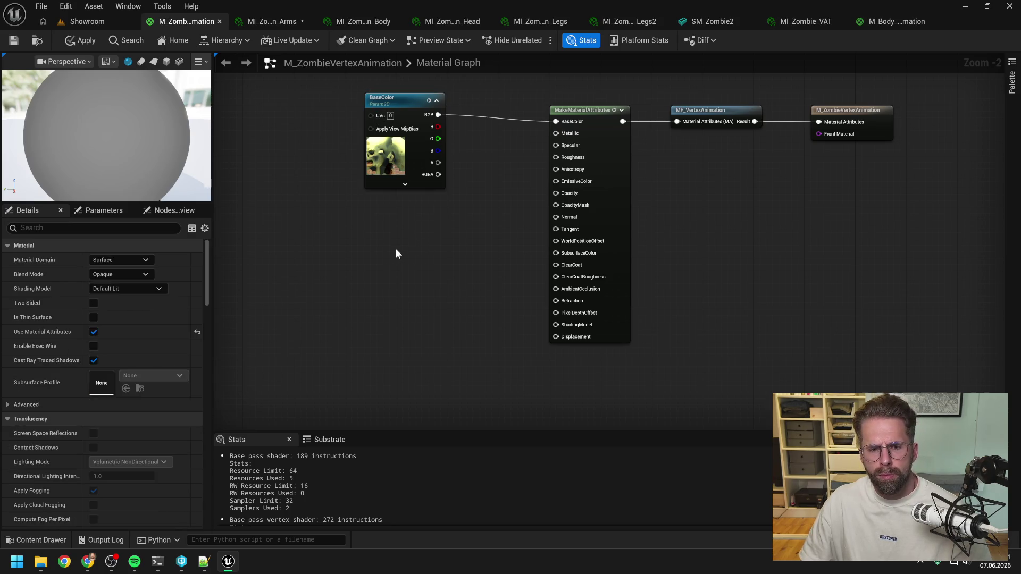
Add a TextureSampleParameter2D named Normal and wire it into MakeMaterialAttributes' Normal input.
right_click(388, 249)
type("te")
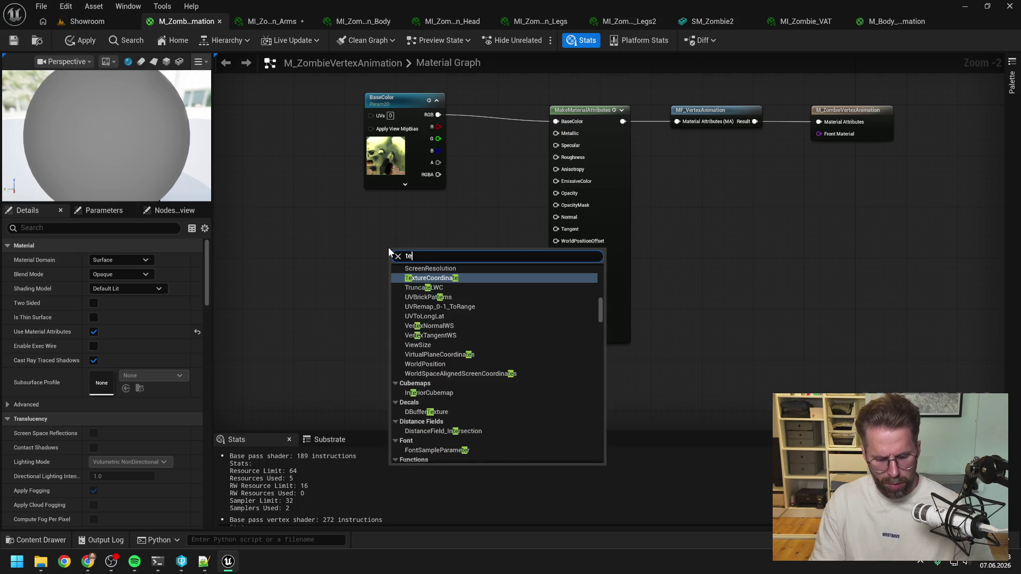
type("xture")
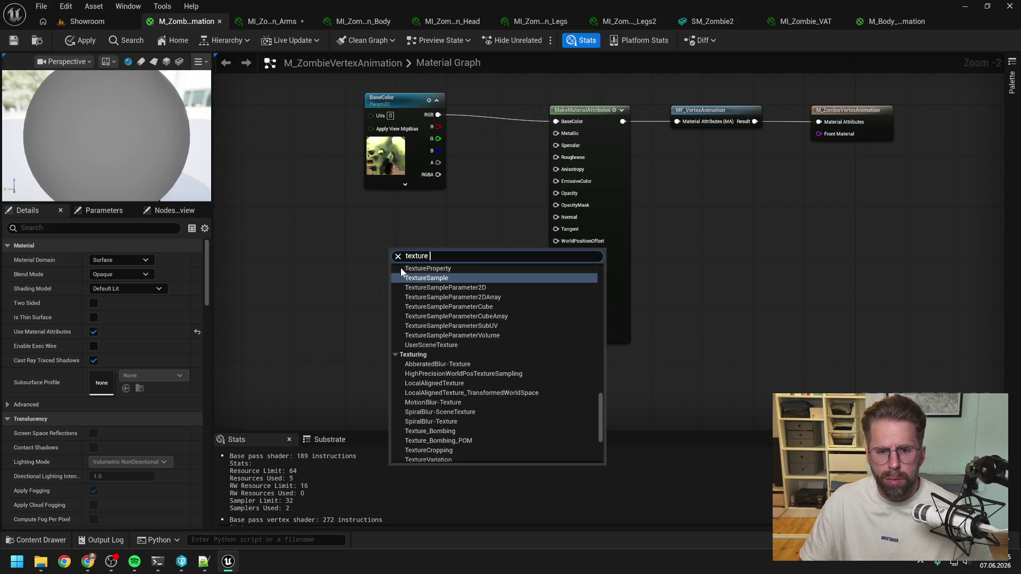
left_click(420, 278)
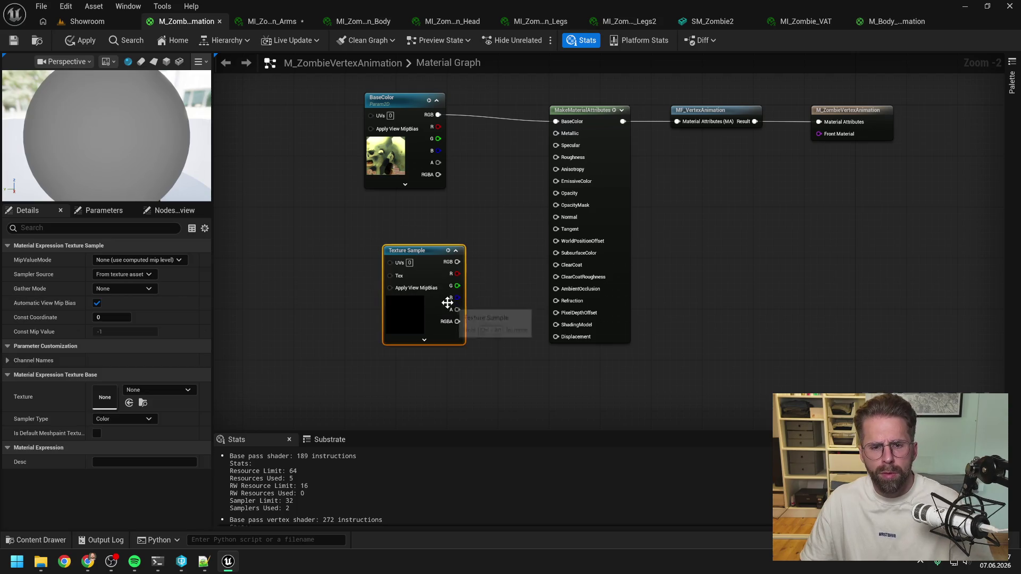
key("Delete")
right_click(423, 285)
type("text sa")
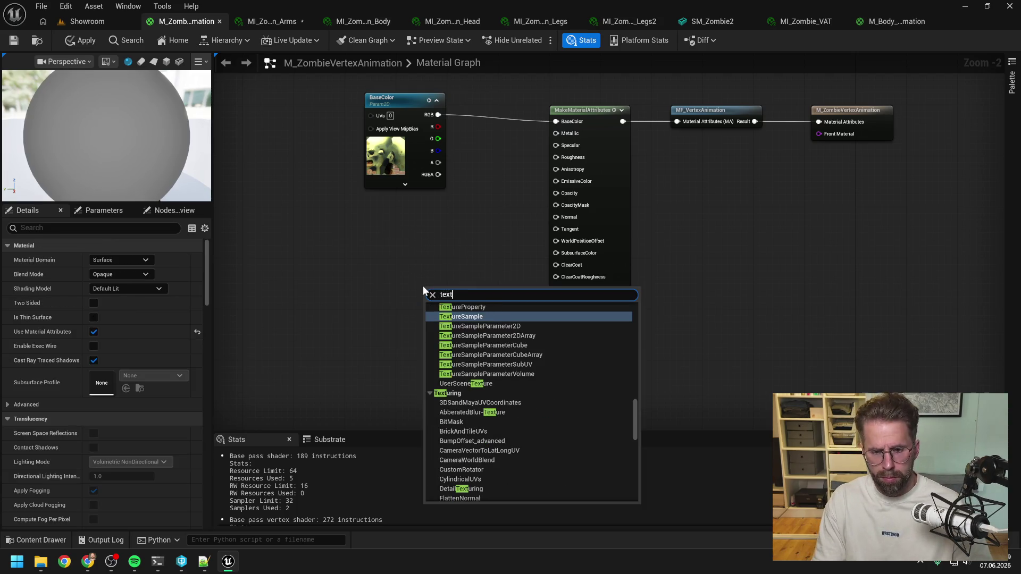
left_click(492, 392)
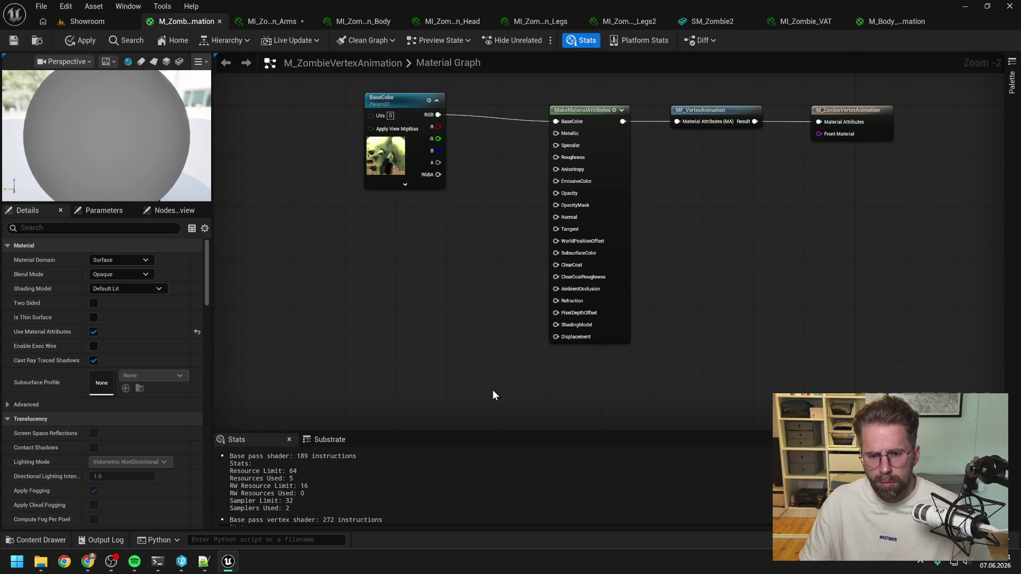
type("Normal")
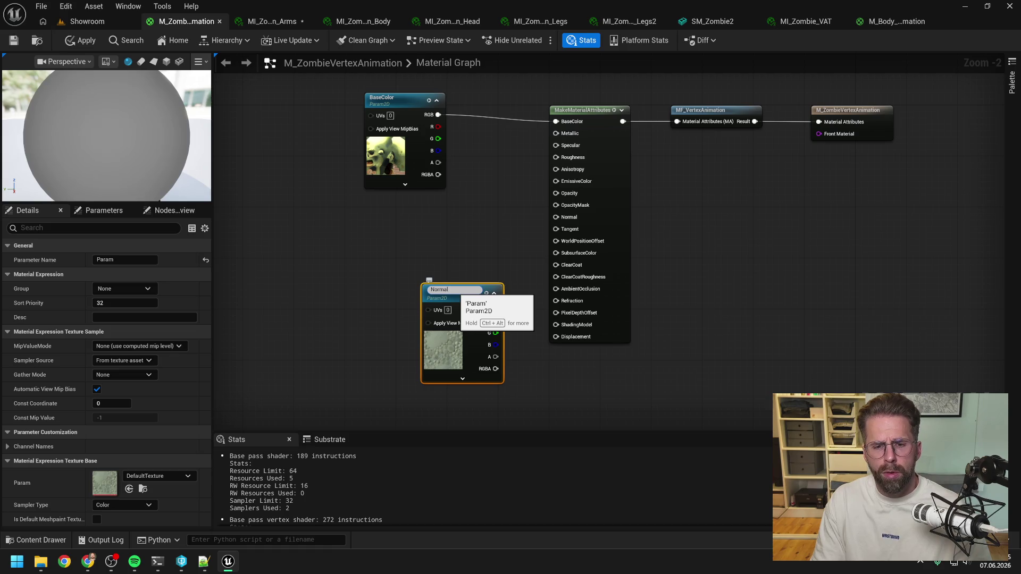
key("Return")
mouse_move(453, 292)
left_mouse_down()
mouse_move(398, 213)
mouse_move(556, 217)
left_mouse_up()
left_click(488, 232)
Duplicate the Normal parameter node, then delete the copy without renaming it.
left_click(392, 219)
key("ctrl+c")
key("ctrl+v")
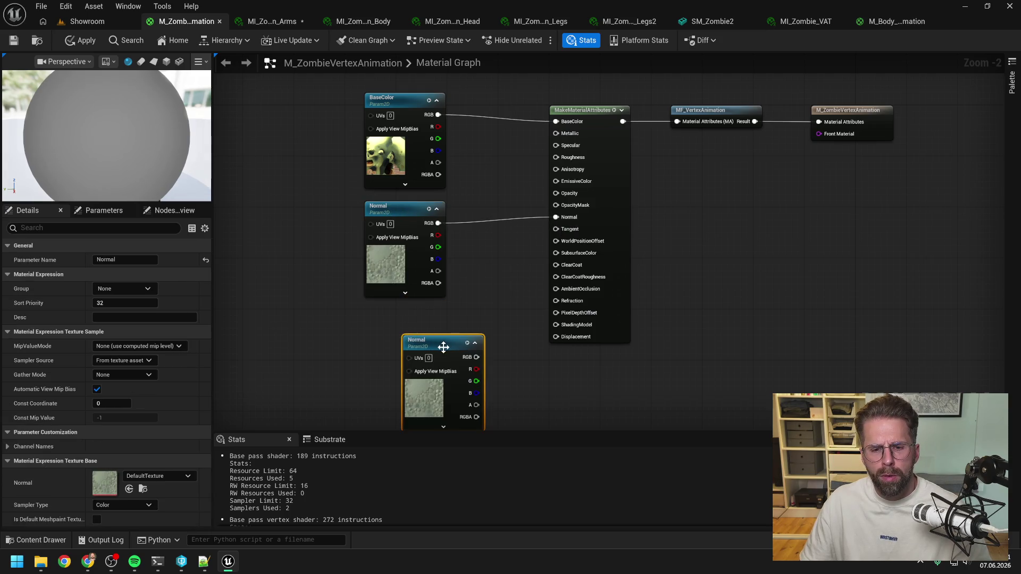
key("F2")
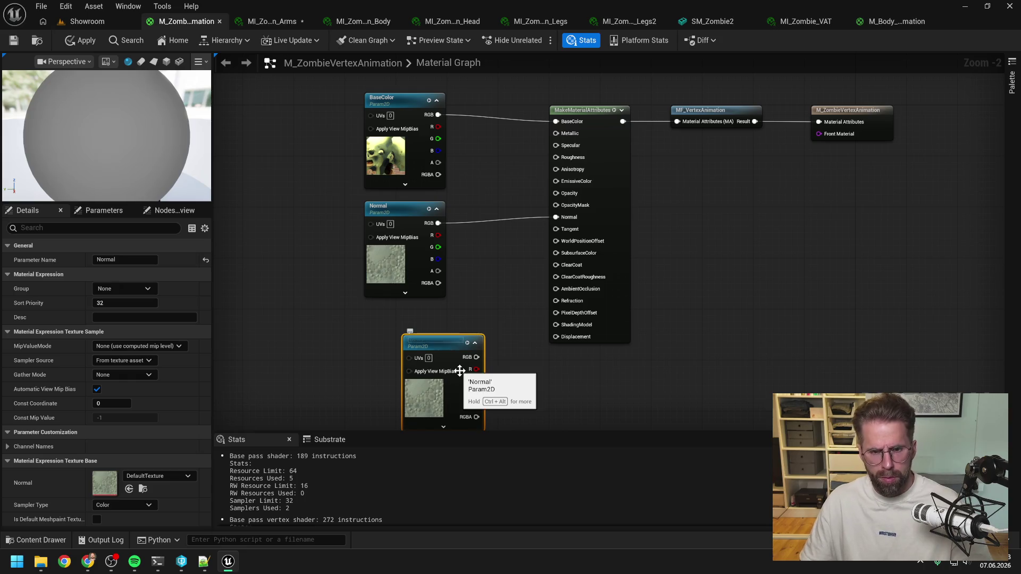
key("Escape")
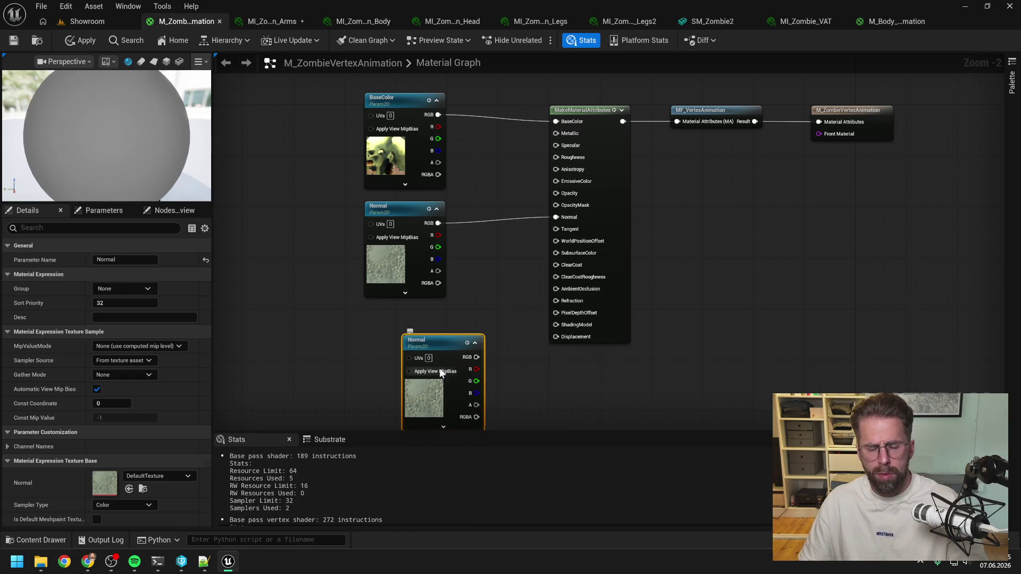
key("Delete")
Add a WorldPositionOffset texture parameter and wire its RGB into the WorldPositionOffset input.
right_click(397, 338)
type("text")
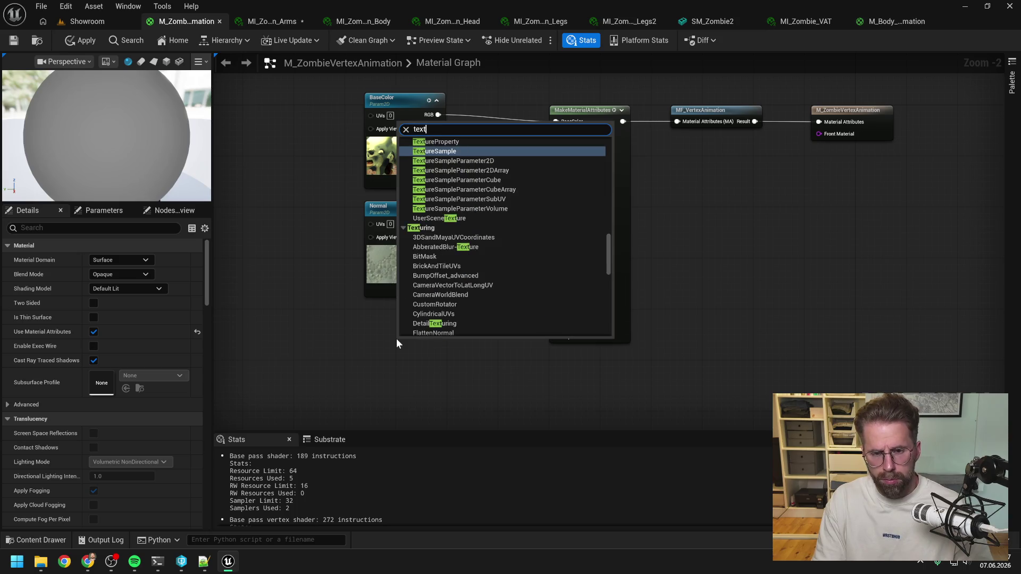
type("ure sampl")
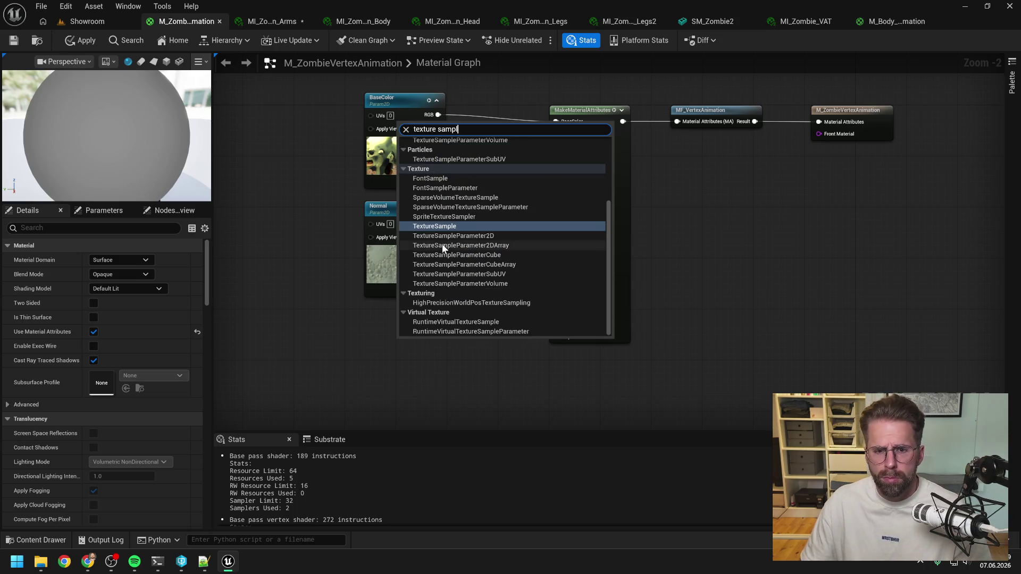
left_click(442, 237)
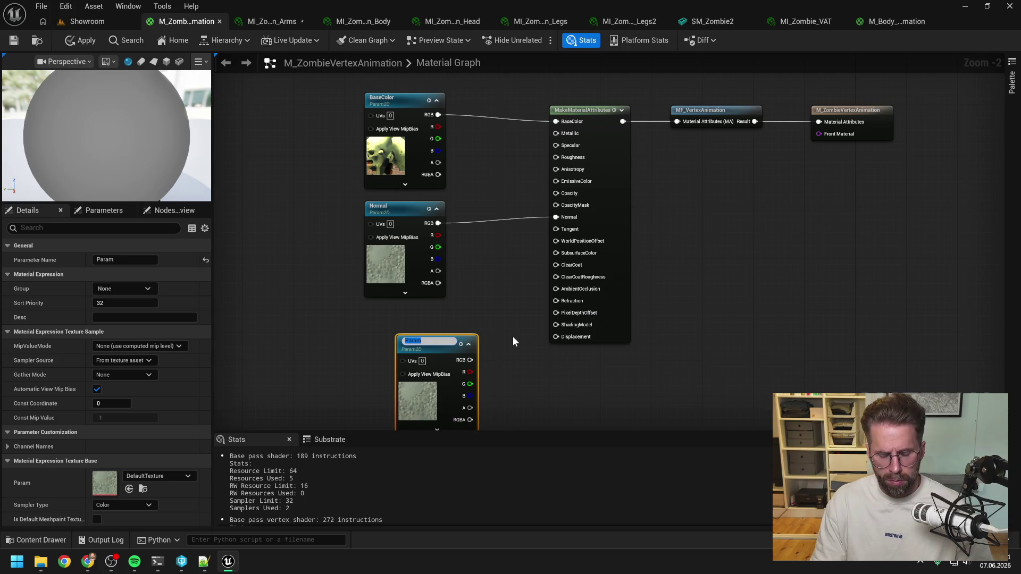
type("WorldP")
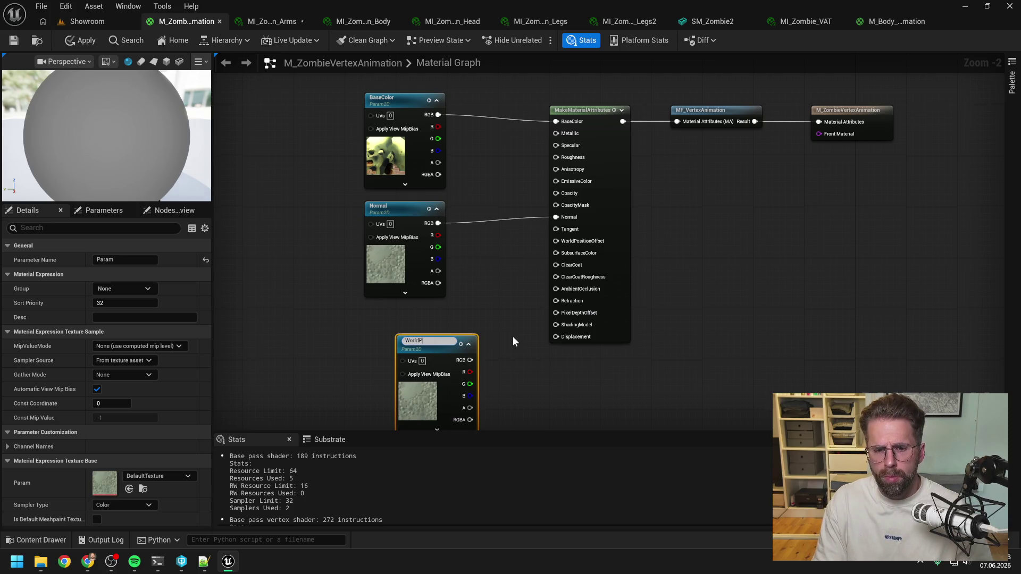
type("ositionOffset")
key("Return")
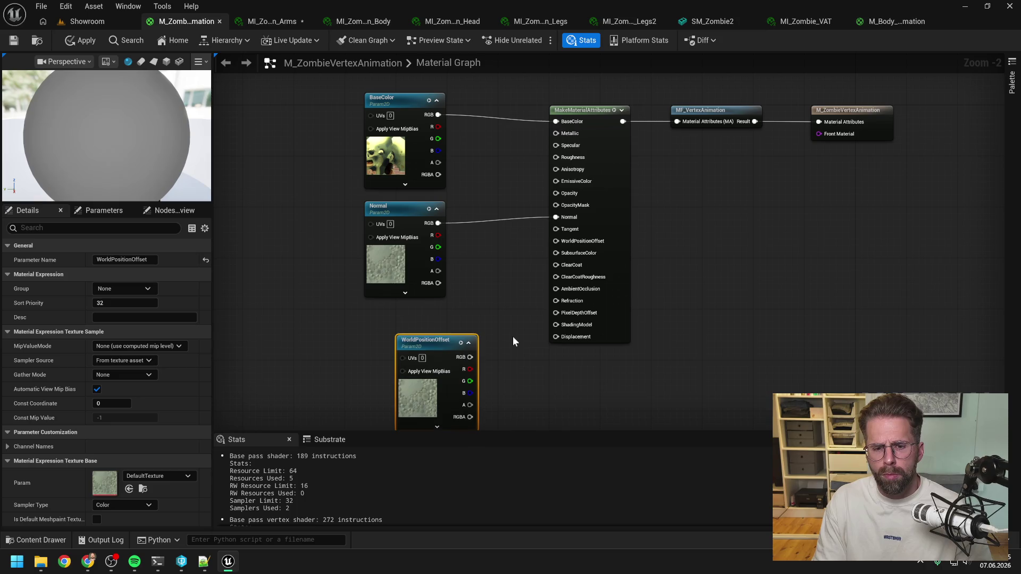
mouse_move(470, 358)
left_mouse_down()
mouse_move(558, 262)
mouse_move(556, 240)
left_mouse_up()
mouse_move(430, 344)
left_mouse_down()
mouse_move(379, 313)
mouse_move(397, 315)
left_mouse_up()
Assign the zombie vertex normal texture to the Normal parameter.
left_click(400, 256)
left_click(151, 475)
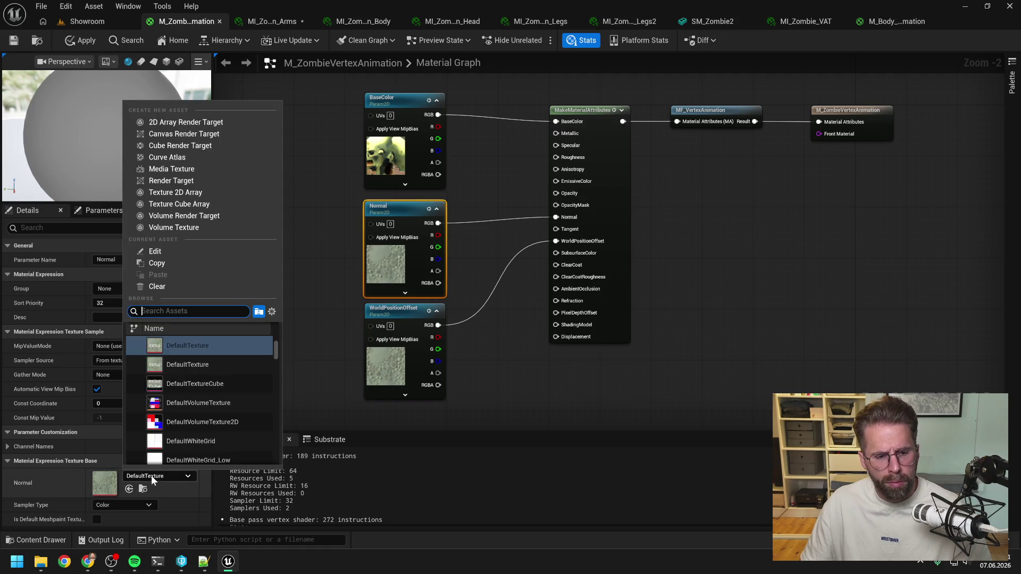
type("normal")
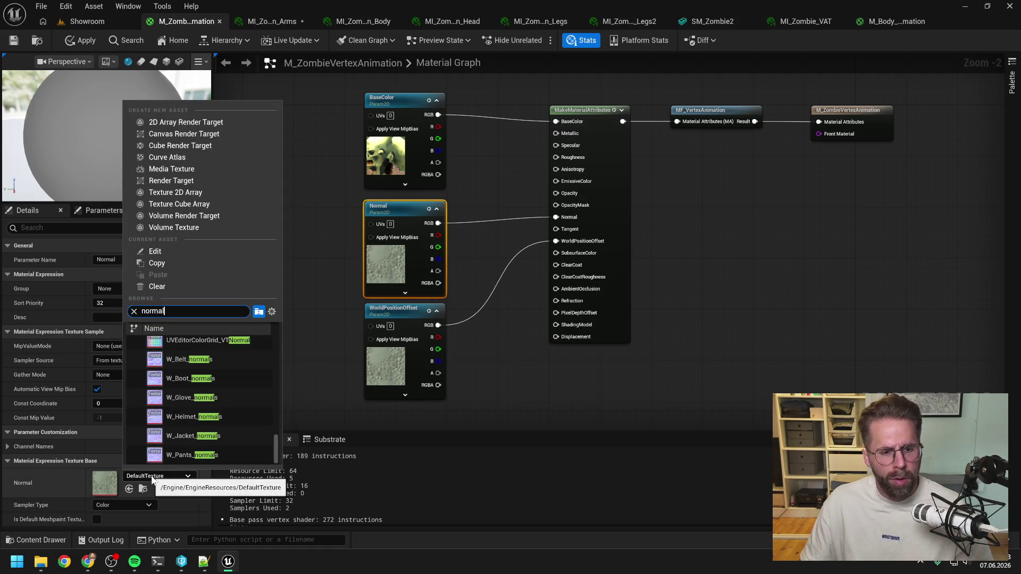
type(" tex")
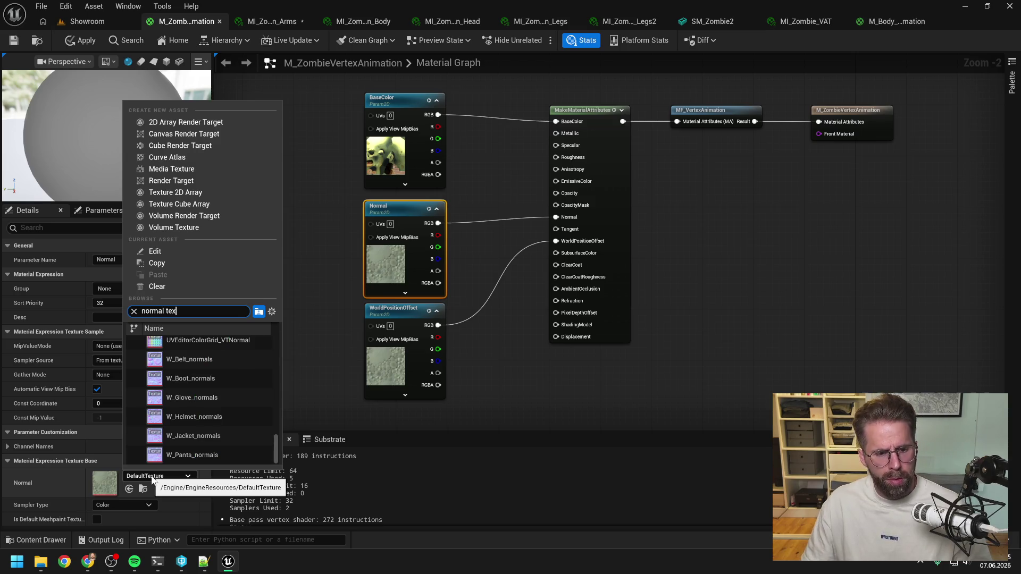
type(" zombie")
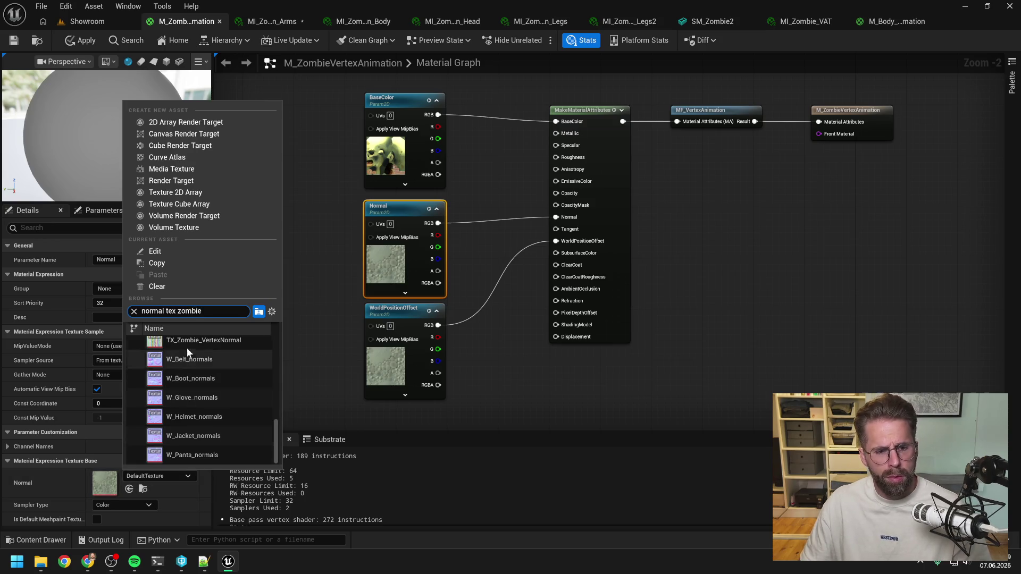
left_click(204, 340)
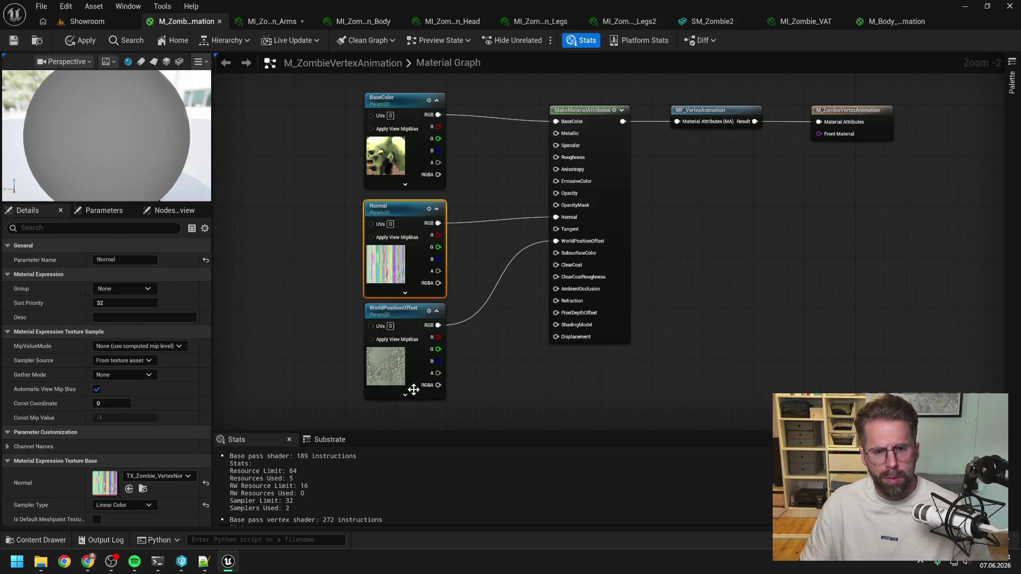
Look for the zombie position texture for WorldPositionOffset, clearing the search and browsing the Content folder.
left_click(411, 318)
left_click(162, 476)
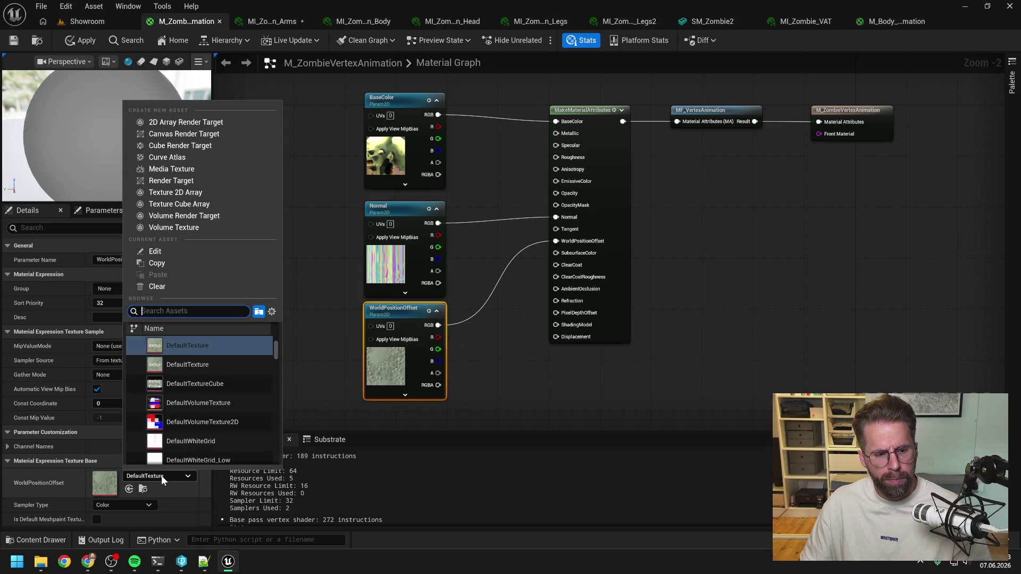
type("zombie te")
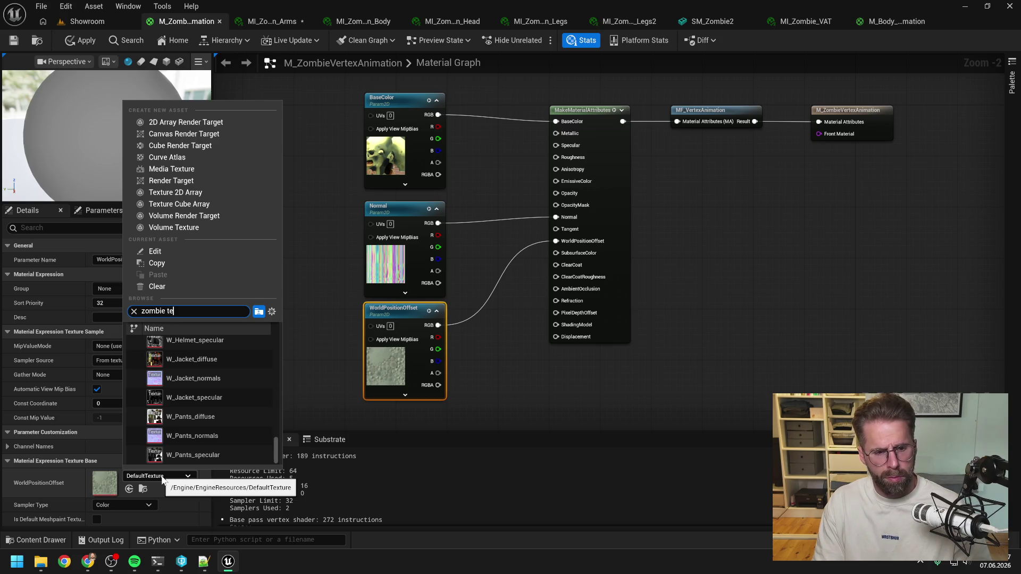
type("x")
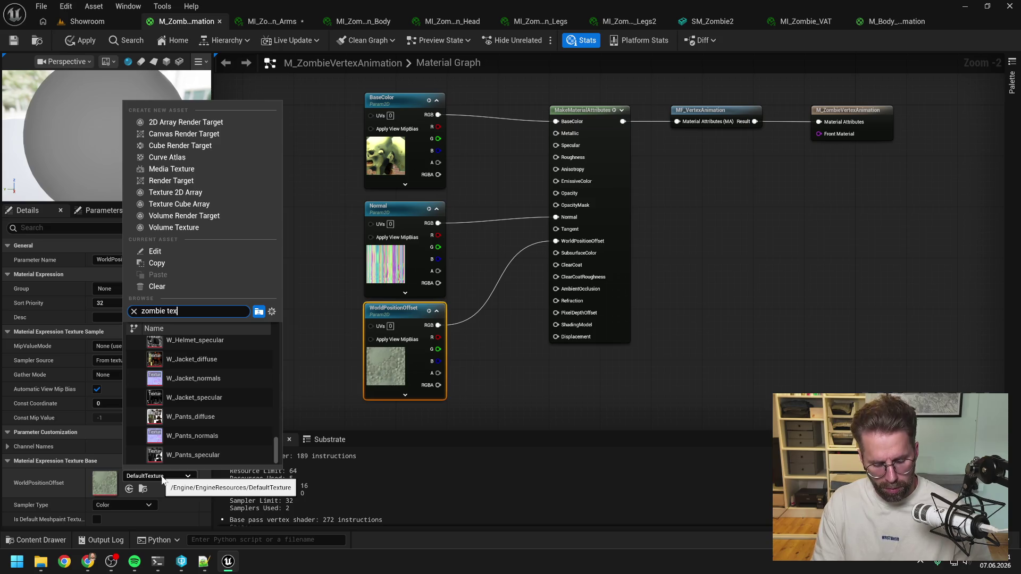
type(" world")
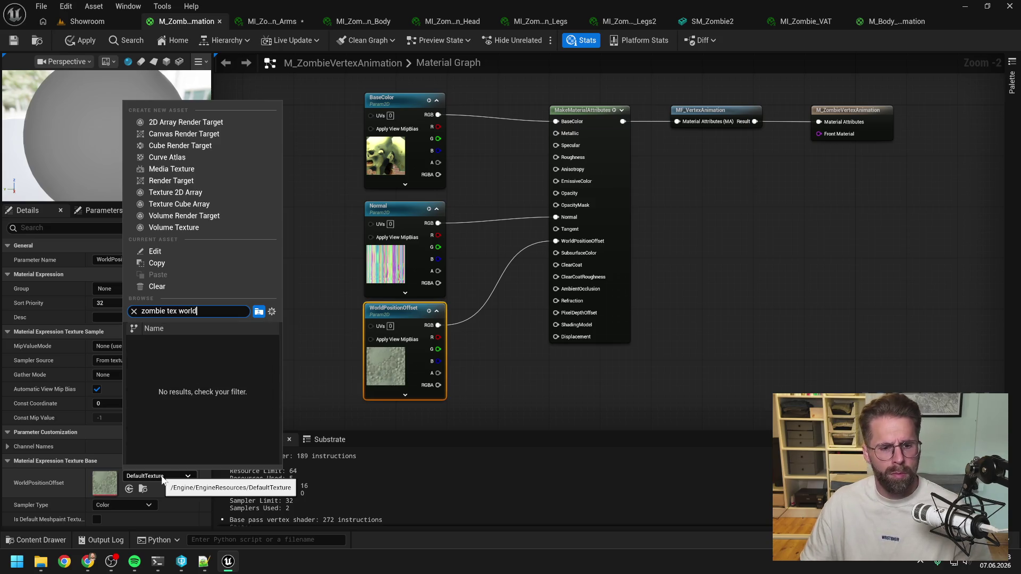
key("ctrl+space")
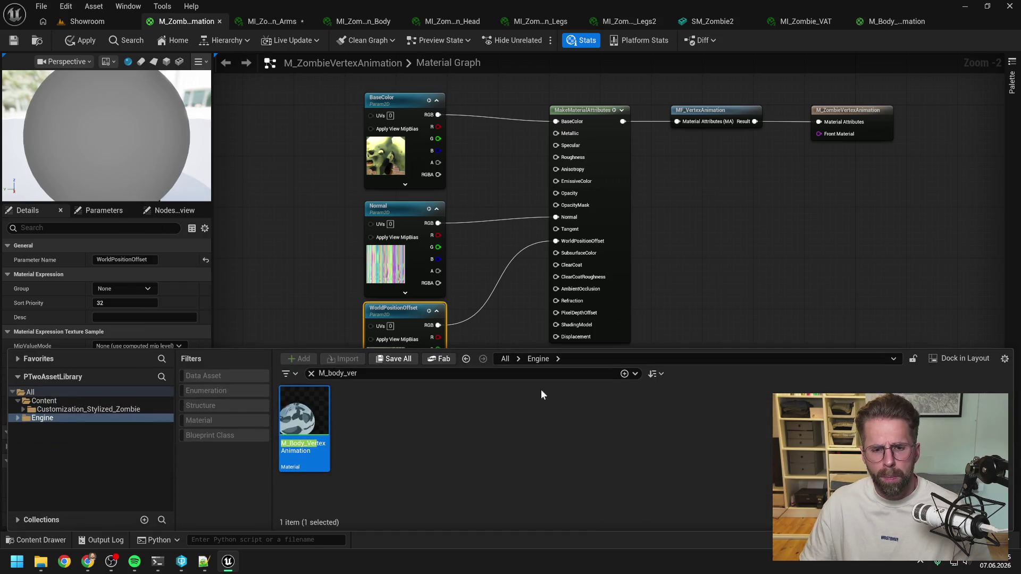
left_click(468, 464)
left_click(335, 373)
key("BackSpace")
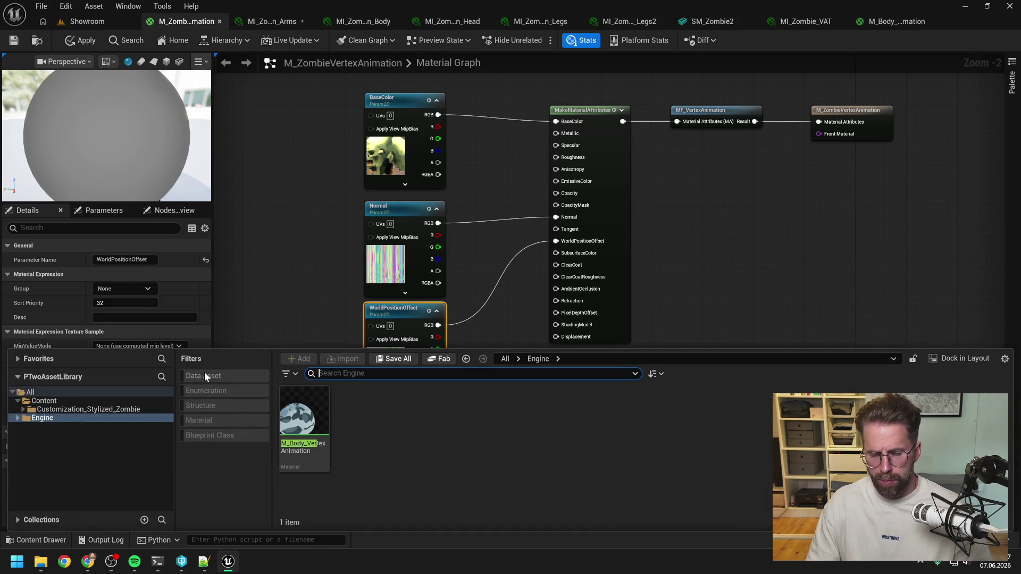
left_click(44, 401)
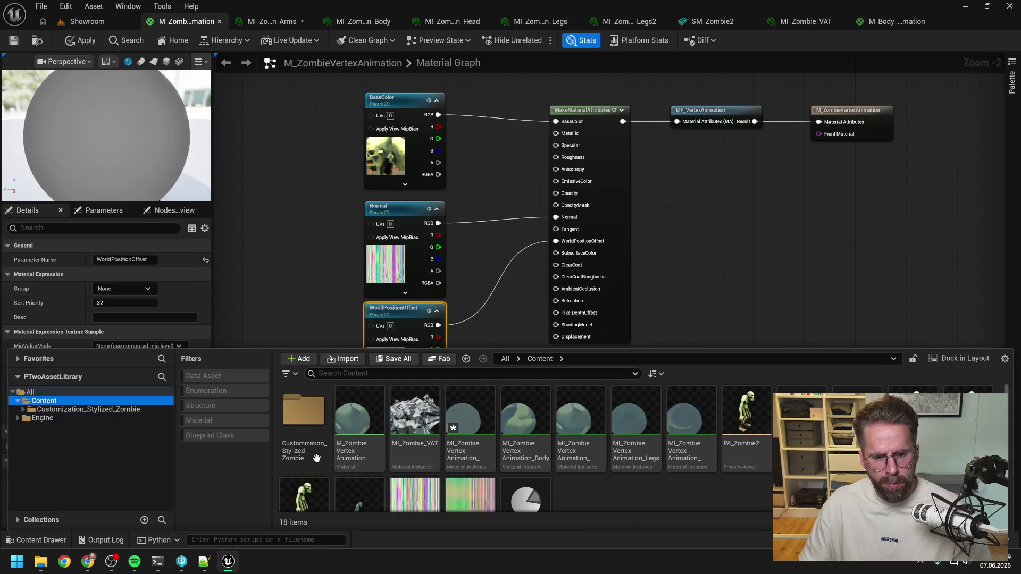
scroll(636, 493, "down", 2)
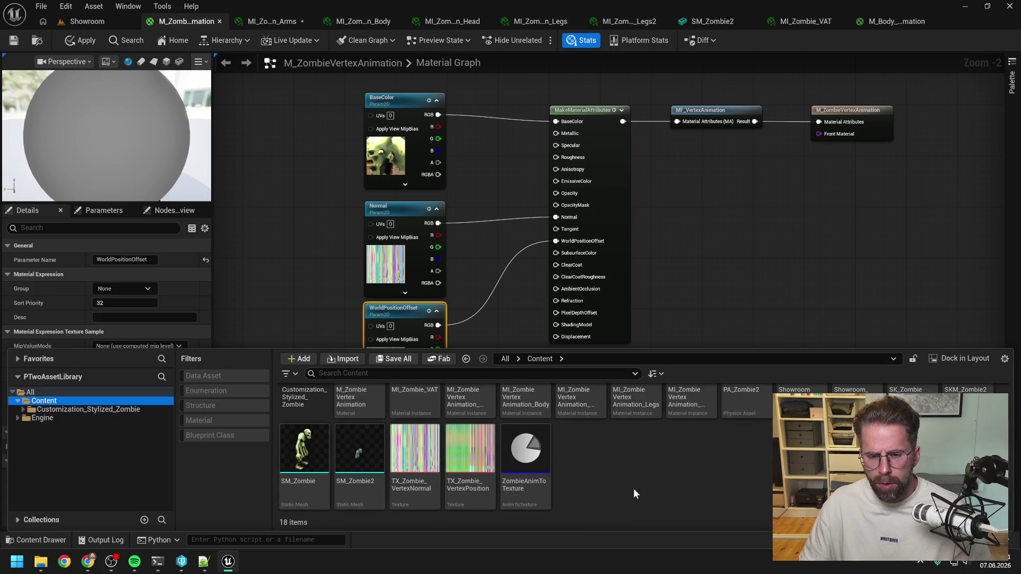
left_click(479, 277)
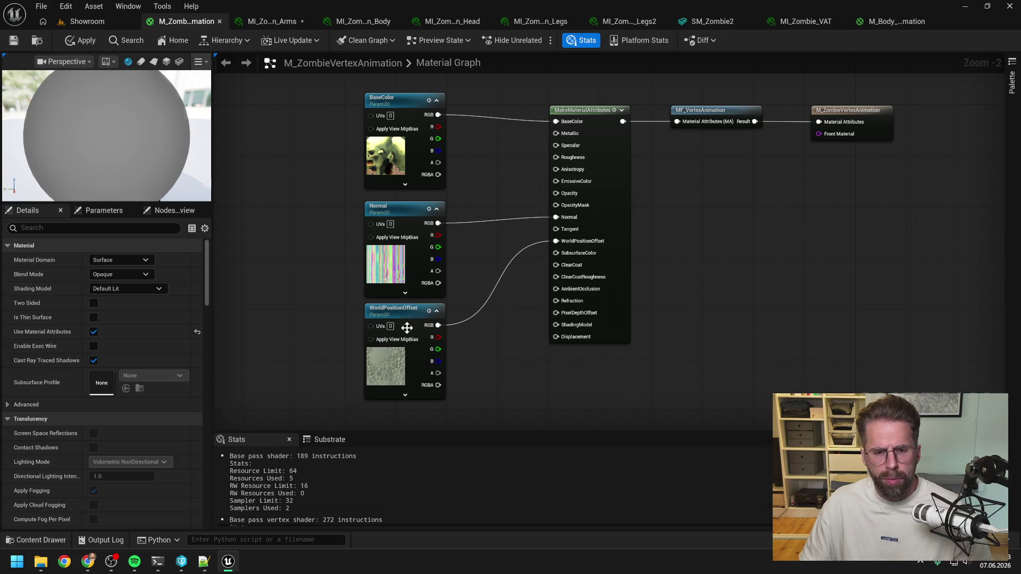
Assign TX_Zombie_VertexPosition to the WorldPositionOffset parameter.
left_click(157, 476)
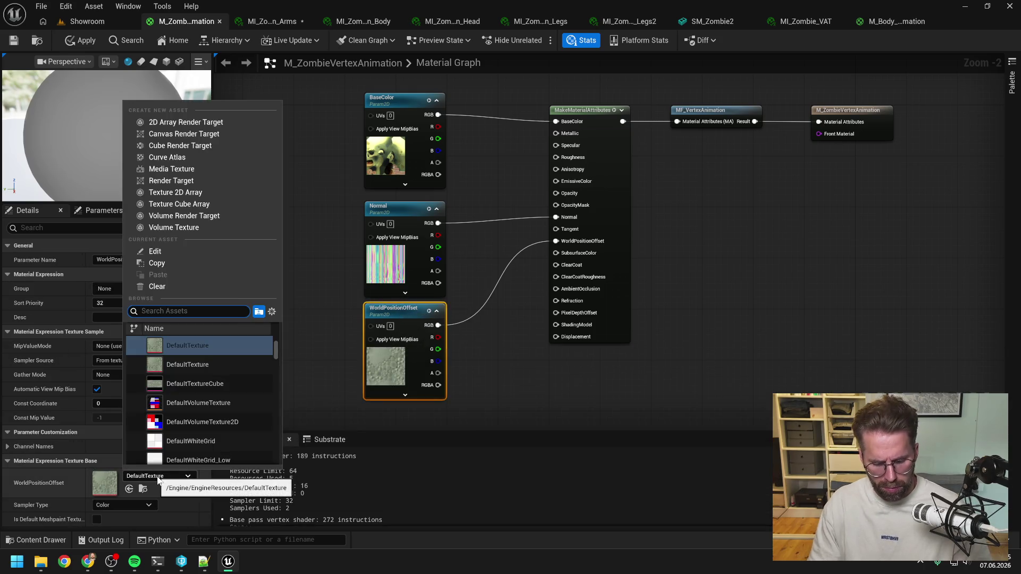
type("zombie vertex p")
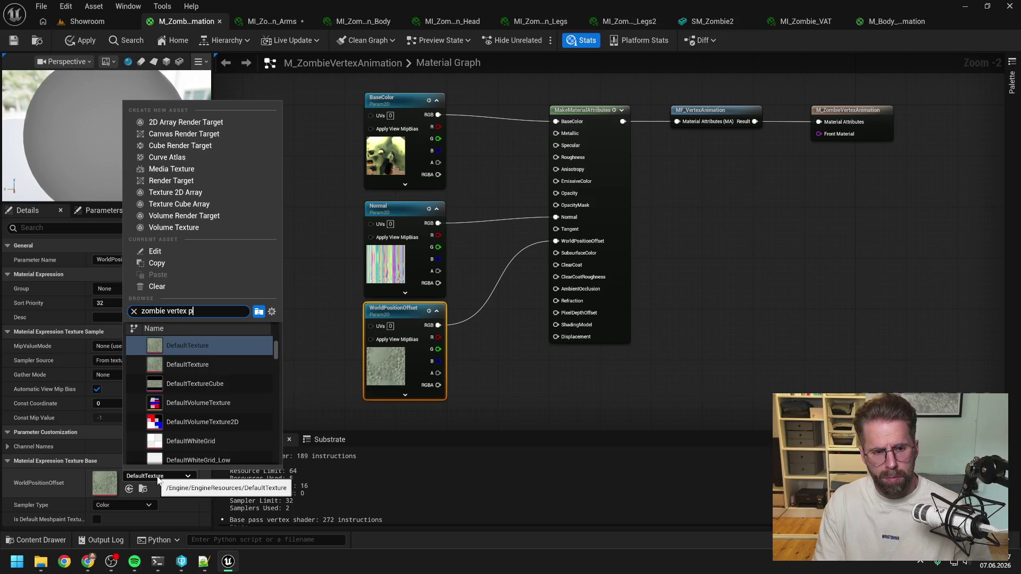
type("os")
left_click(182, 346)
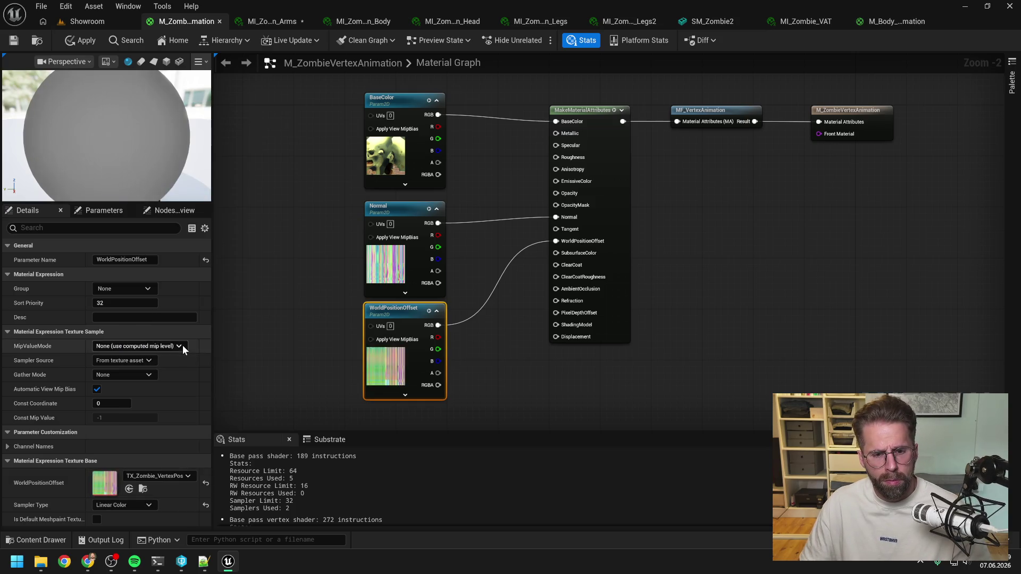
Apply and save the material, then bring up the SM_Zombie2 mesh editor.
left_click(308, 317)
left_click(13, 40)
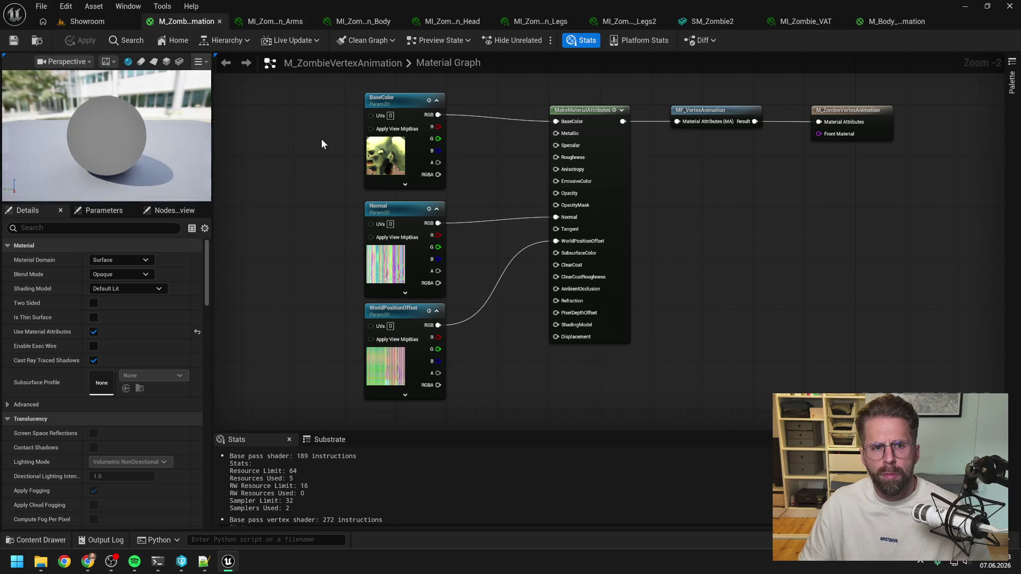
left_click(712, 21)
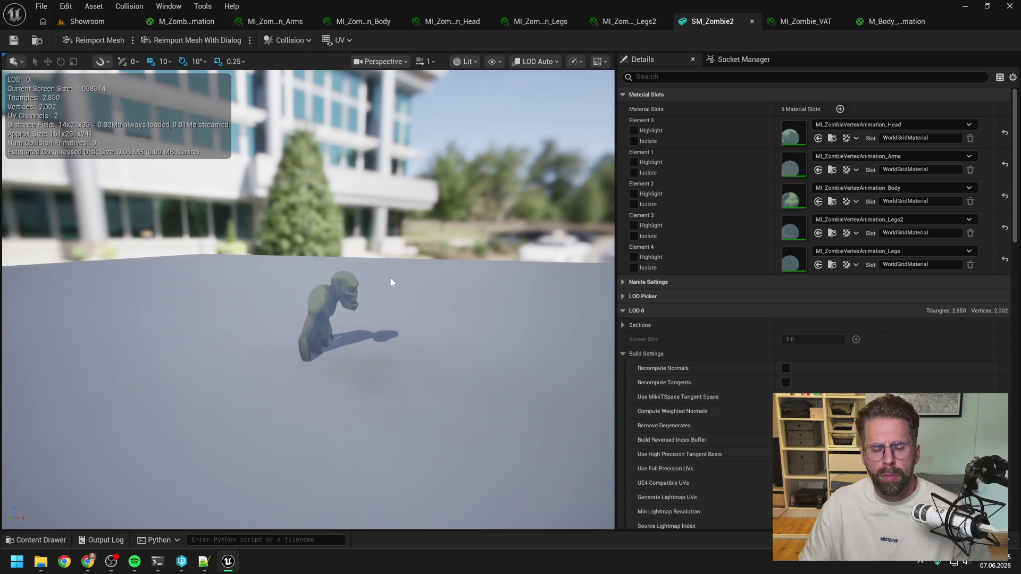
Review the Arms, Body, Head, Legs and Legs2 MI_ZombieVertexAnimation instances in turn.
scroll(391, 282, "down", 3)
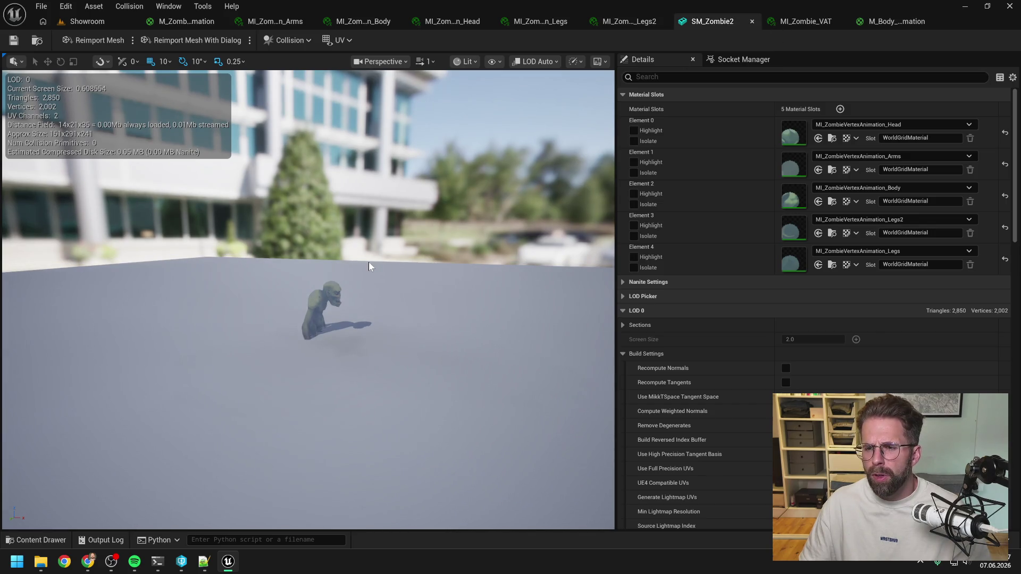
scroll(369, 261, "up", 2)
left_click(262, 22)
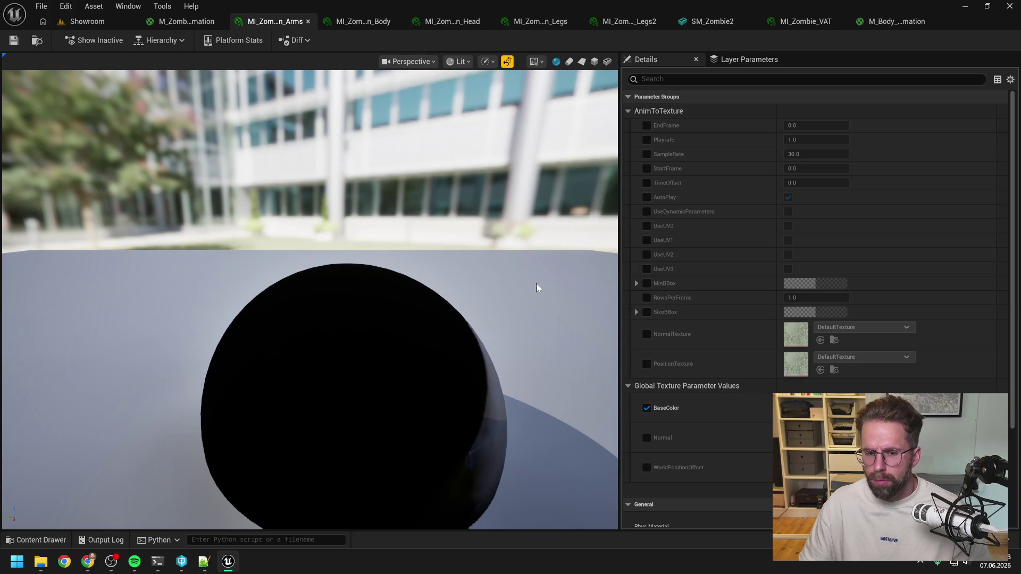
left_click(371, 19)
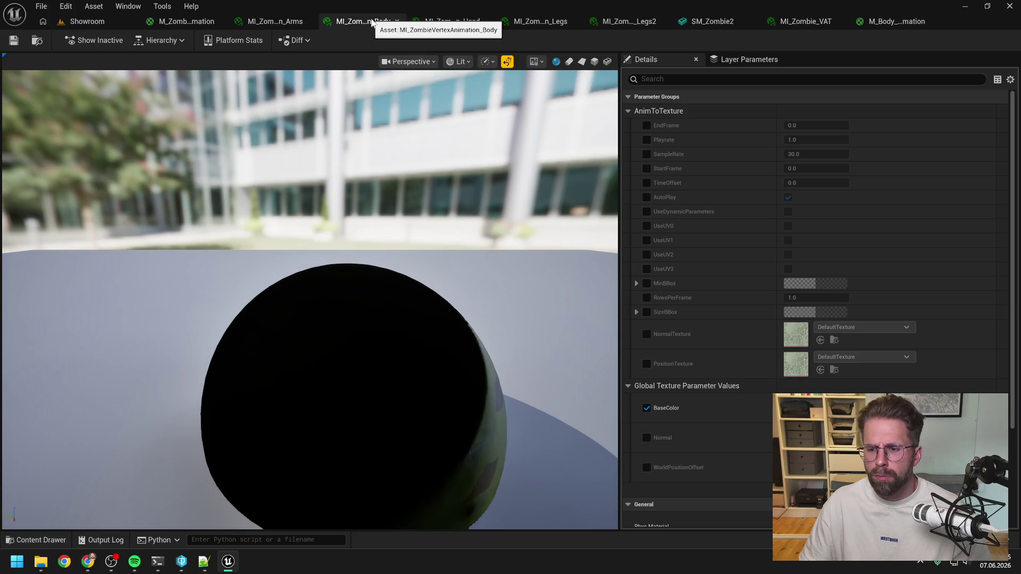
left_click(452, 21)
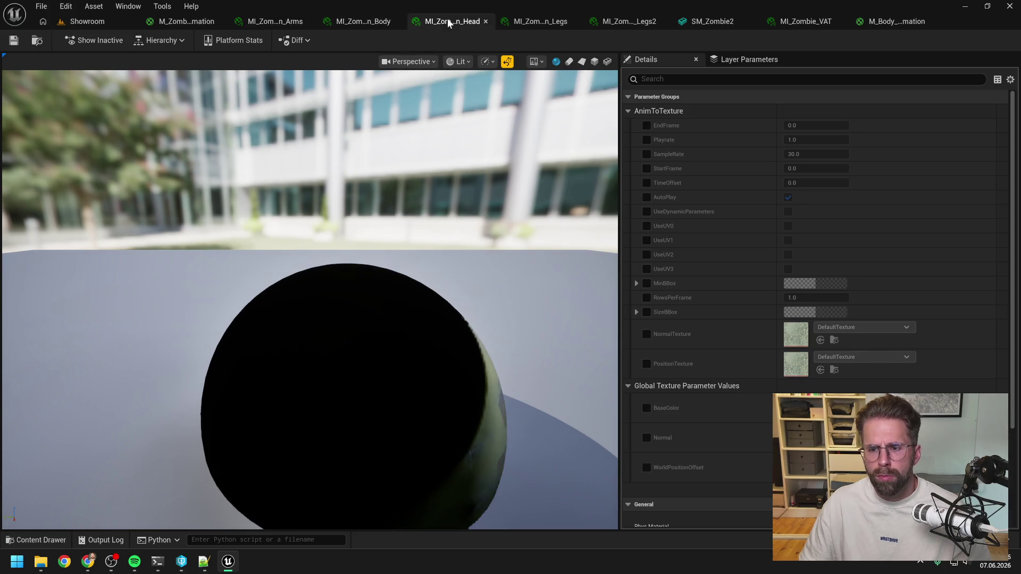
left_click(544, 22)
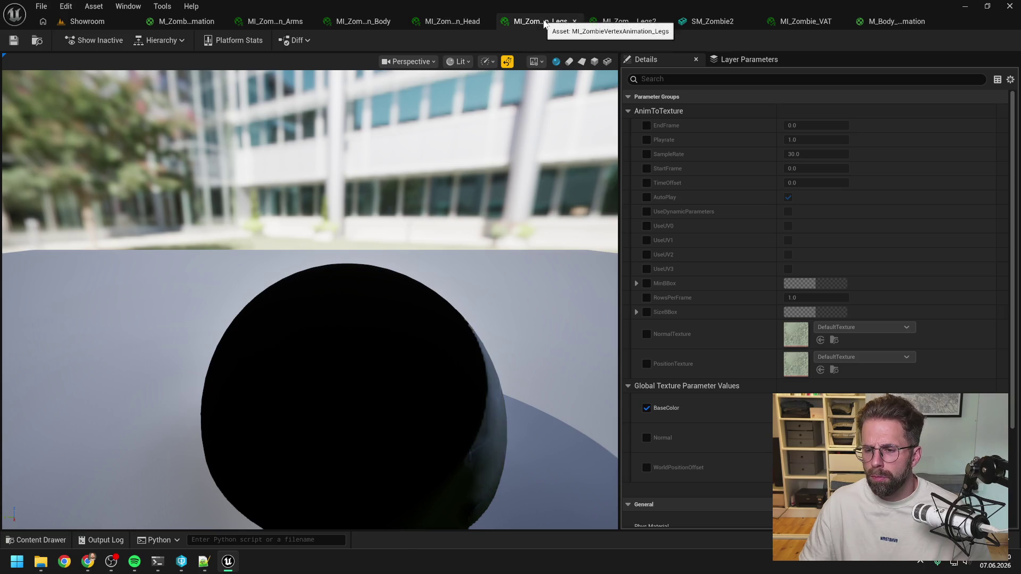
left_click(621, 22)
Check ZombieAnimToTexture's actions in the Content Drawer, then go to the Showroom level.
key("ctrl+space")
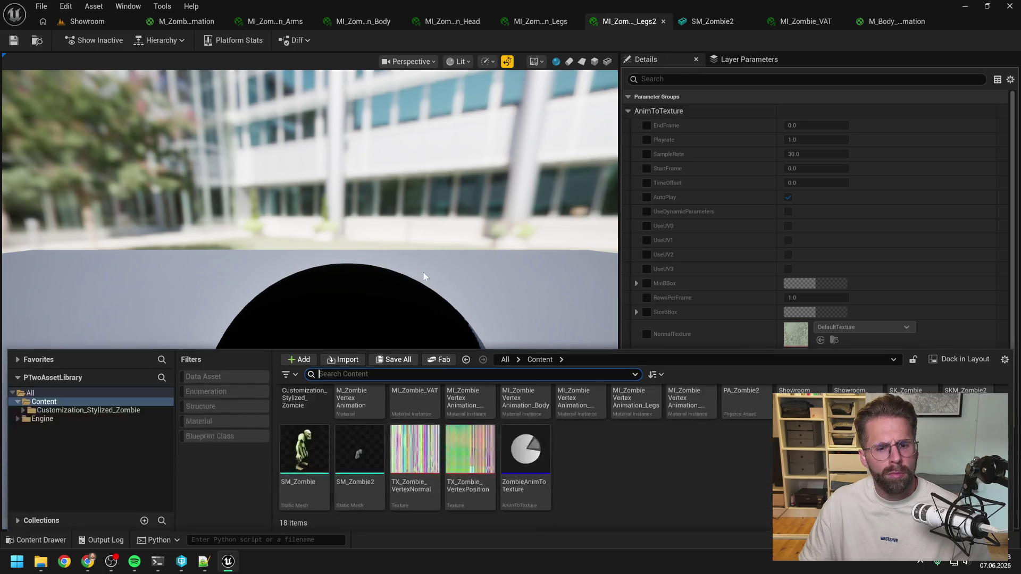
right_click(542, 466)
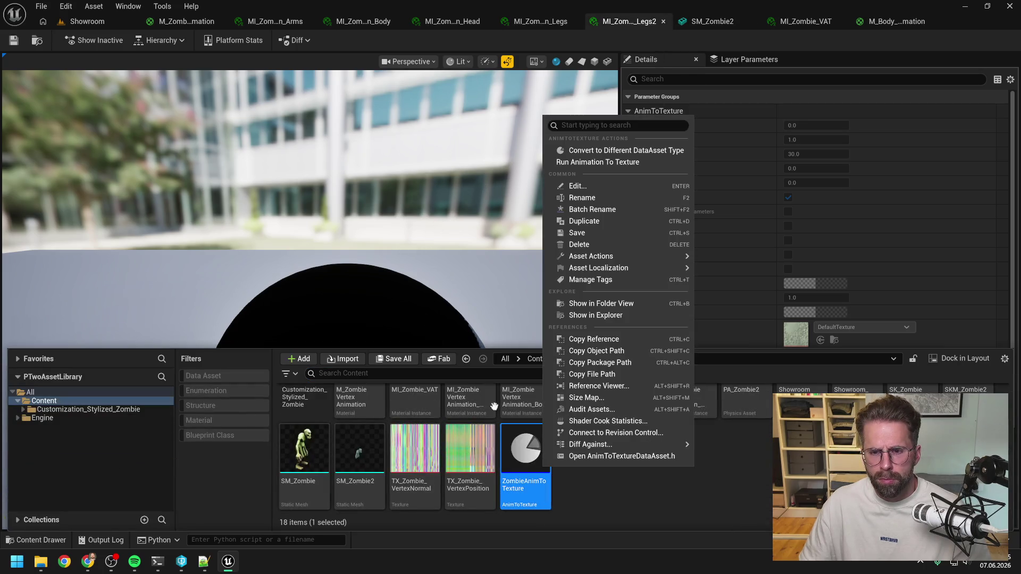
left_click(598, 162)
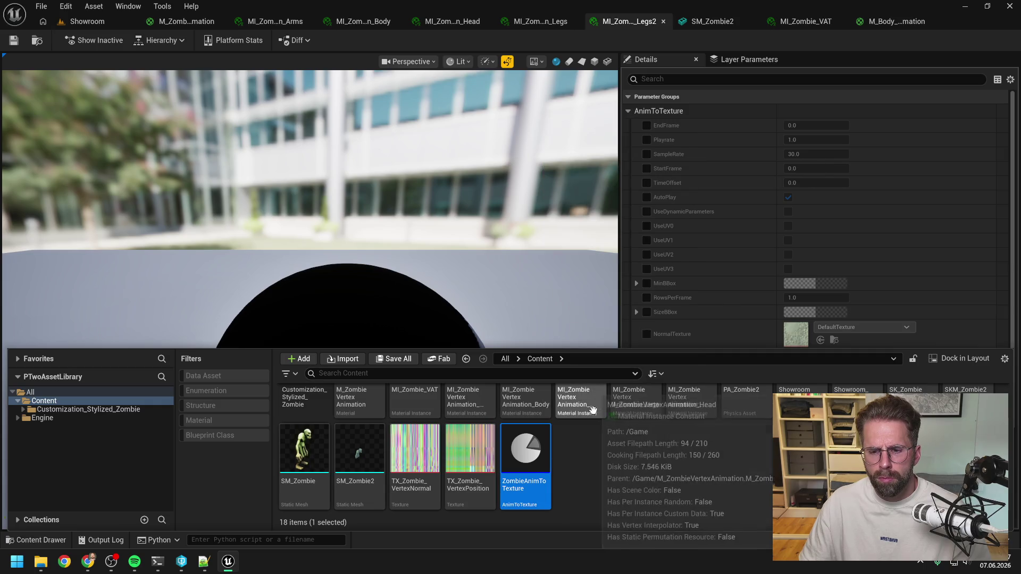
left_click(739, 36)
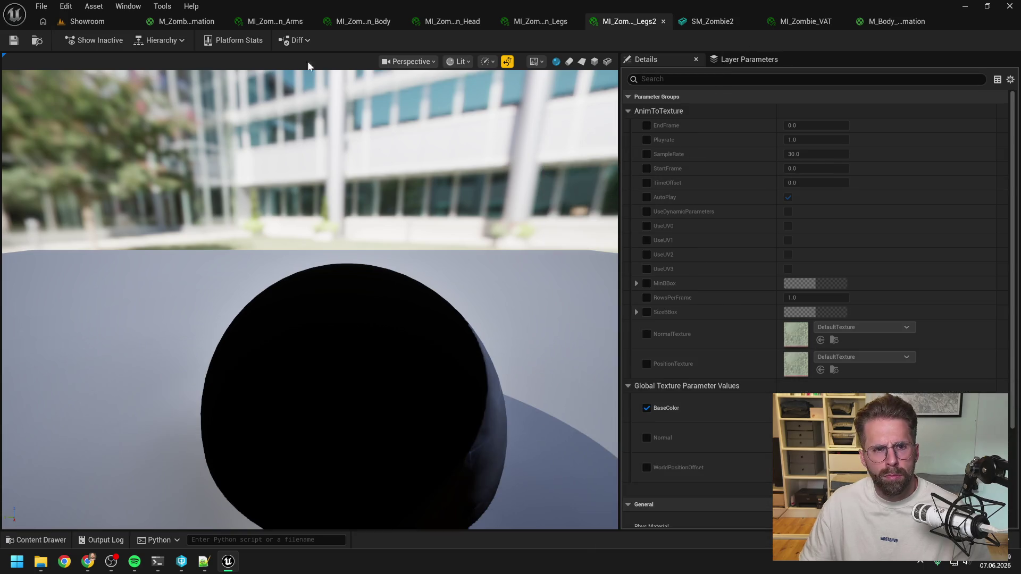
left_click(93, 21)
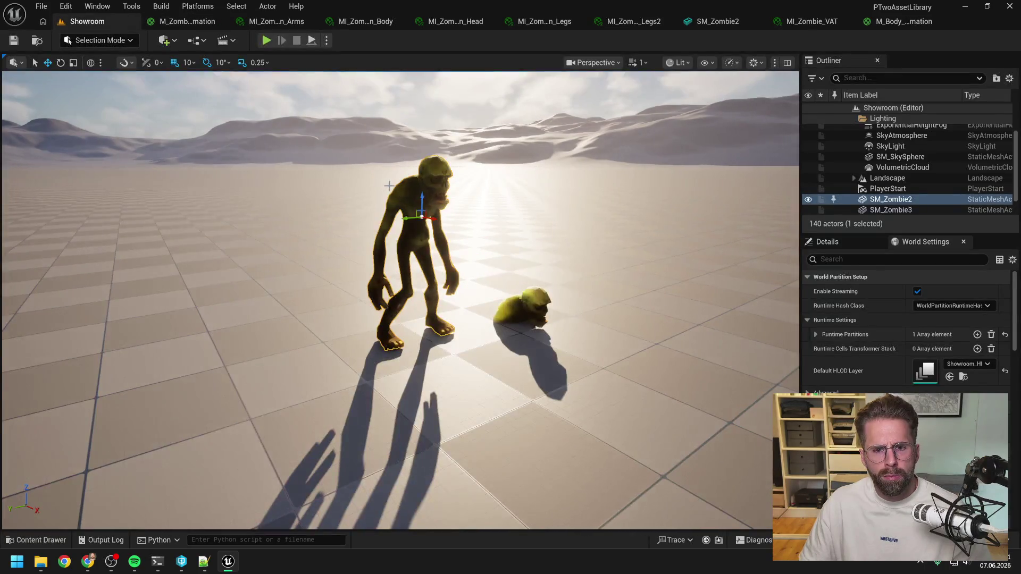
Clear the ZombieAnimToTexture selection and briefly check the Claude Code terminal.
scroll(371, 182, "up", 3)
key("ctrl+space")
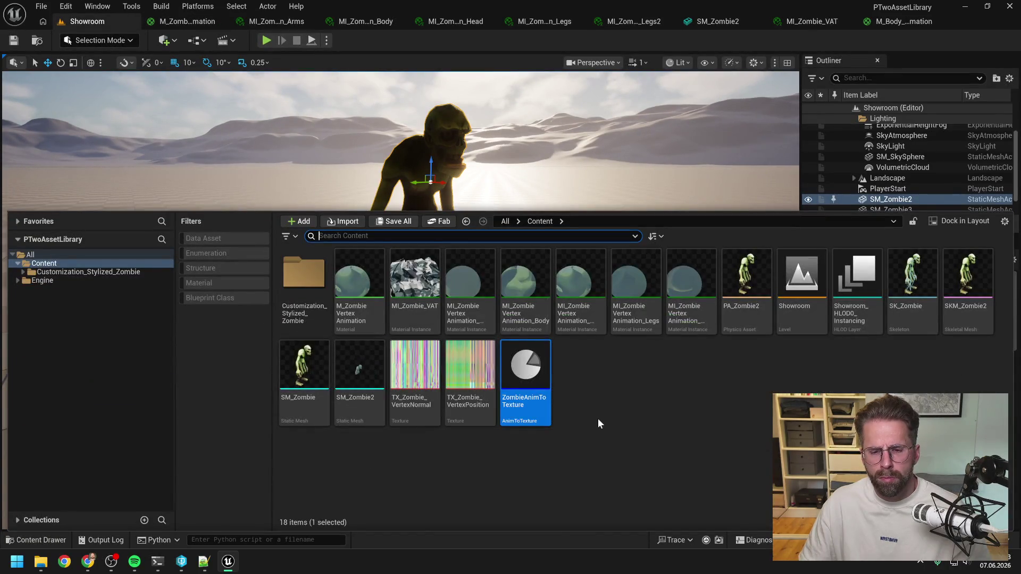
left_click(596, 422)
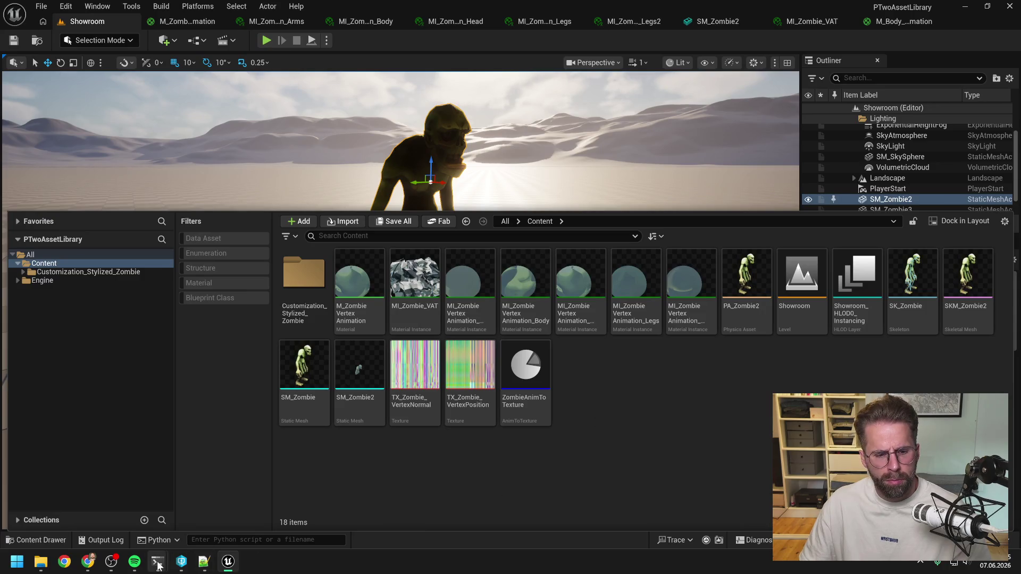
mouse_move(158, 561)
left_click(234, 499)
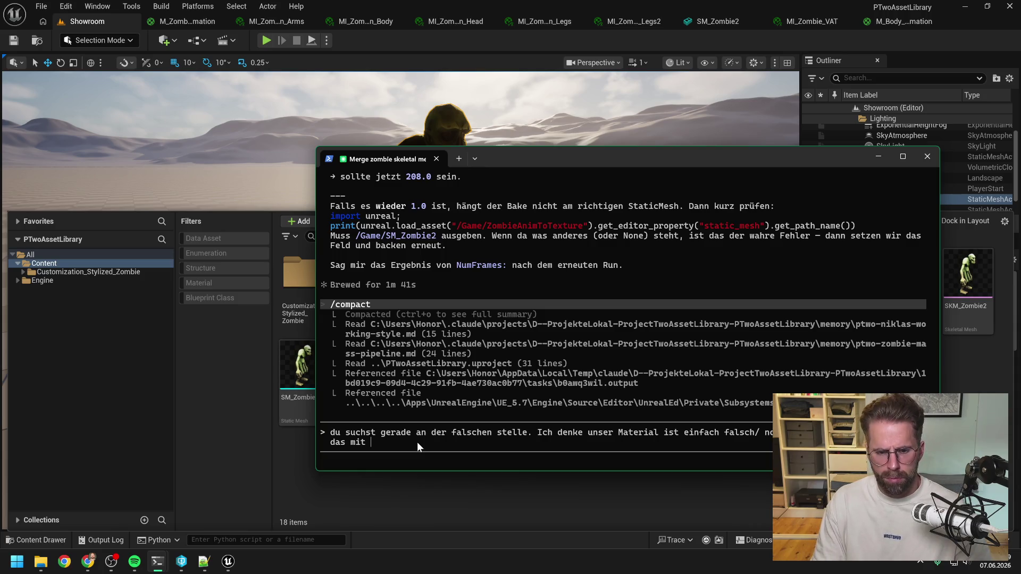
left_click(655, 35)
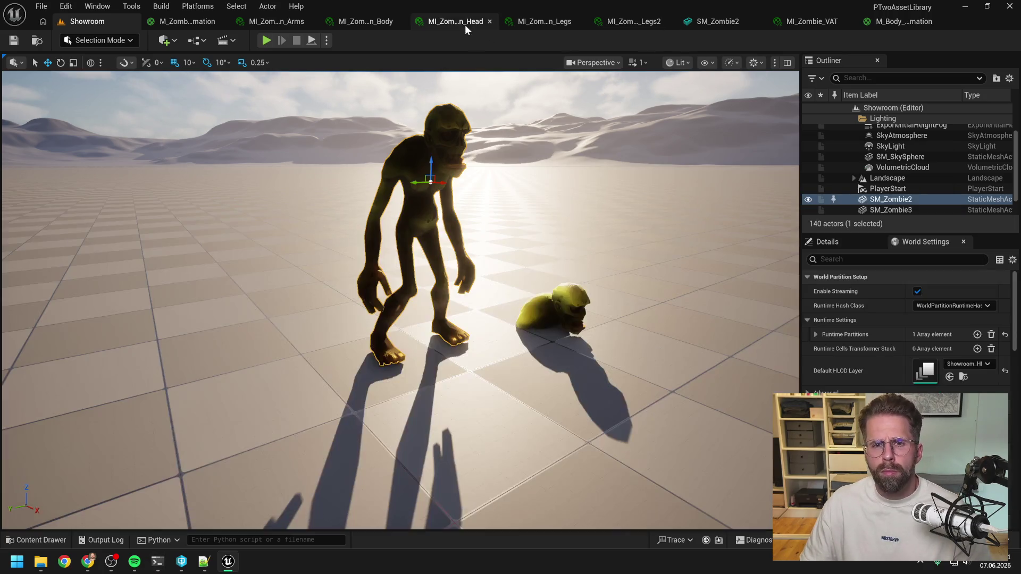
Close the Head, Legs and Legs2 instance editors and show the M_Body_VertexAnimation graph.
left_click(465, 24)
middle_click(485, 19)
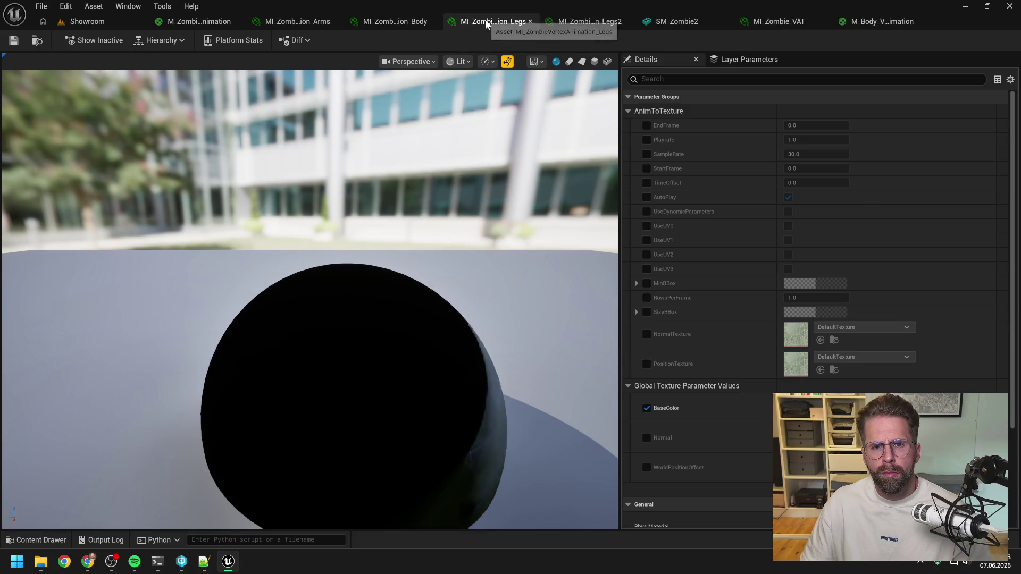
left_click(530, 22)
left_click(586, 20)
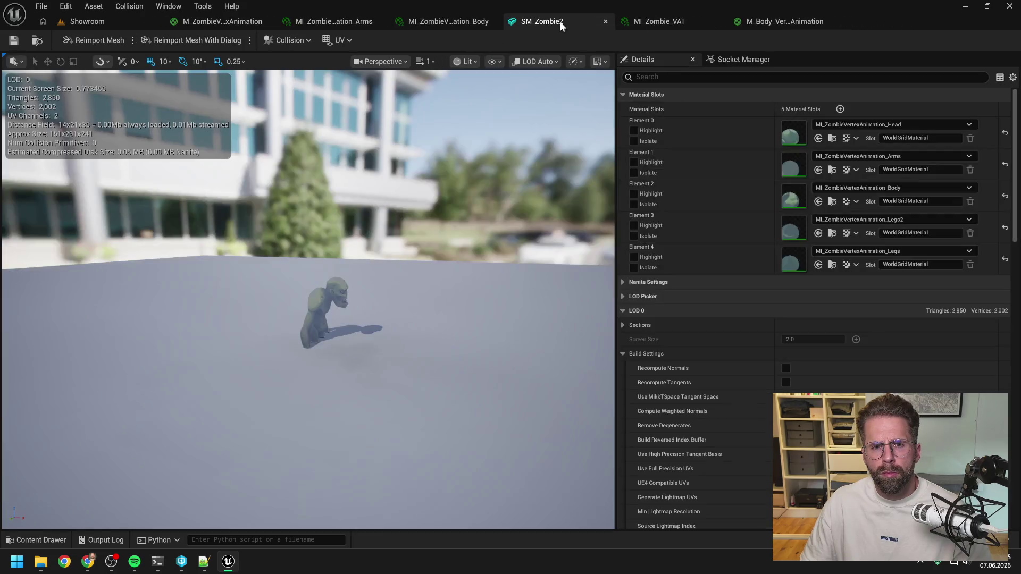
left_click(466, 22)
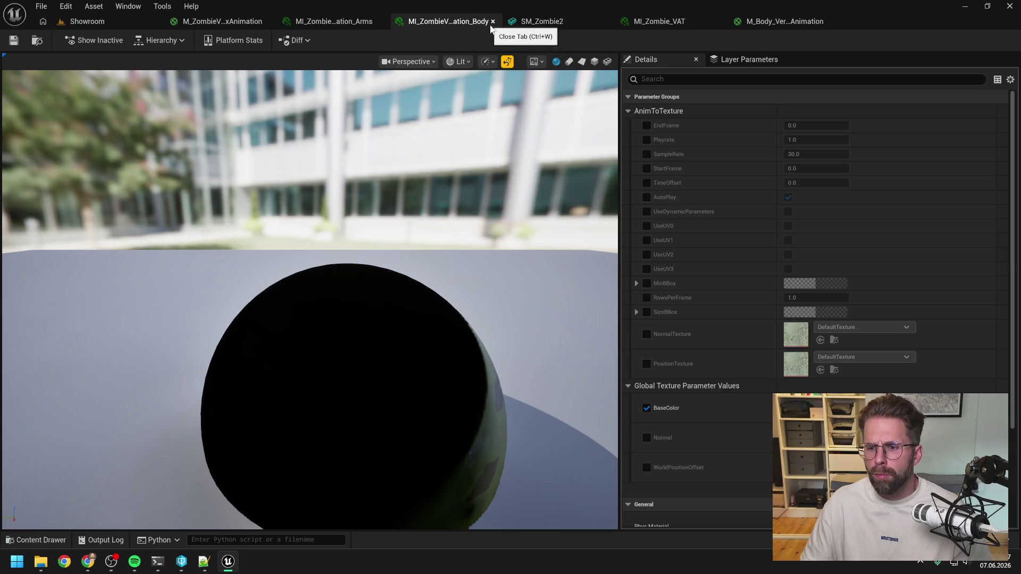
left_click(775, 20)
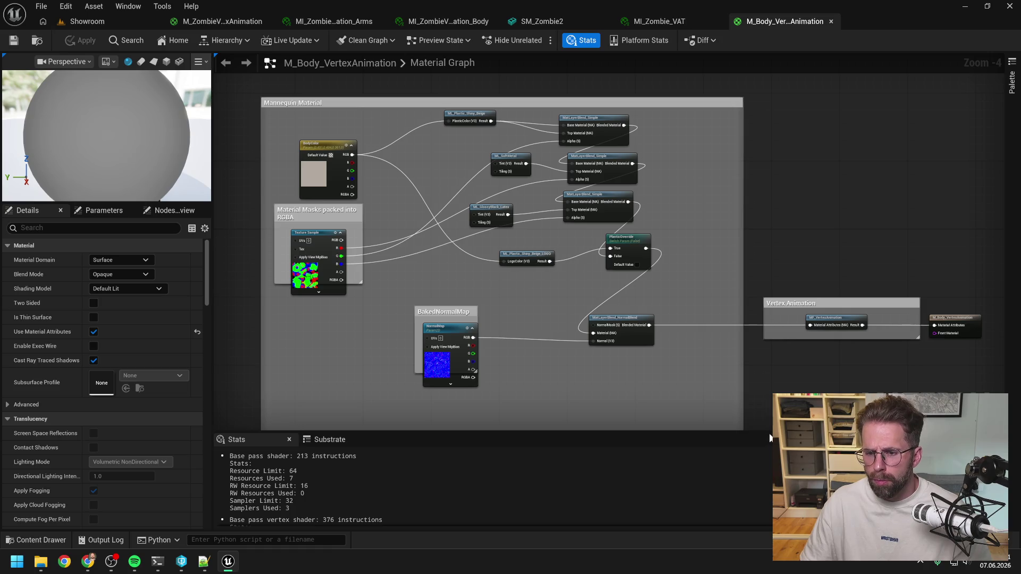
Delete the Normal and WorldPositionOffset parameter nodes from M_ZombieVertexAnimation.
left_click_drag(770, 438, 770, 479)
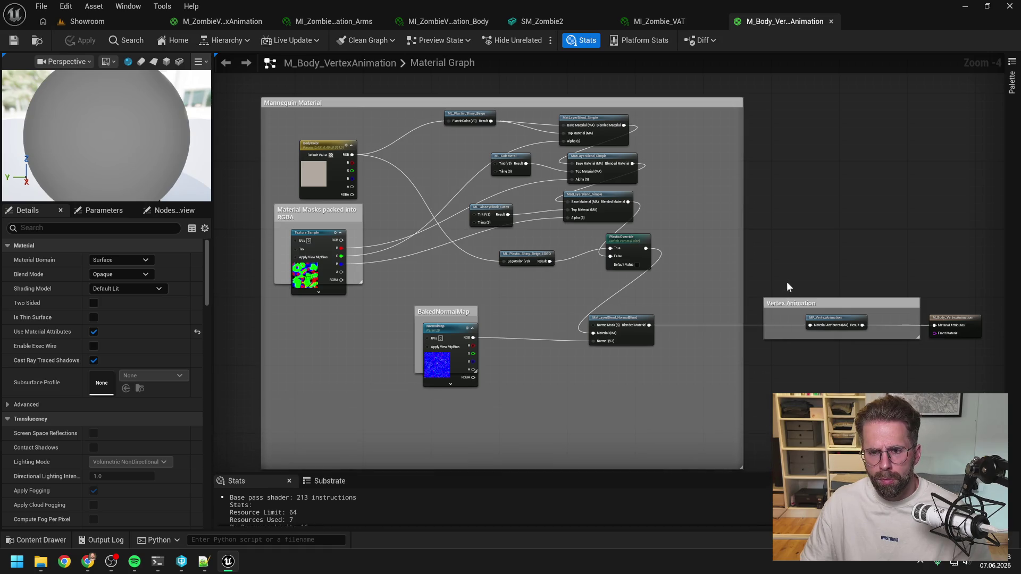
left_click_drag(787, 283, 770, 280)
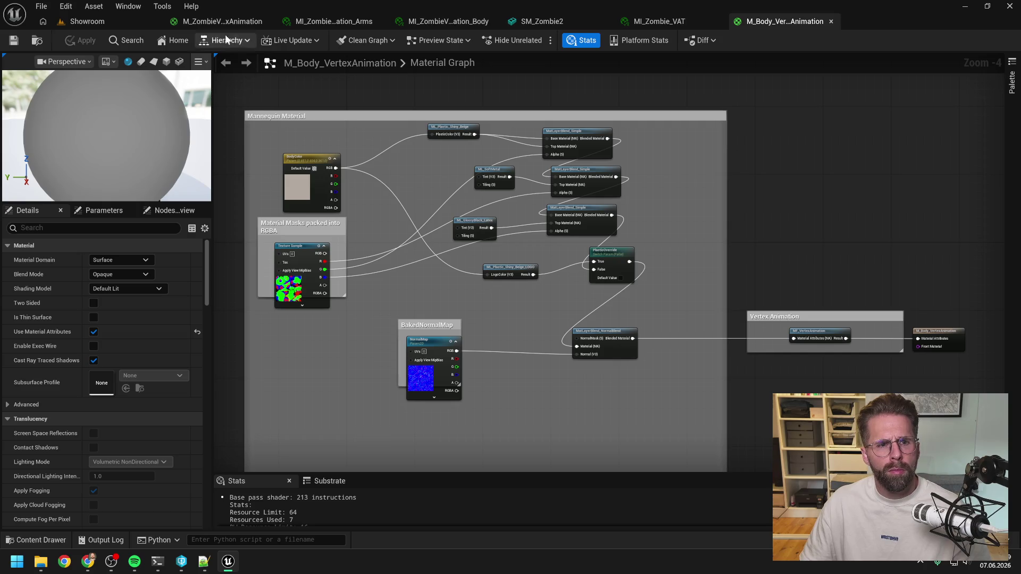
left_click(232, 21)
left_click_drag(317, 200, 438, 343)
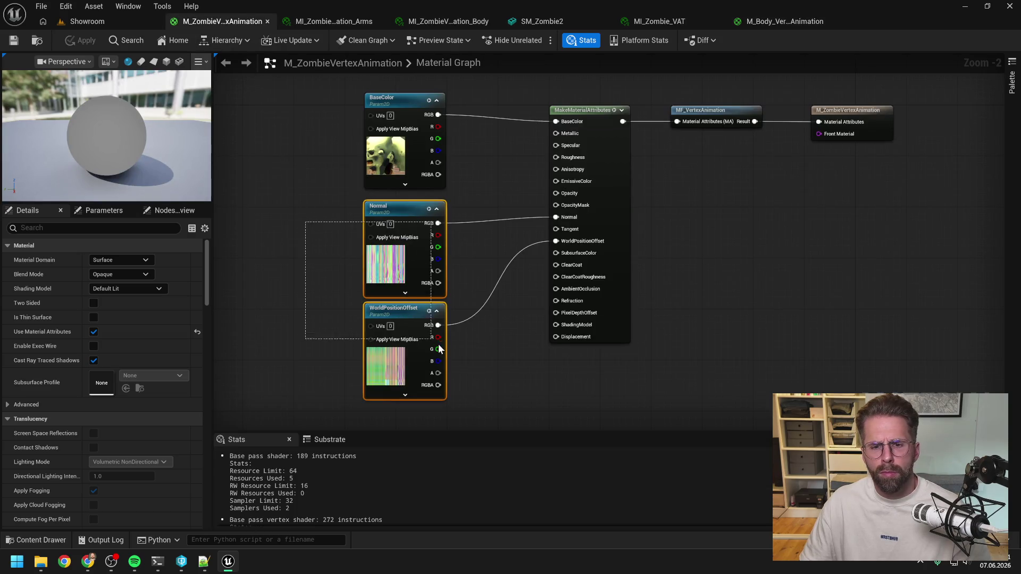
key("Delete")
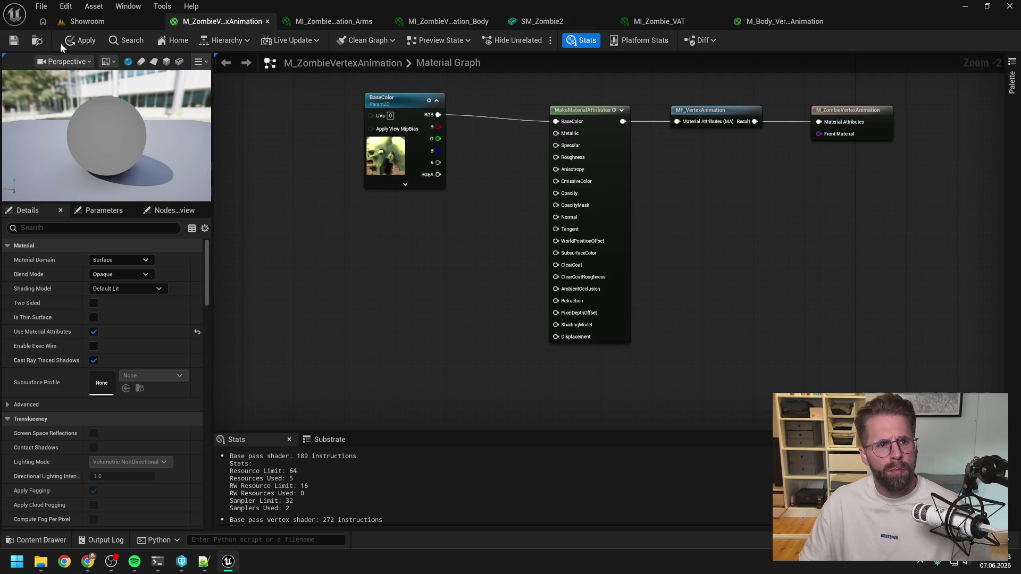
Close the Arms and Body instance editors and return to M_Body_VertexAnimation.
left_click(317, 20)
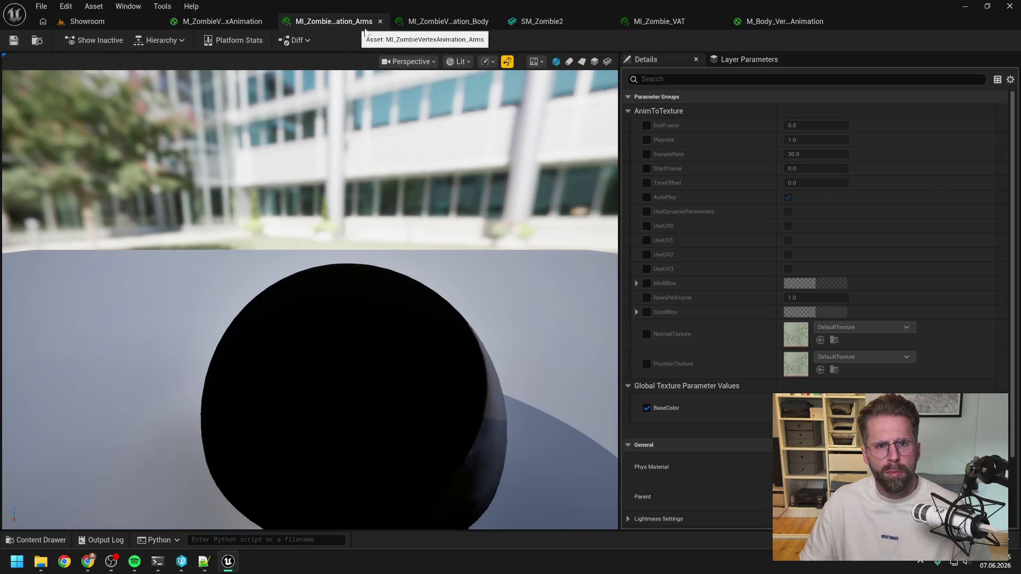
left_click(380, 21)
left_click(380, 22)
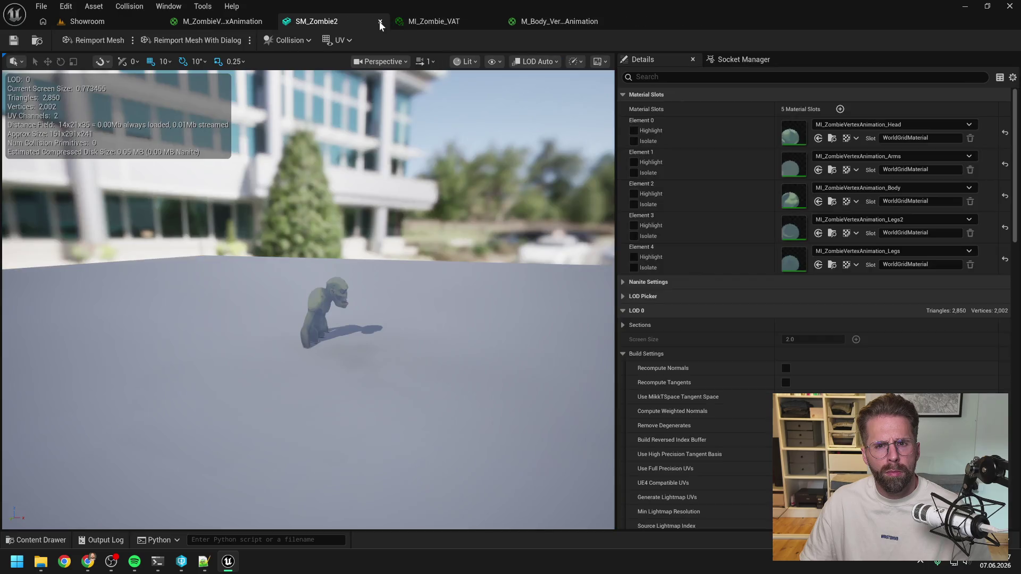
left_click(550, 21)
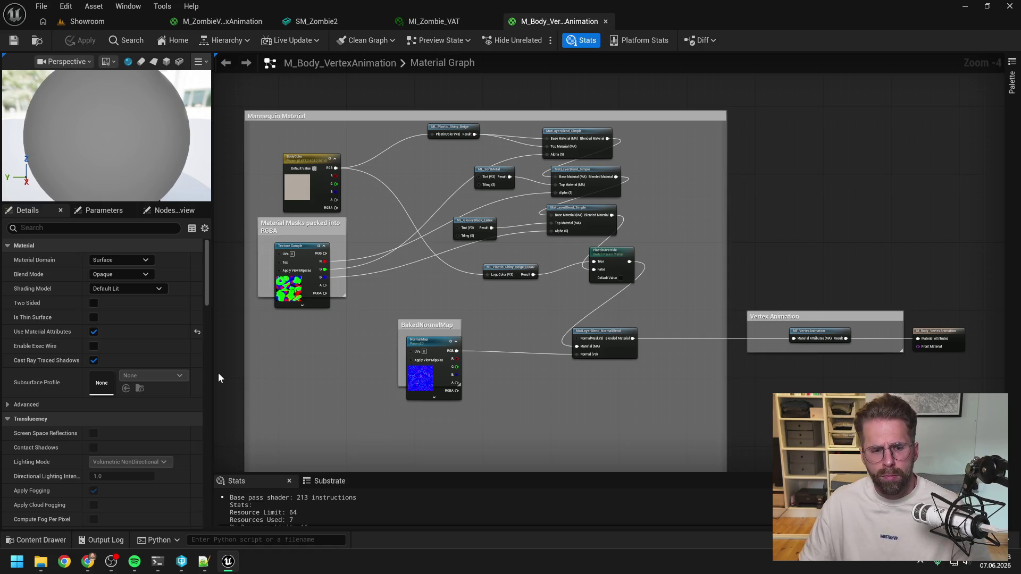
Ask Claude to compare against M_Body_Vertew_Animation and attach a screenshot of that graph.
mouse_move(158, 561)
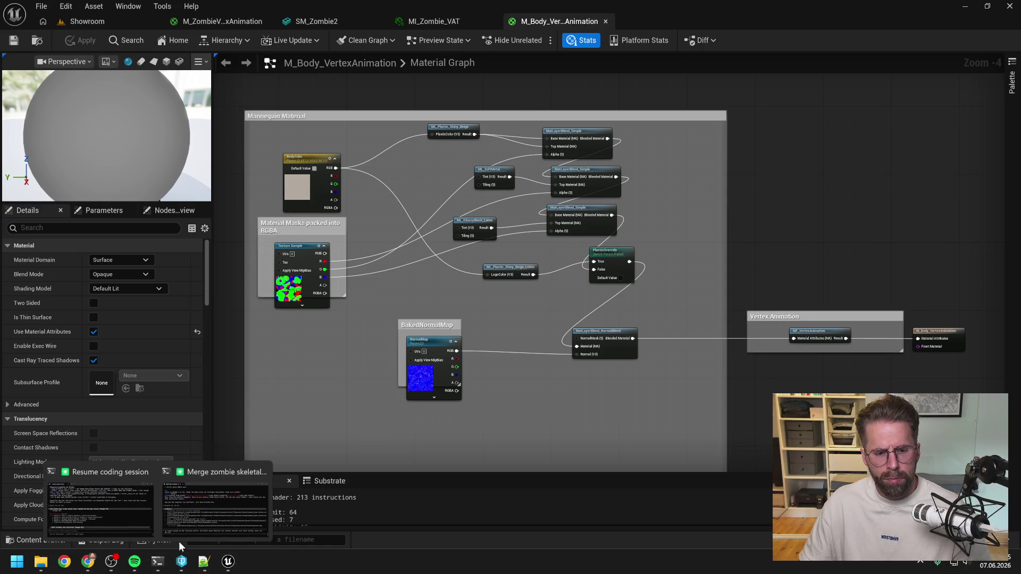
left_click(181, 532)
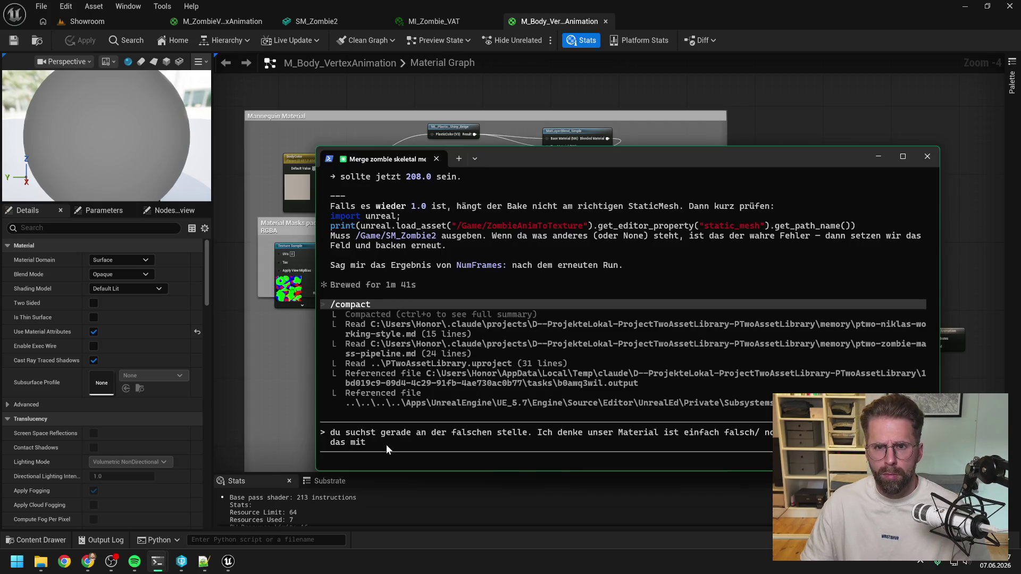
type(" M_")
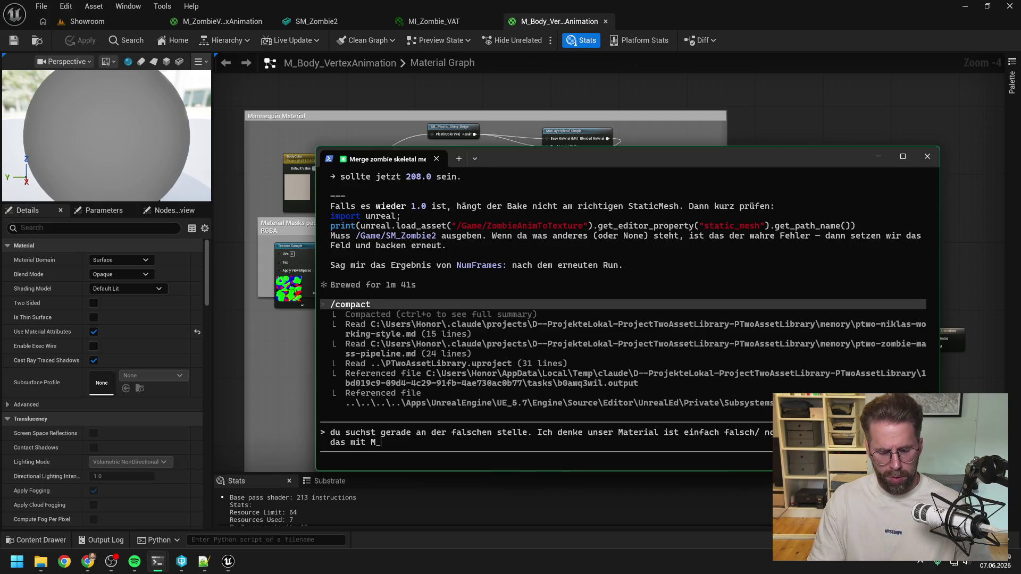
type("Body")
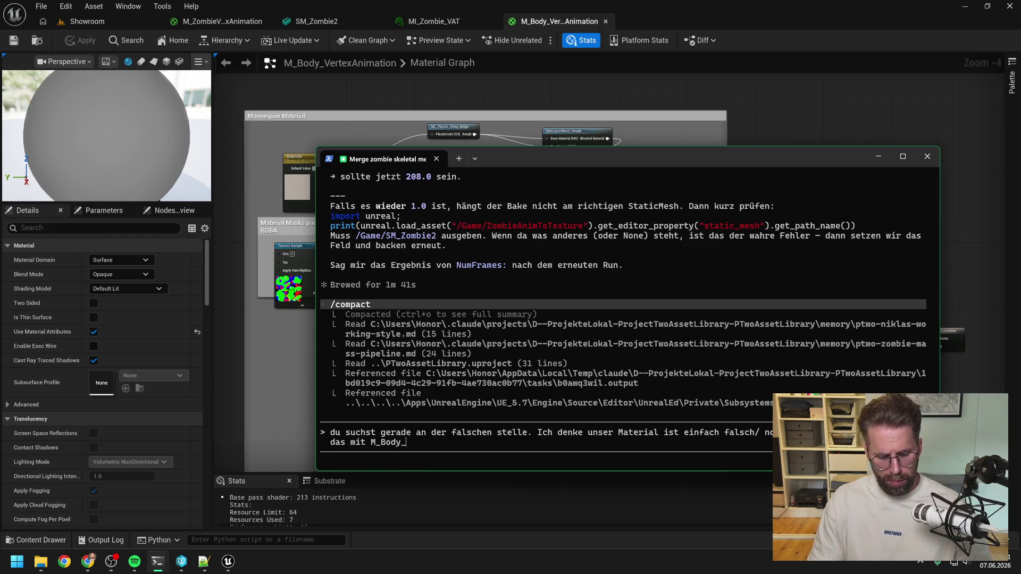
type("_Vertew")
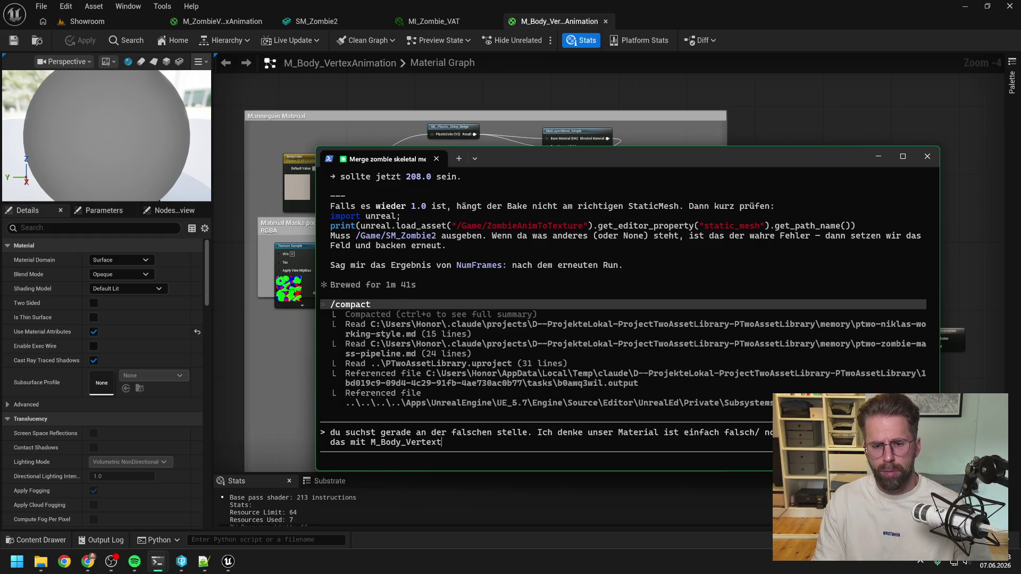
type("_")
type("Anim")
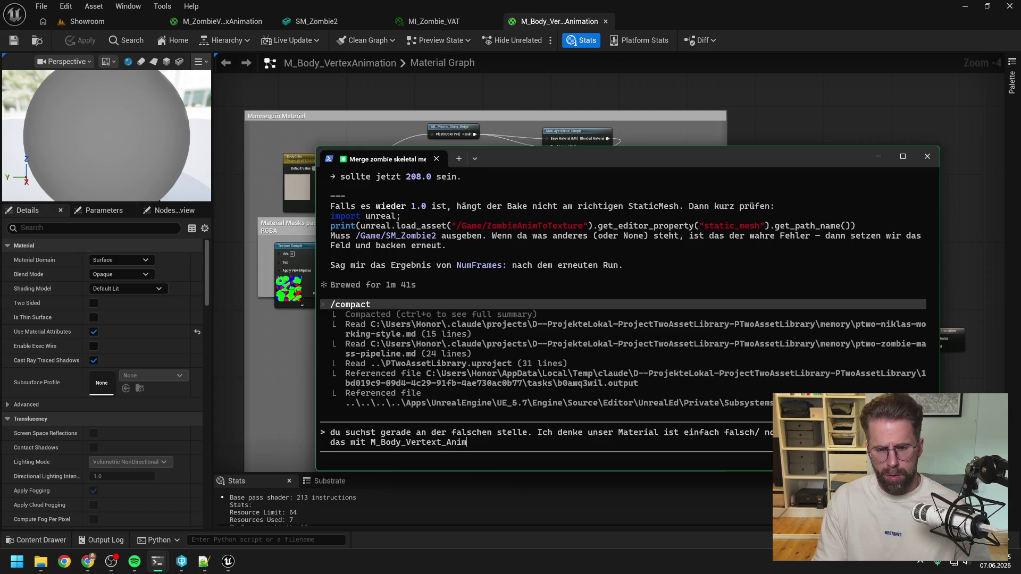
type("atio vergleichen")
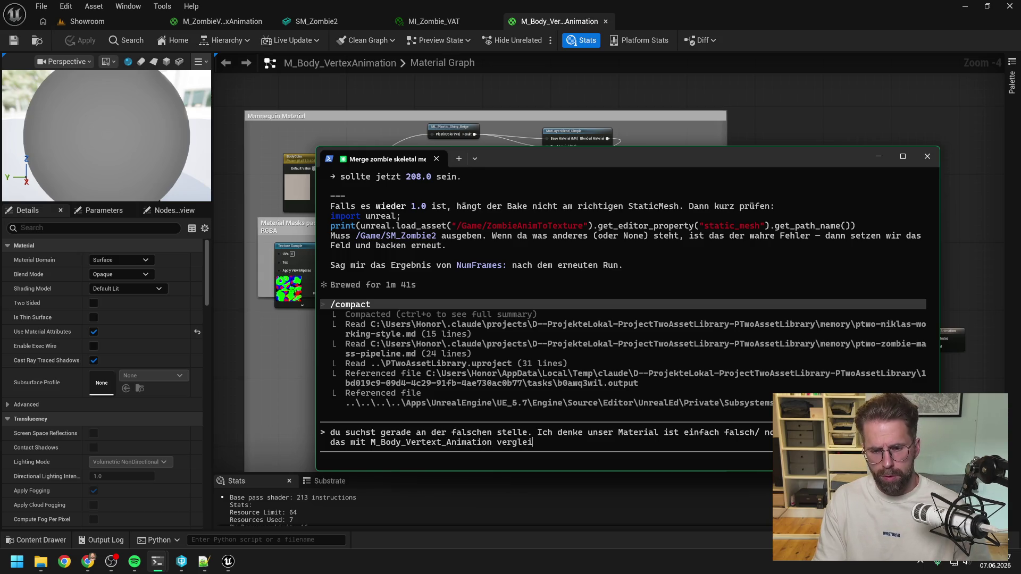
left_click(555, 22)
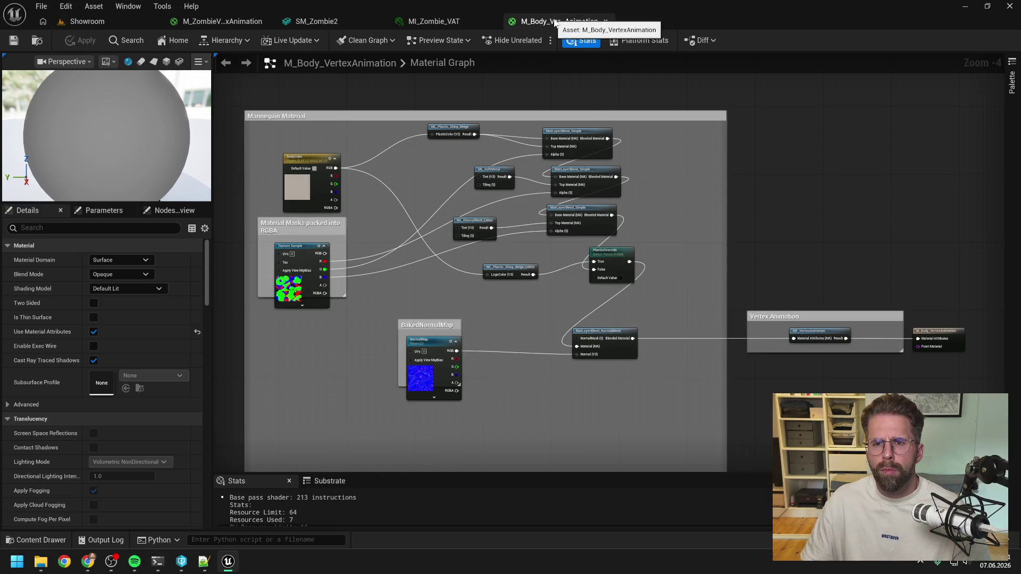
left_click(228, 562)
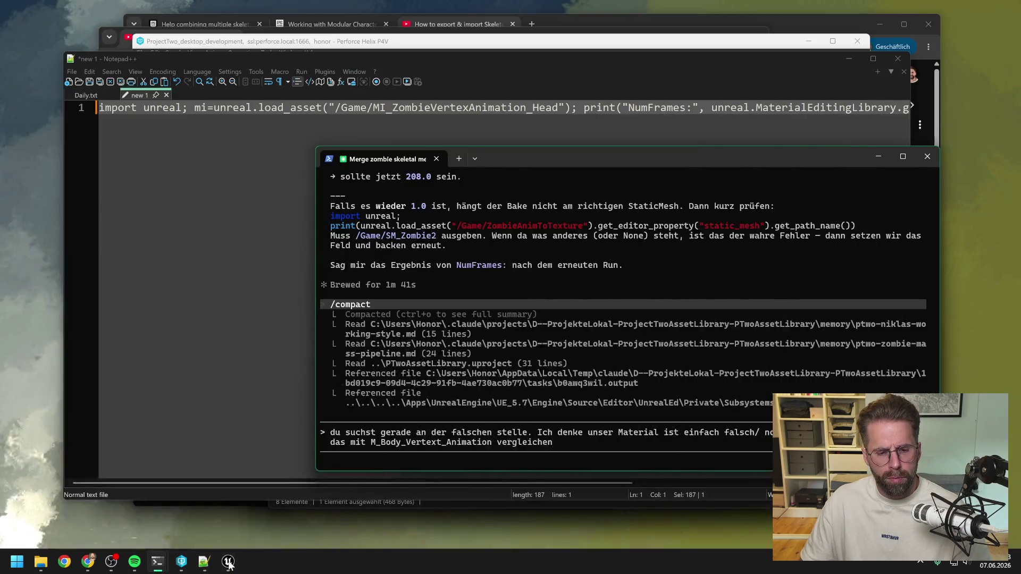
key("alt+v")
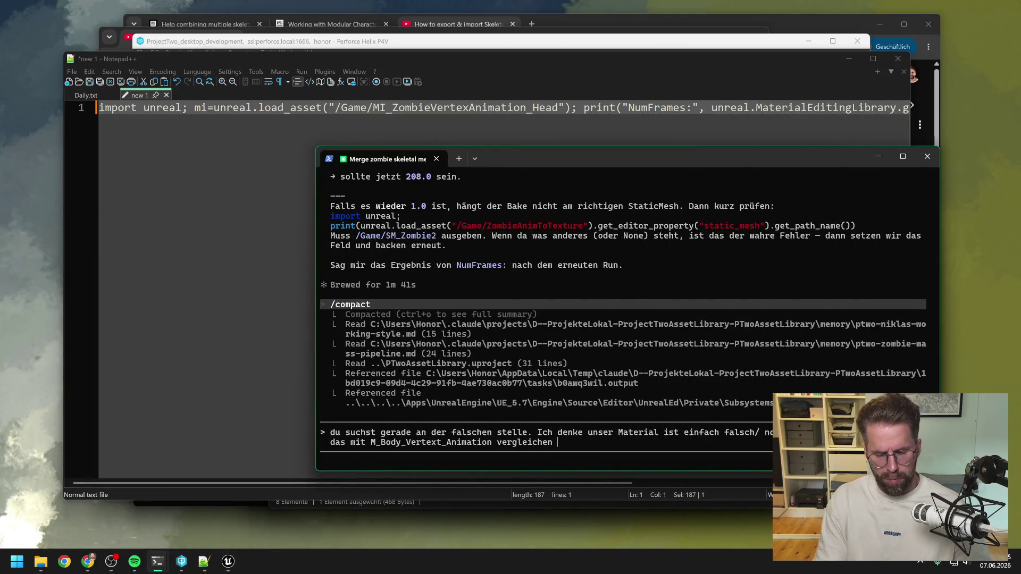
type(".")
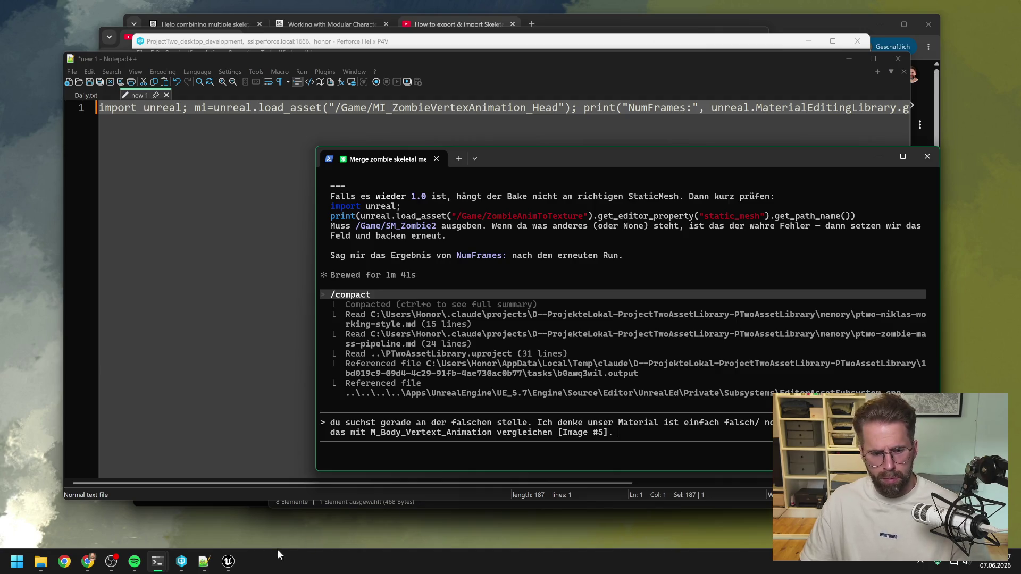
Add a screenshot of M_ZombieVertexAnimation, noting the body setup is more complex with normals.
left_click(229, 561)
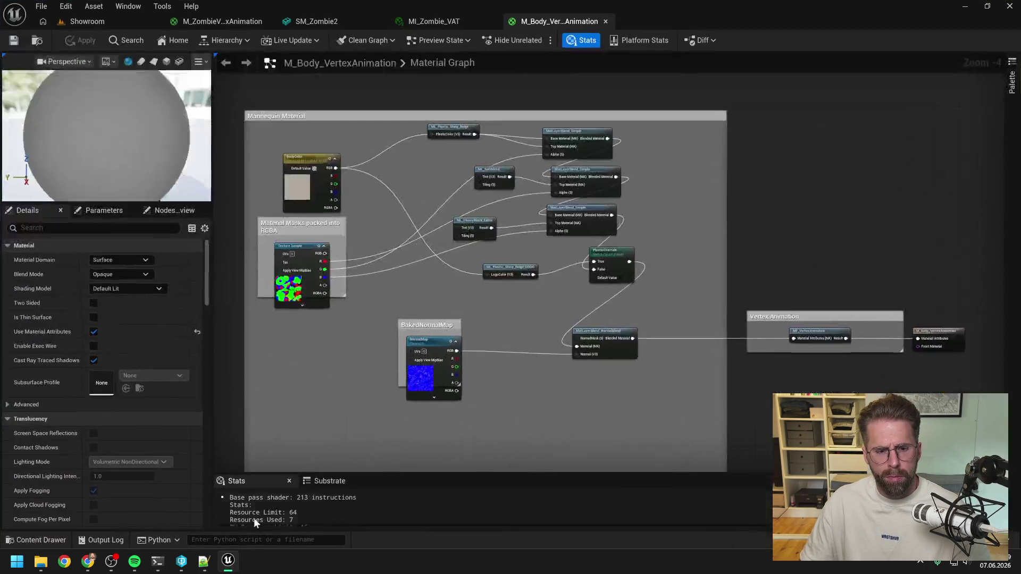
left_click(225, 23)
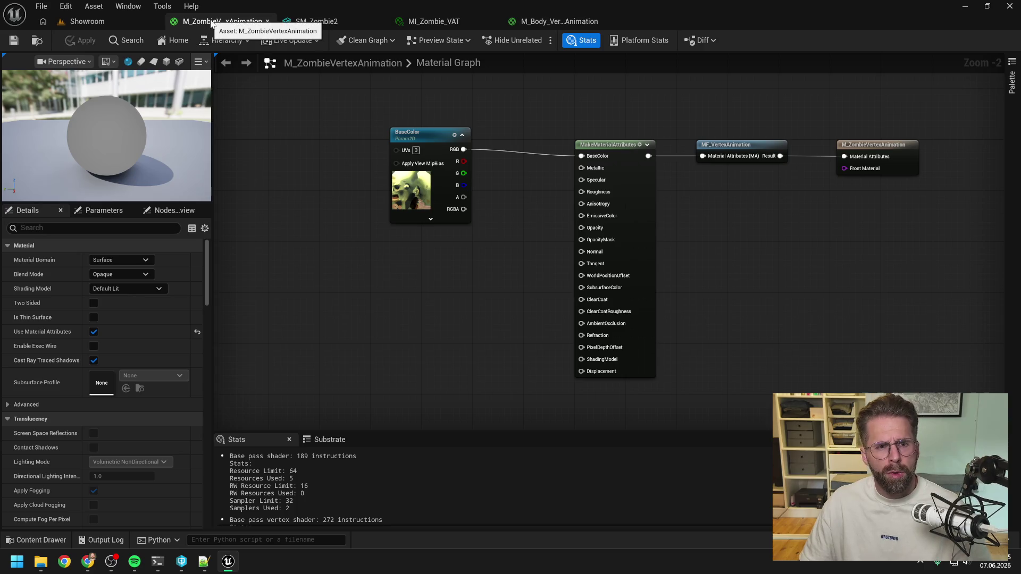
mouse_move(158, 561)
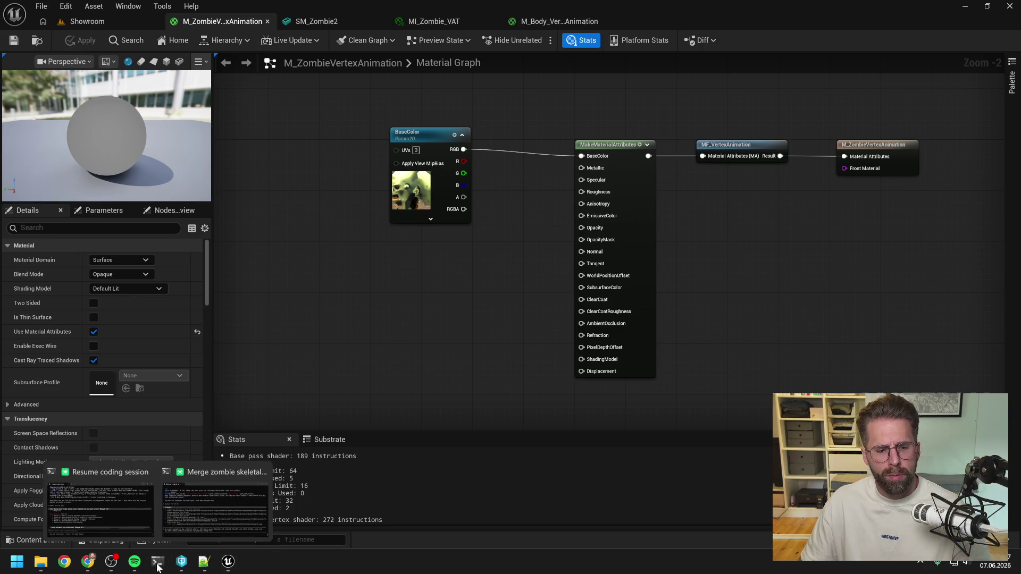
left_click(232, 503)
type("Hier ")
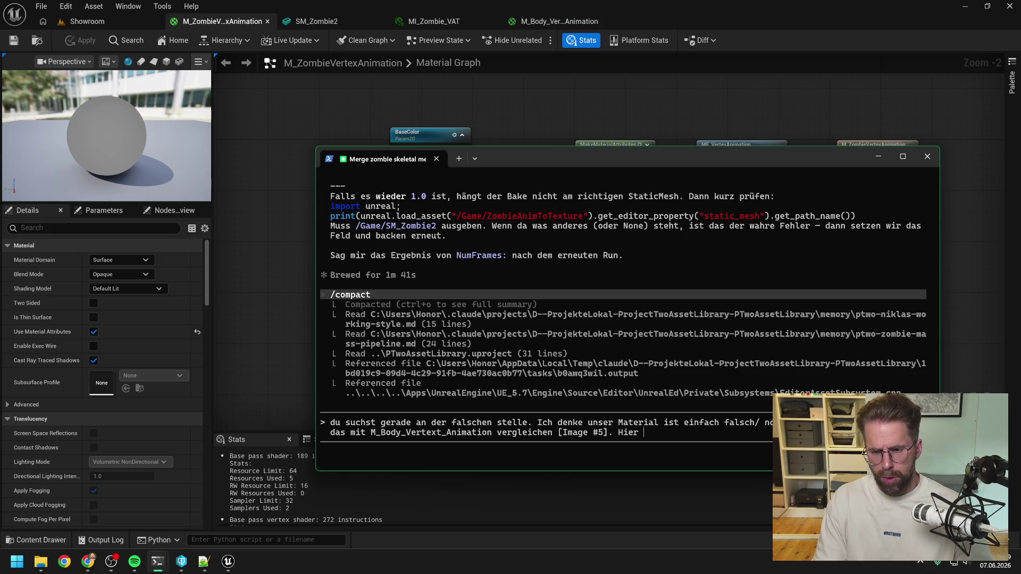
type("unser eignes")
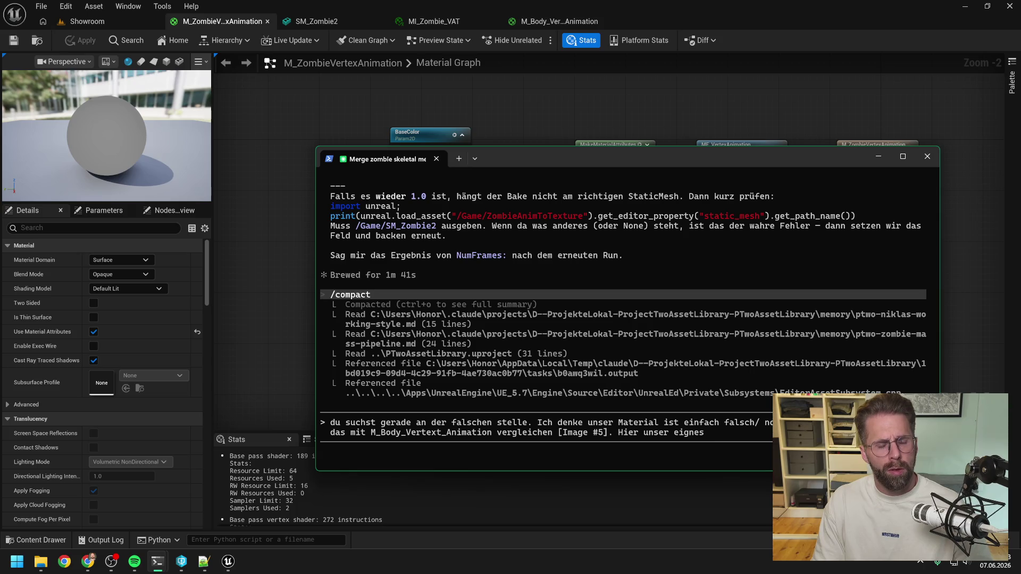
type(" M_ZombieVerte")
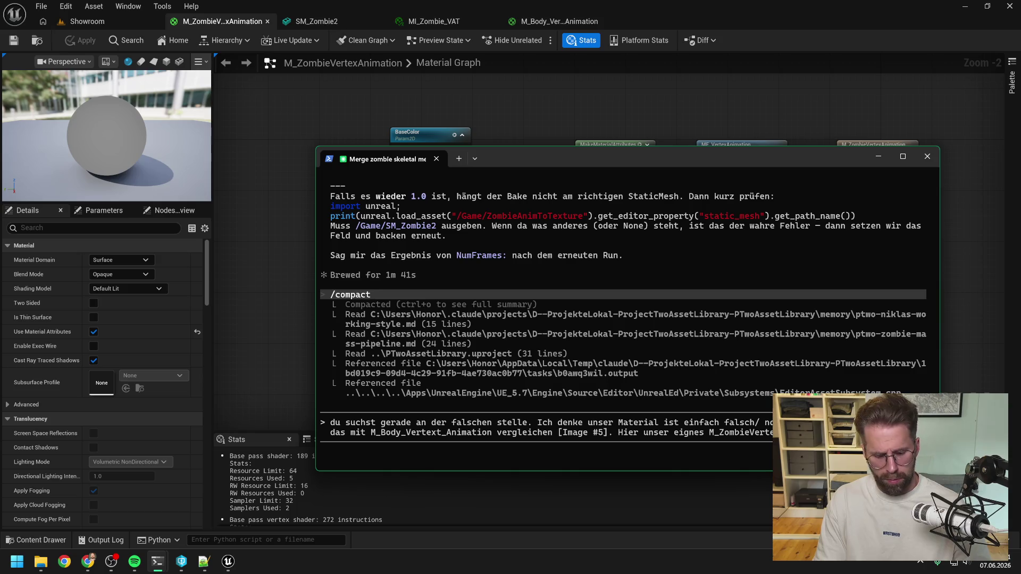
key("alt+v")
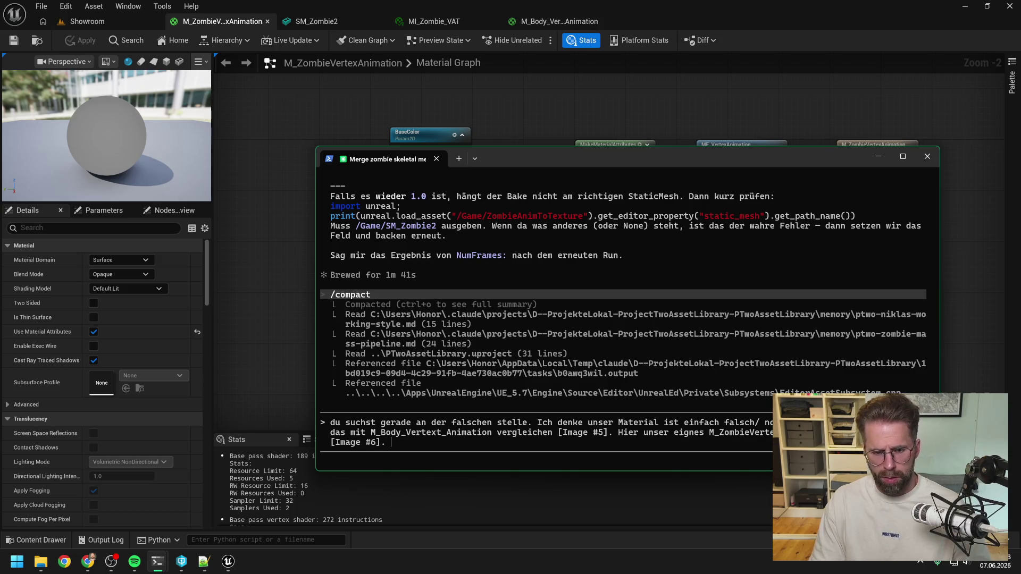
type("Vorher ging")
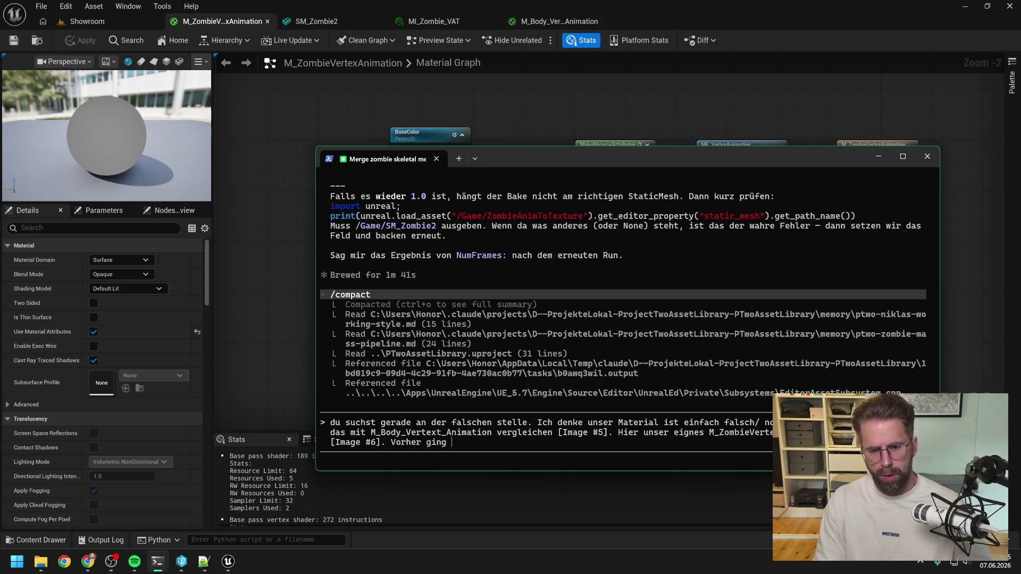
type(" die Animation j")
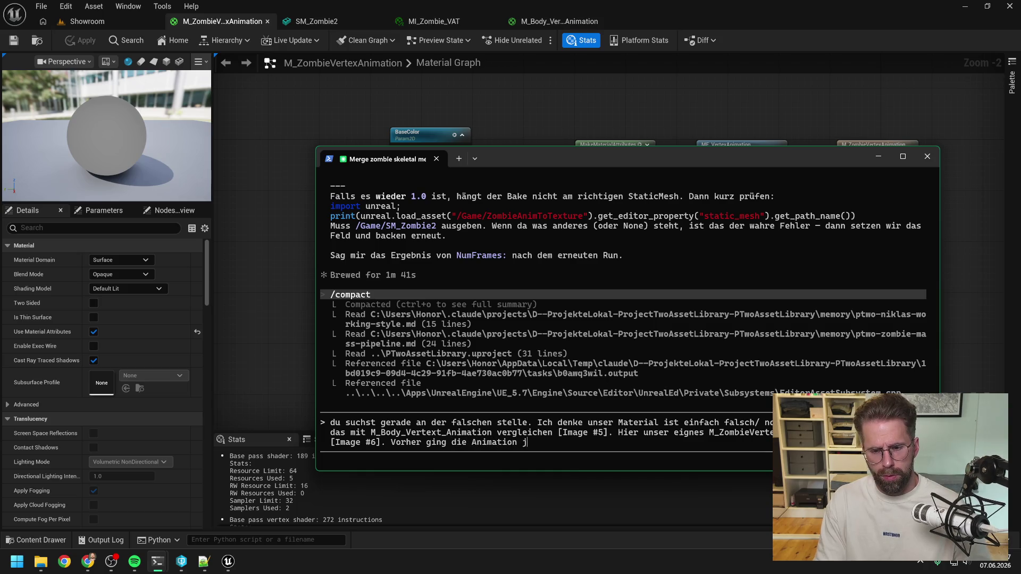
type("a schon aber der A")
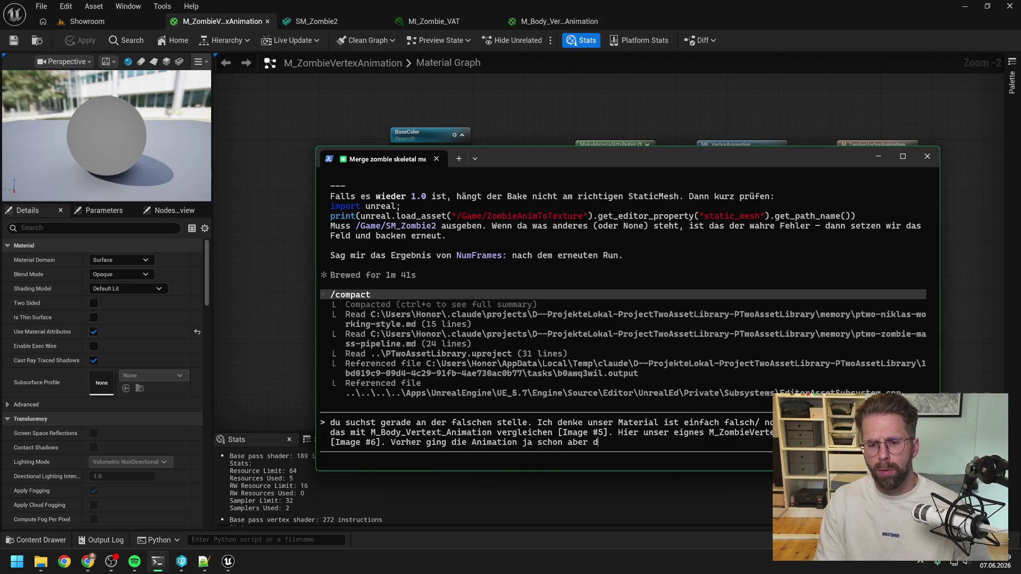
type("ufbau ")
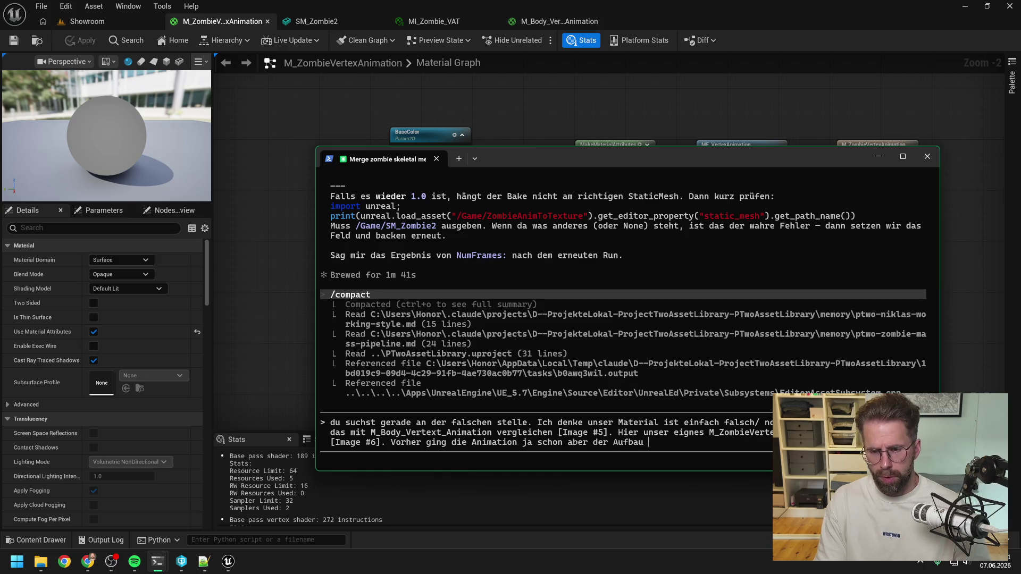
type("ist deutlich komplexer ur ")
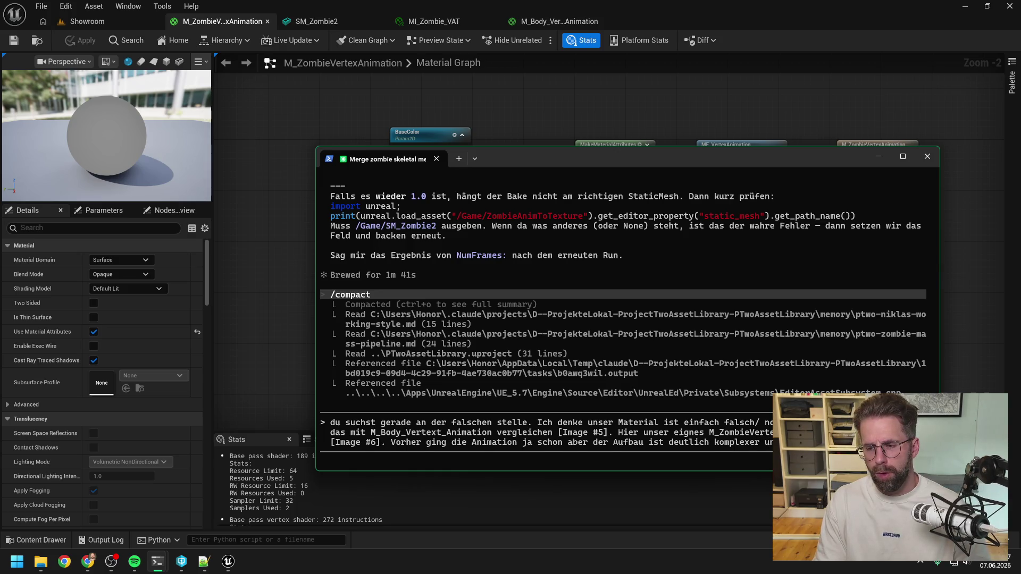
type("normals und posi")
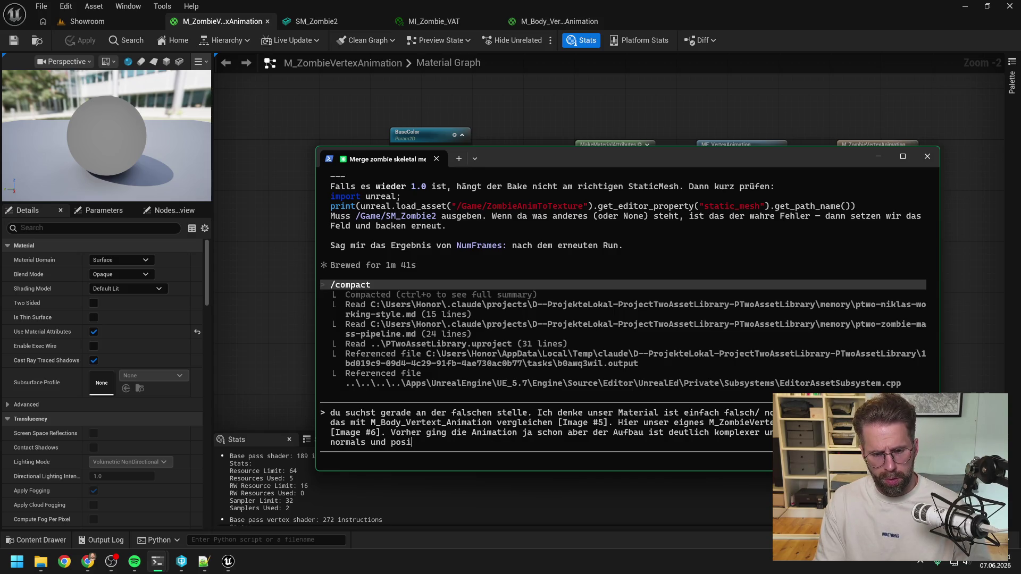
type("tion texturen")
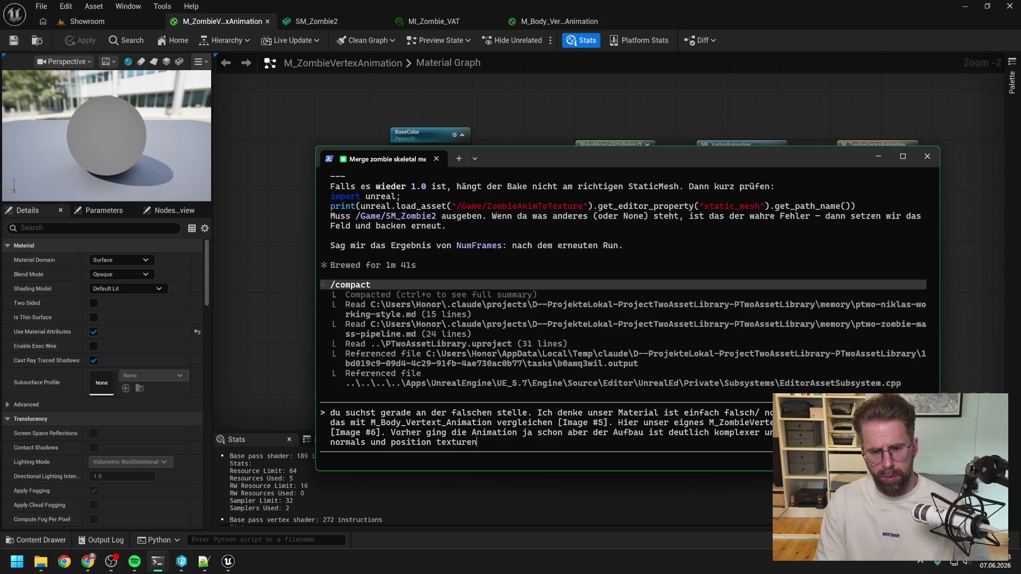
type(". In u")
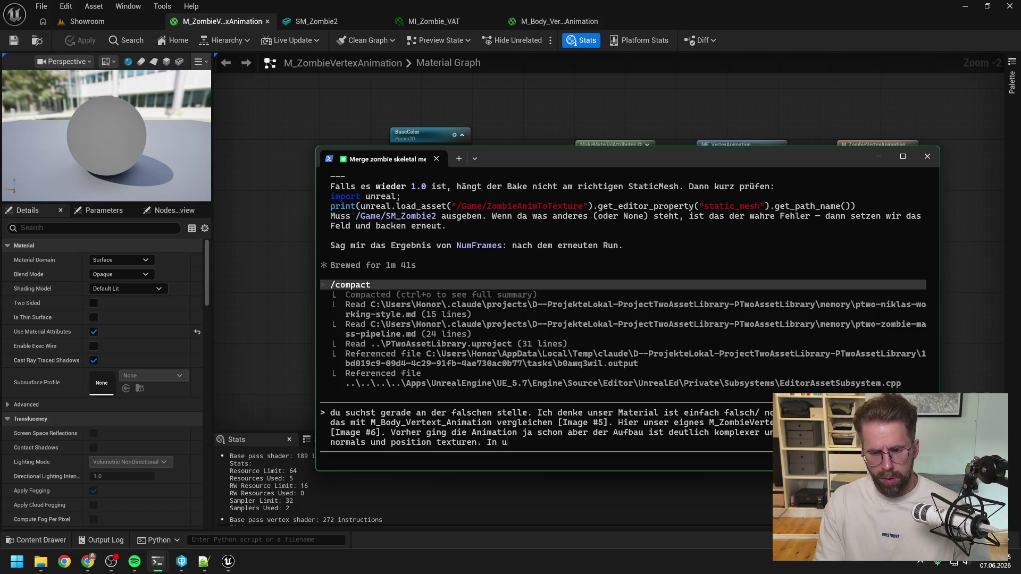
type("nserem Material fehlt da")
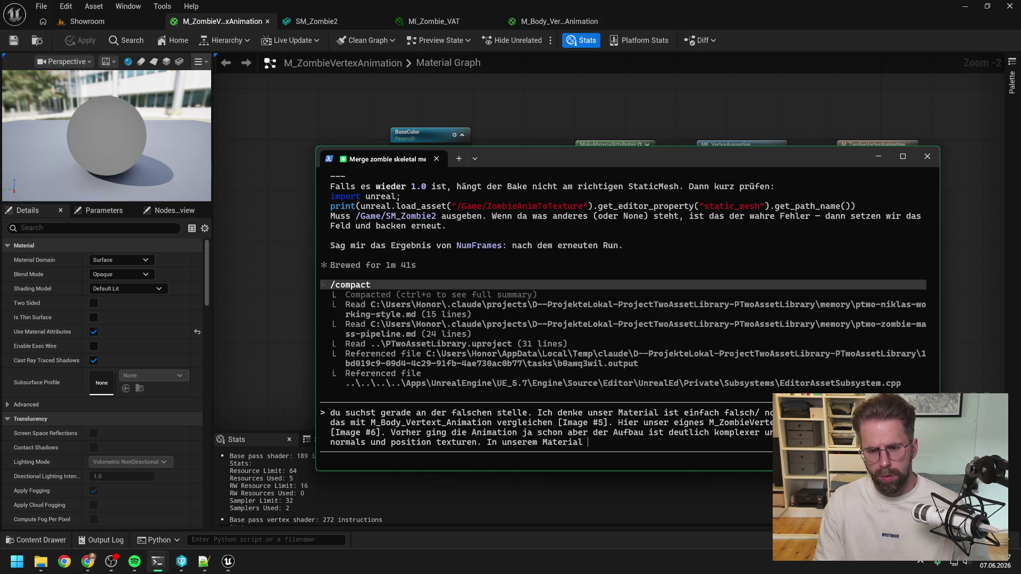
type("s noch komplett.")
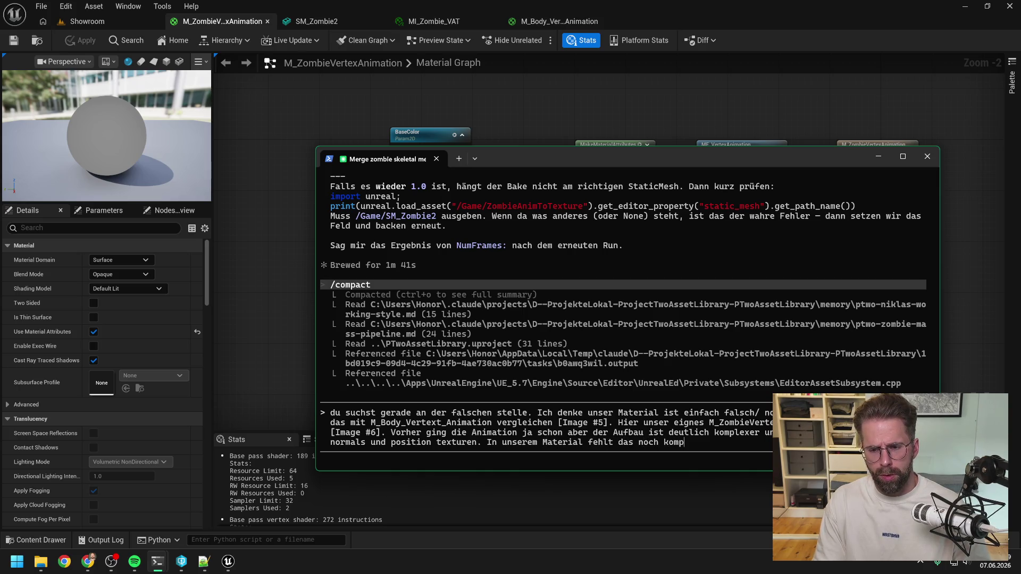
Send Claude a note that MI_Zombie has many more Variablen, with a screenshot of MI_Zombie_VAT's parameters.
left_click(282, 154)
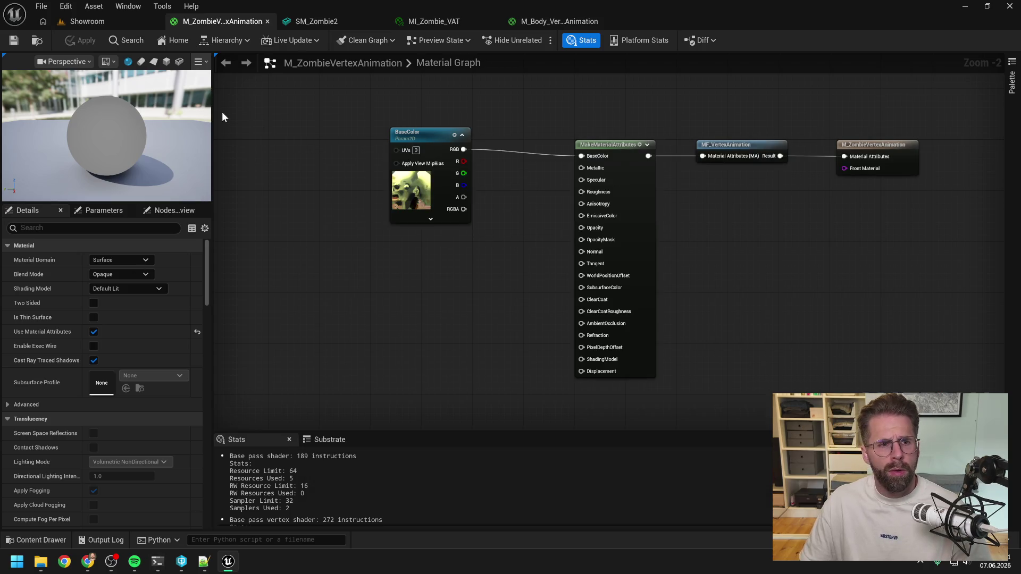
left_click(432, 26)
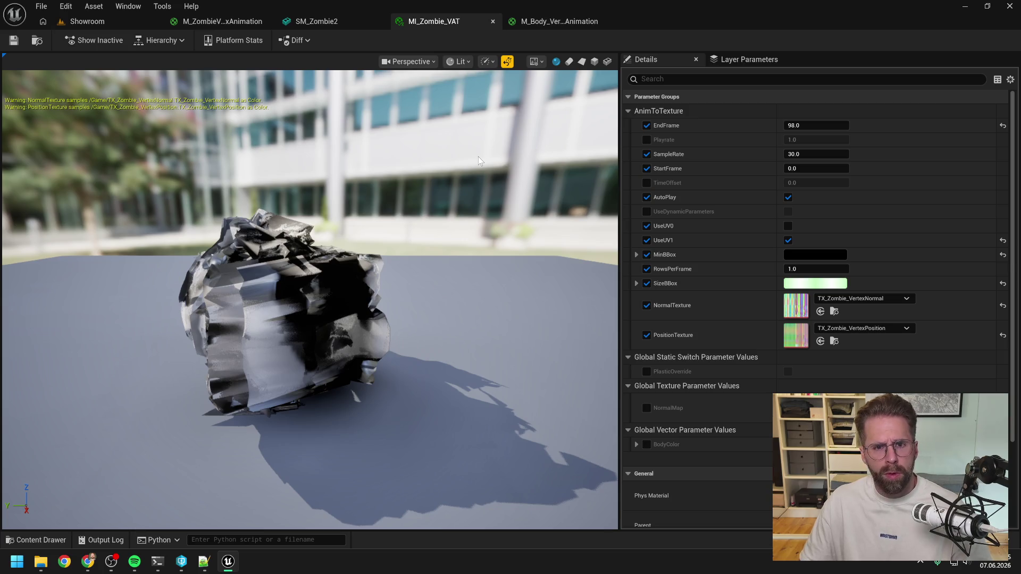
mouse_move(157, 562)
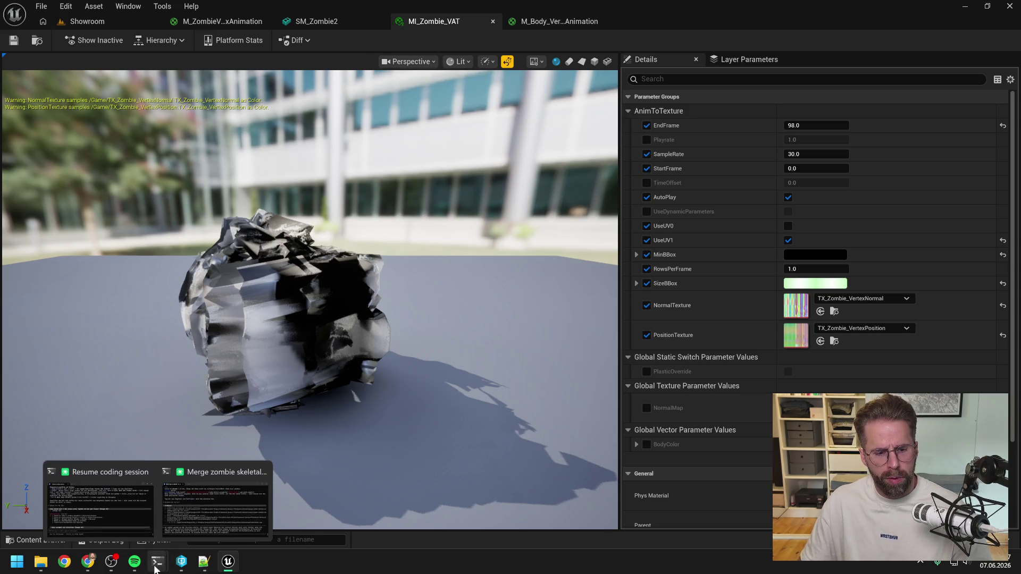
left_click(226, 490)
type("M")
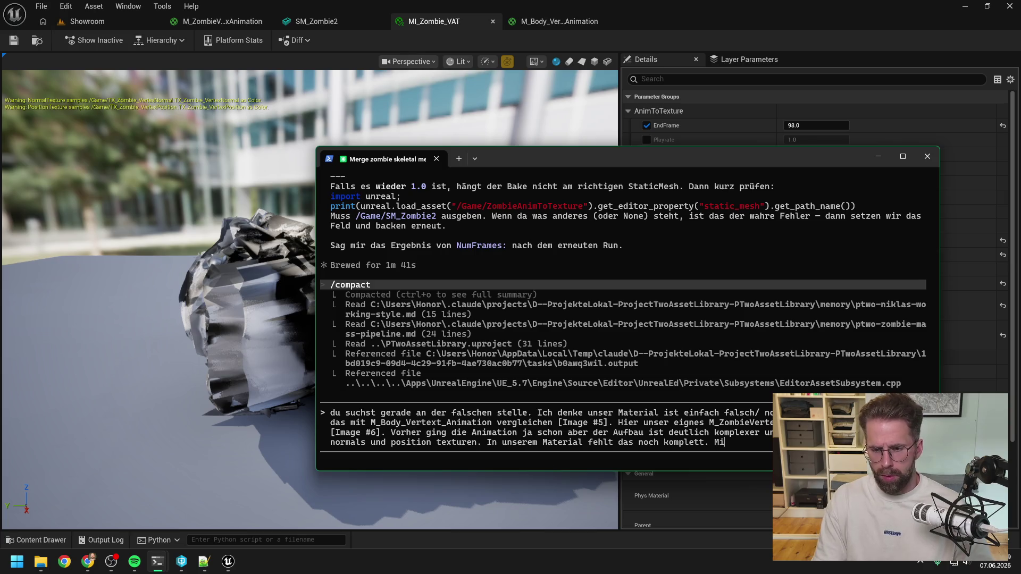
type("I_Zom")
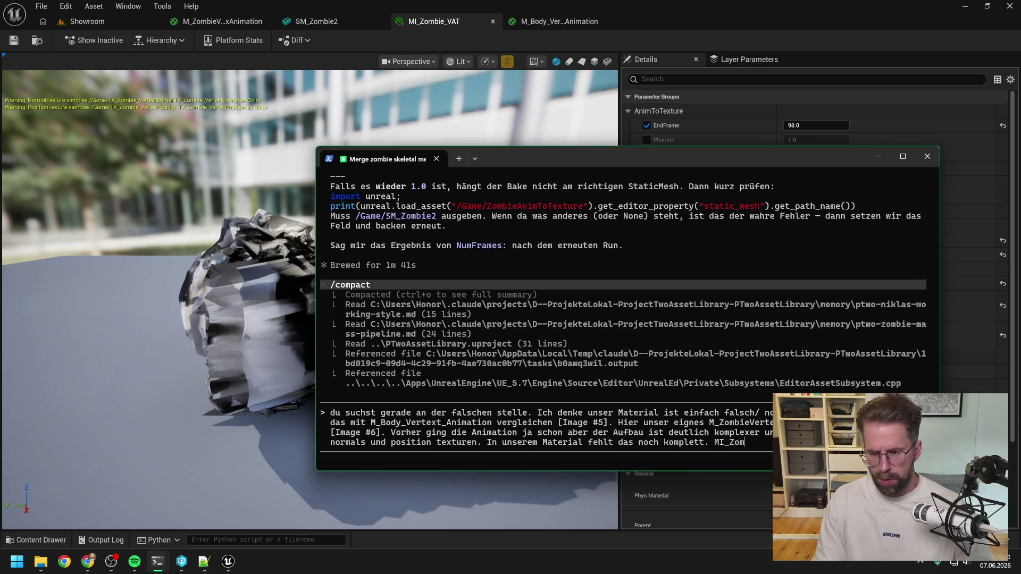
type("bie_VA")
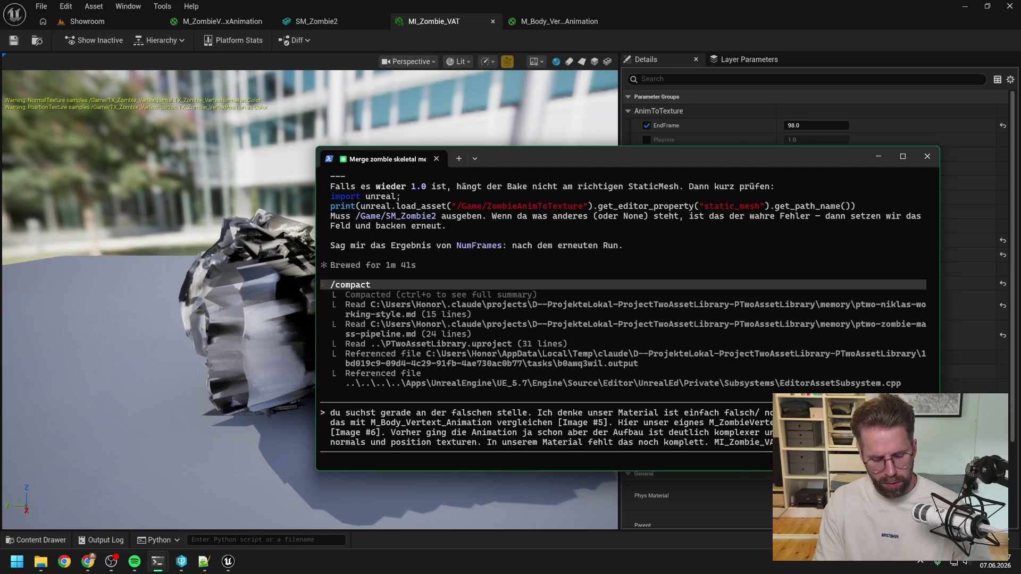
type("Variablen")
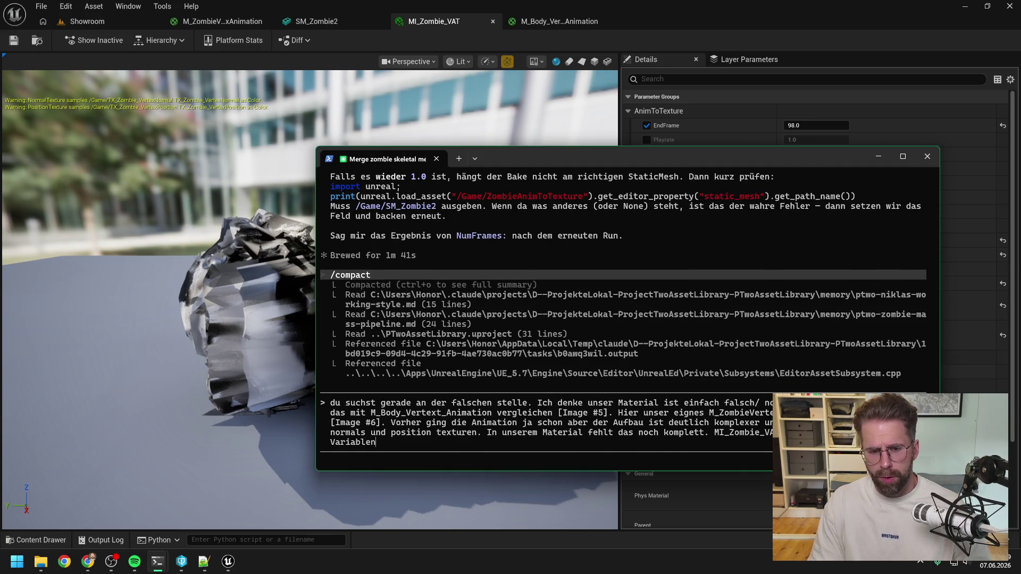
key("ctrl+v")
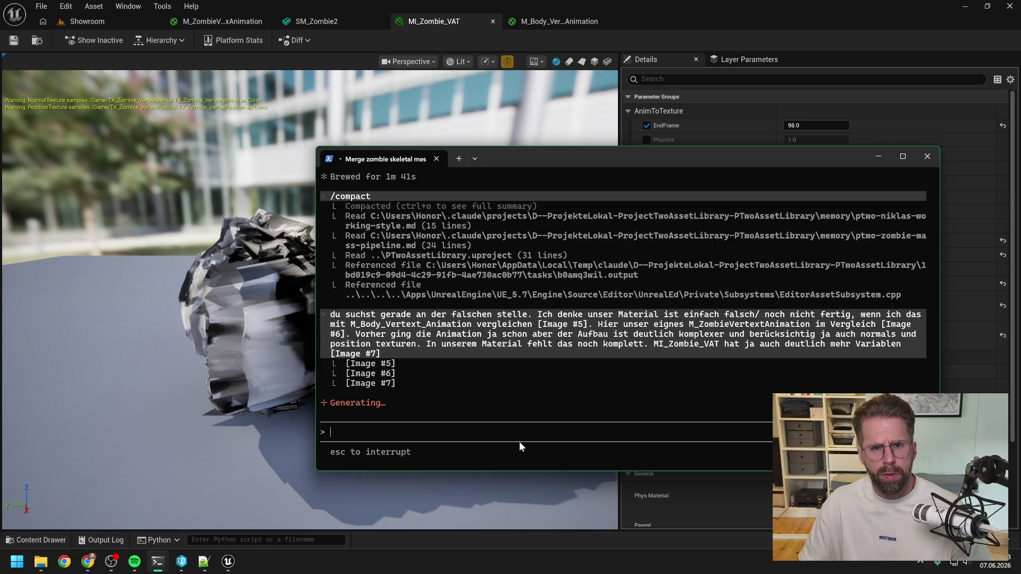
left_click(471, 41)
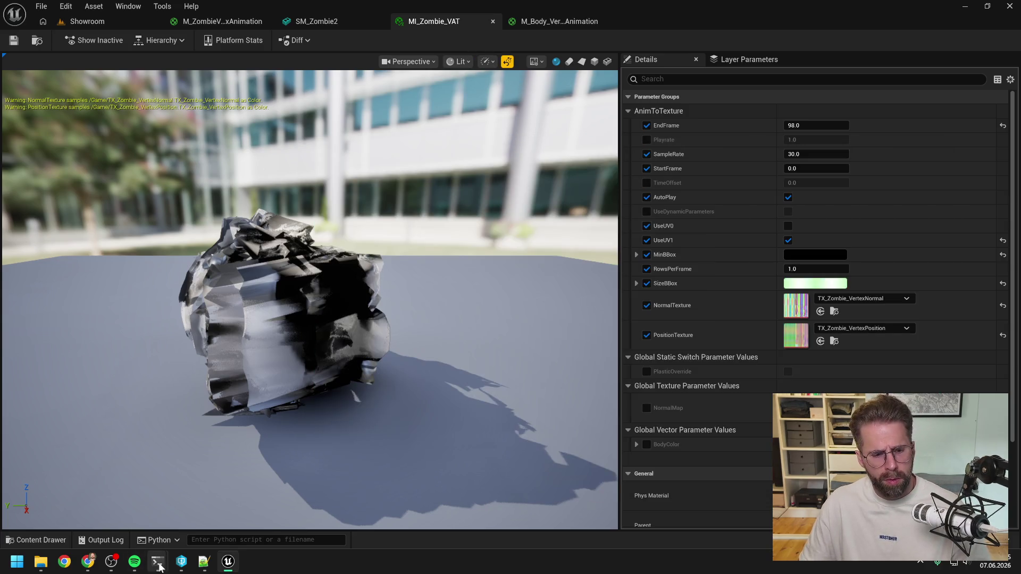
In the Resume coding session, give Claude the go-ahead for the hysteresis fix.
mouse_move(158, 561)
left_click(99, 488)
scroll(439, 318, "up", 5)
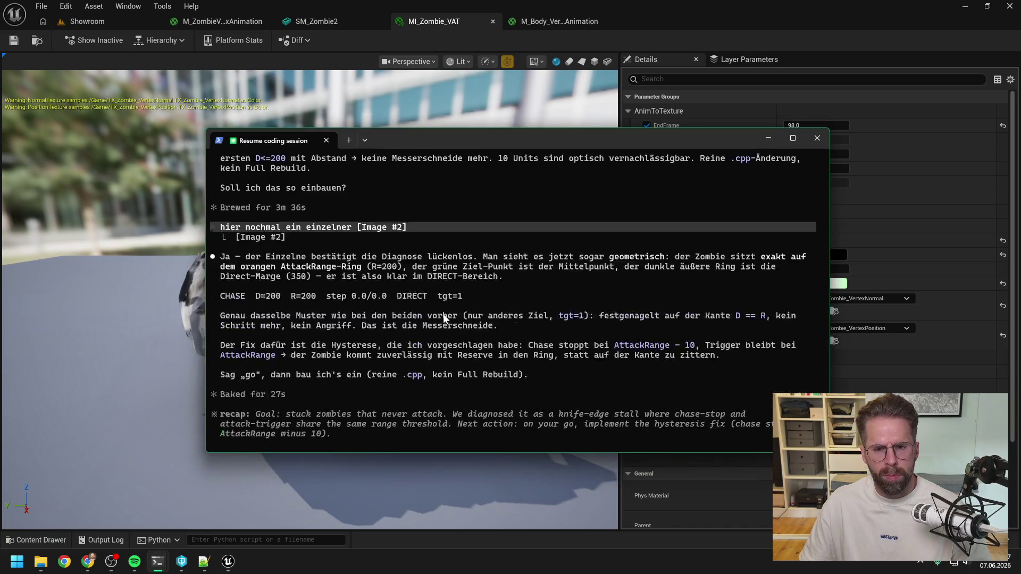
scroll(452, 321, "down", 1)
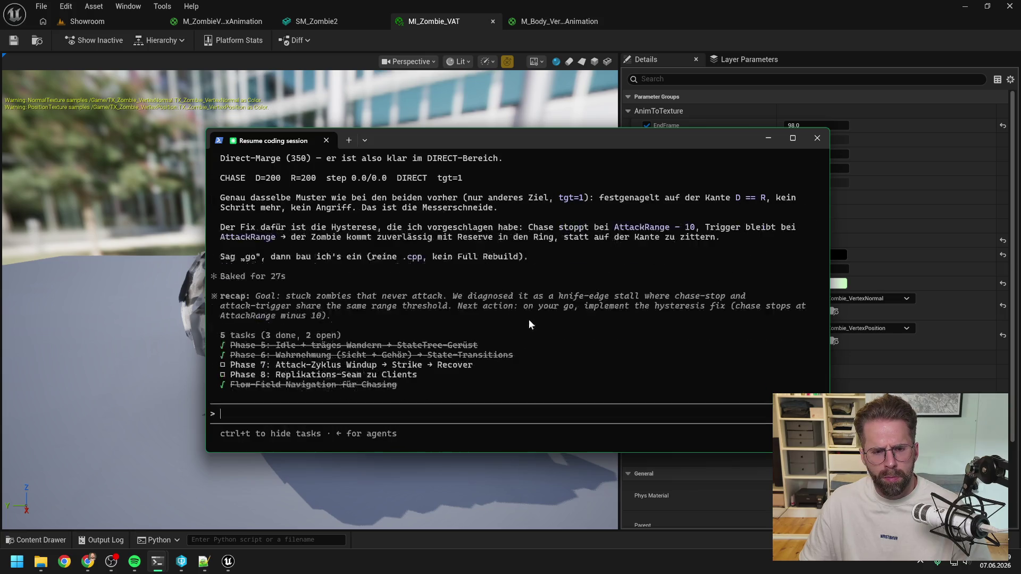
type("ok probie")
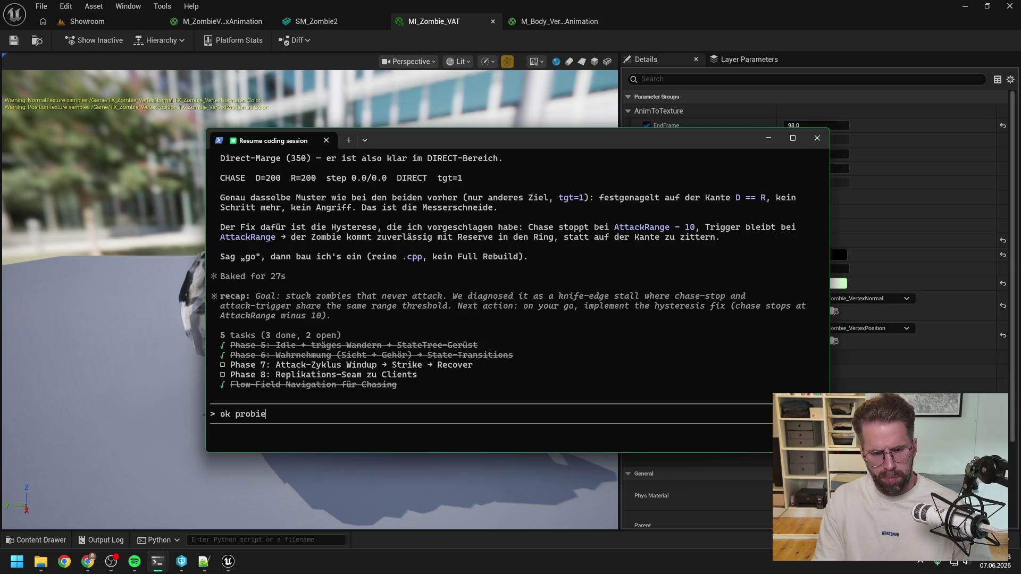
type("al")
key("Return")
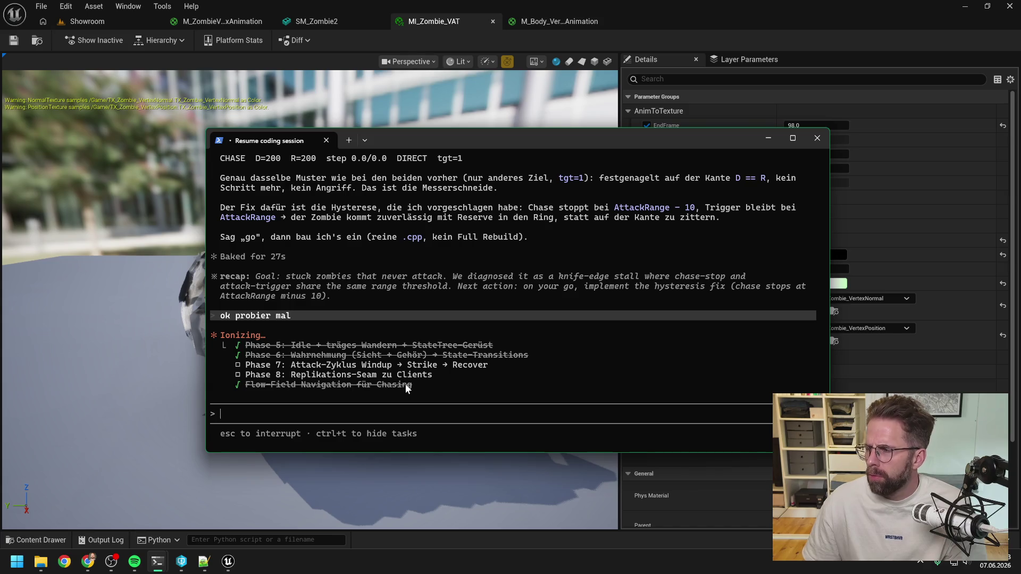
Approve all three edits to EnemyStateProcessor.cpp, then return to Unreal Editor.
key("alt+Tab")
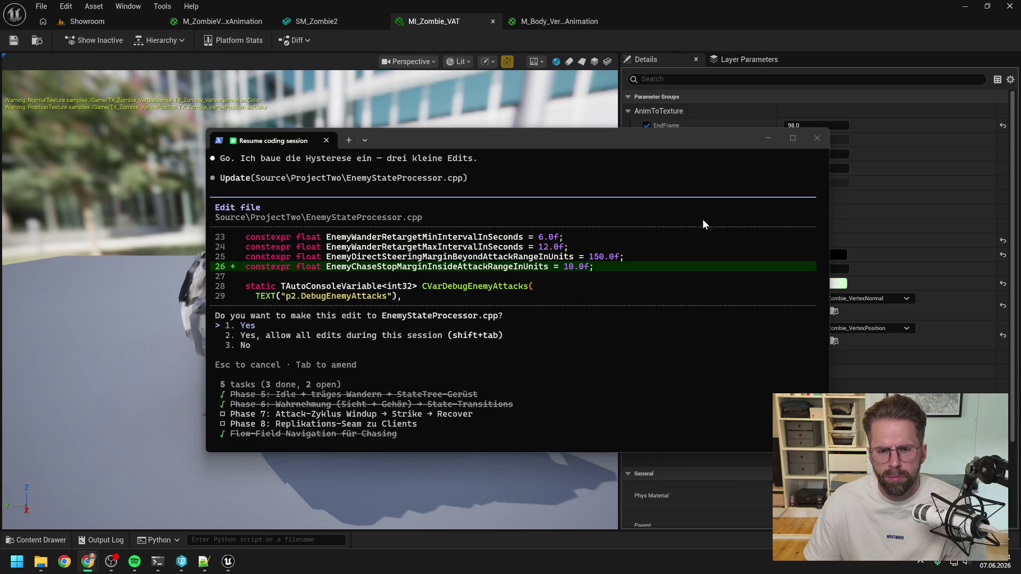
left_click(426, 323)
key("Return")
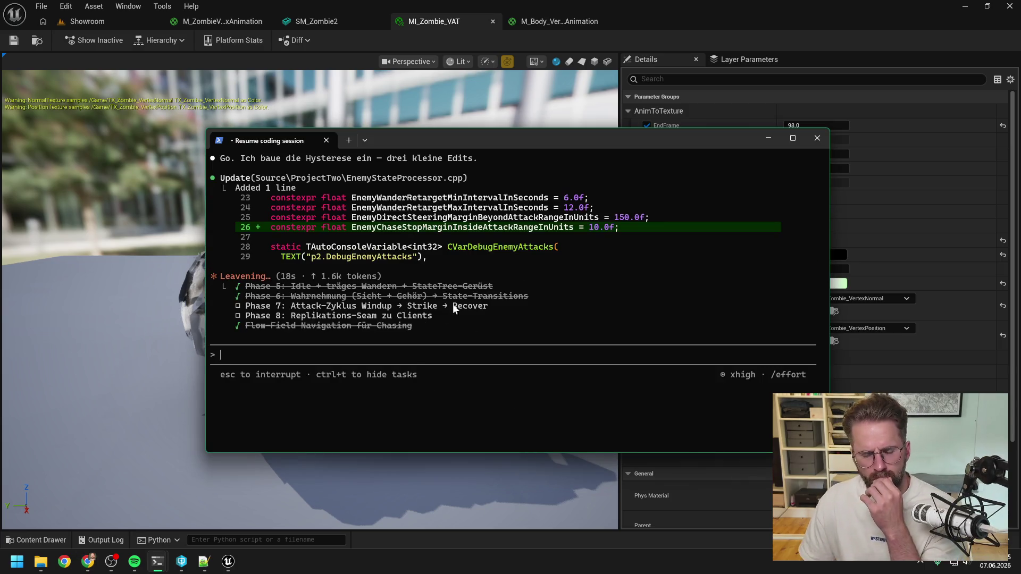
scroll(498, 285, "up", 1)
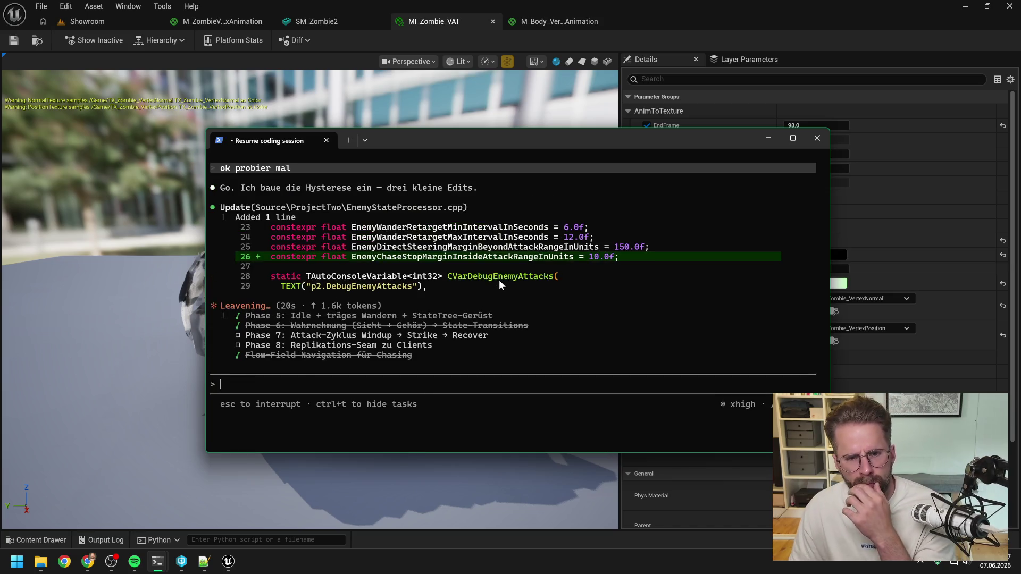
scroll(500, 286, "down", 1)
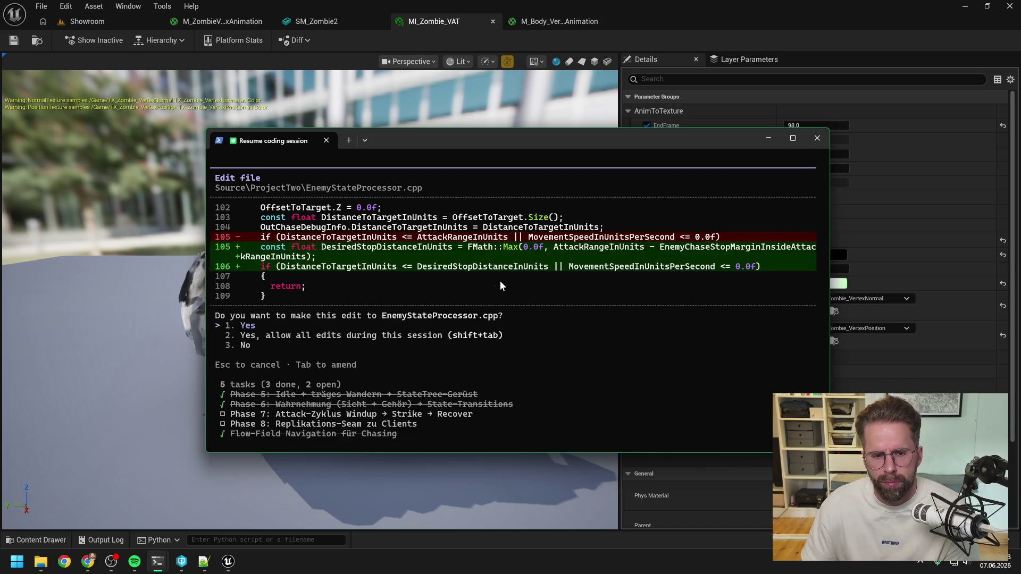
key("Return")
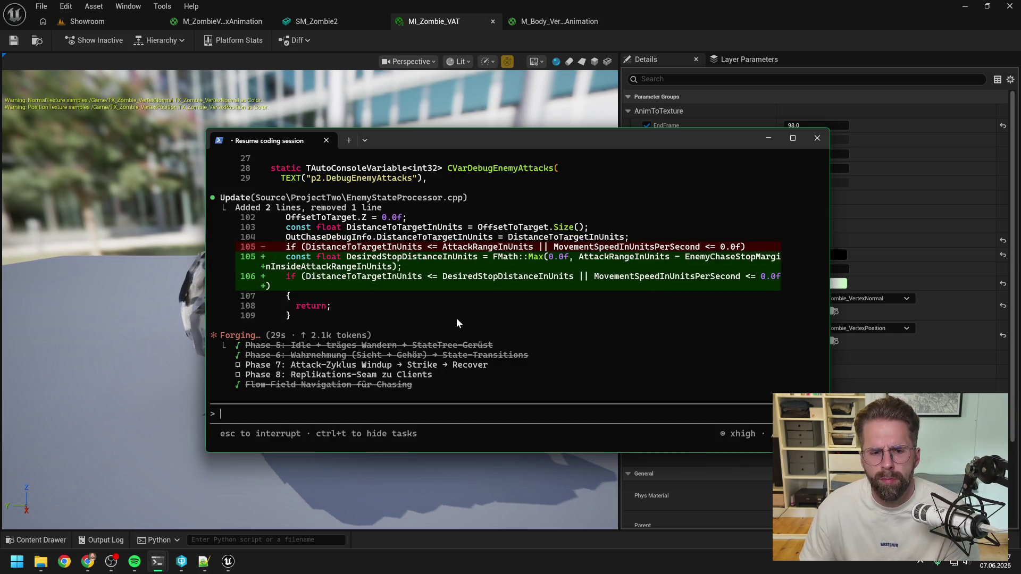
mouse_move(158, 562)
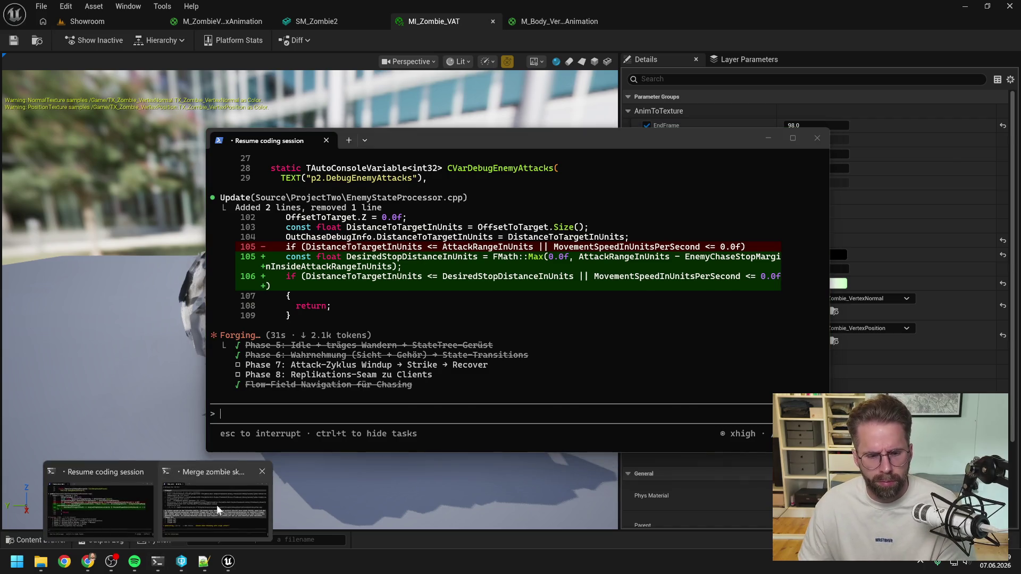
left_click(218, 505)
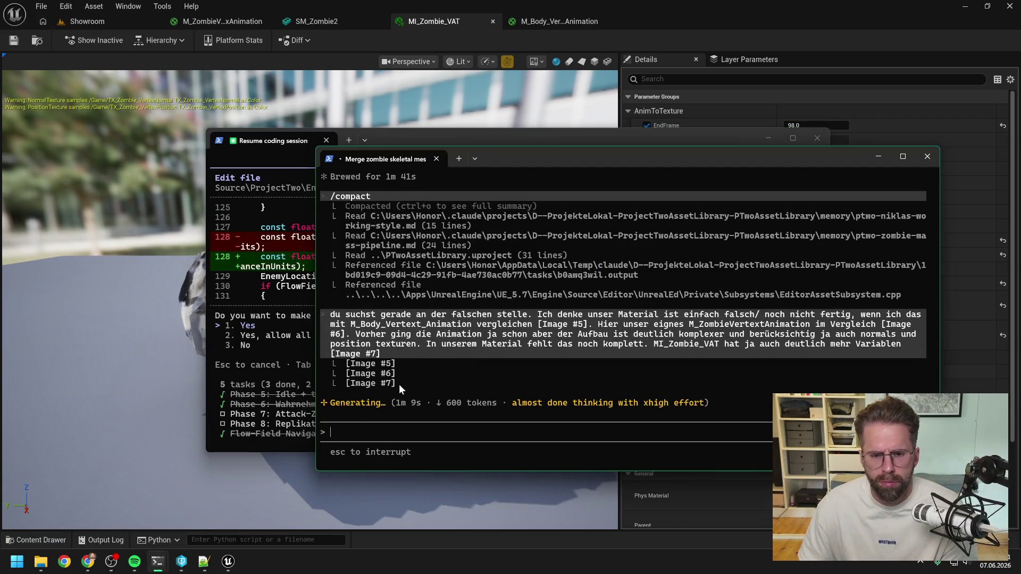
left_click(279, 327)
key("Return")
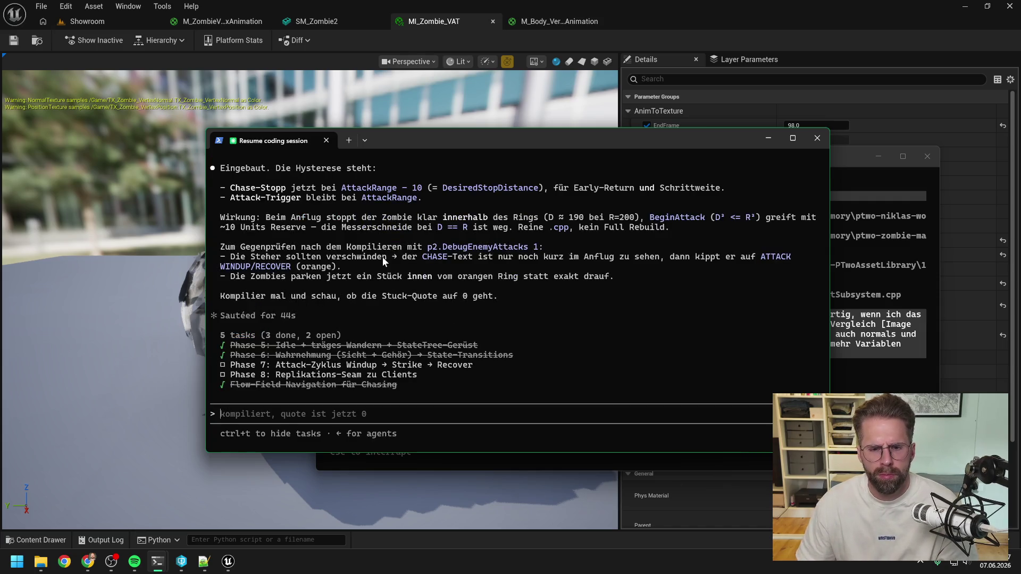
left_click(796, 21)
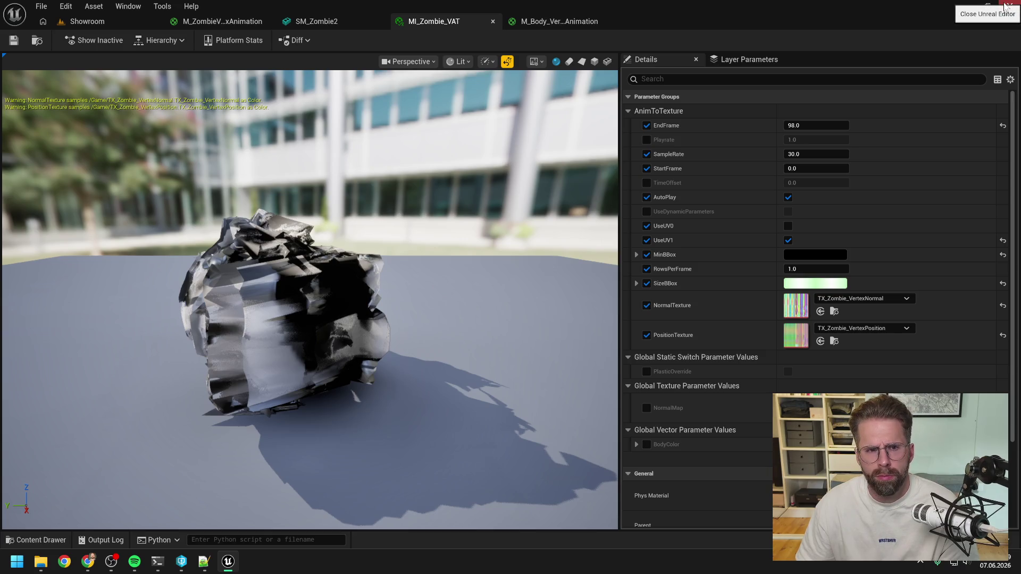
Close Unreal Editor and open ProjectTwo.sln from the ProjectTwo Development folder.
left_click(1007, 6)
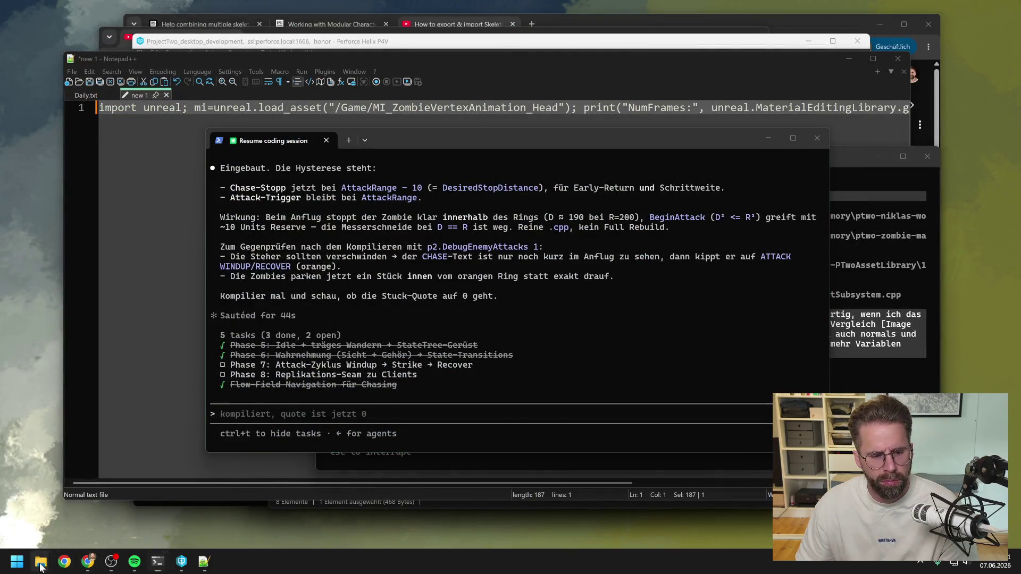
mouse_move(41, 567)
left_click(177, 495)
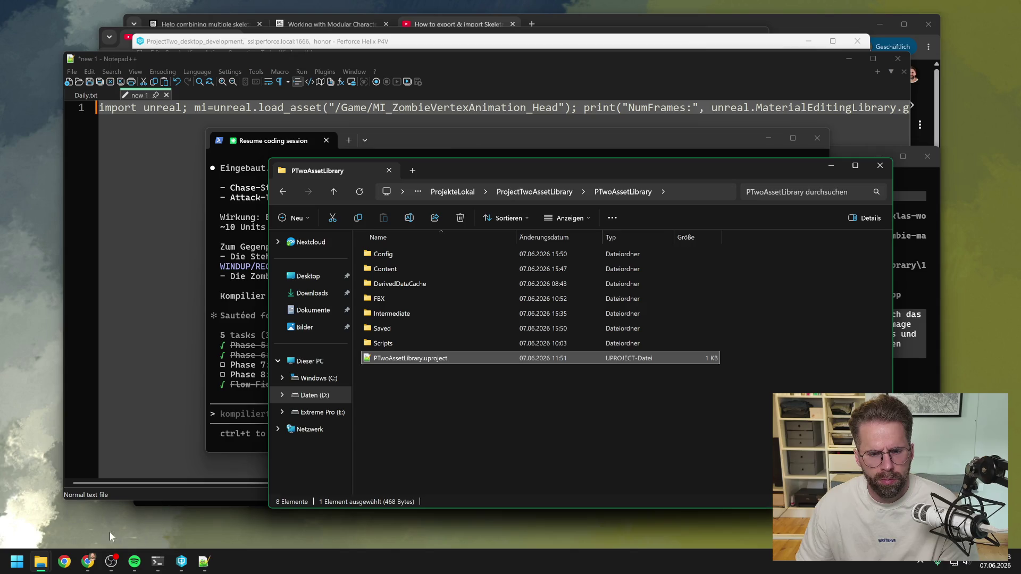
left_click(51, 510)
double_click(369, 408)
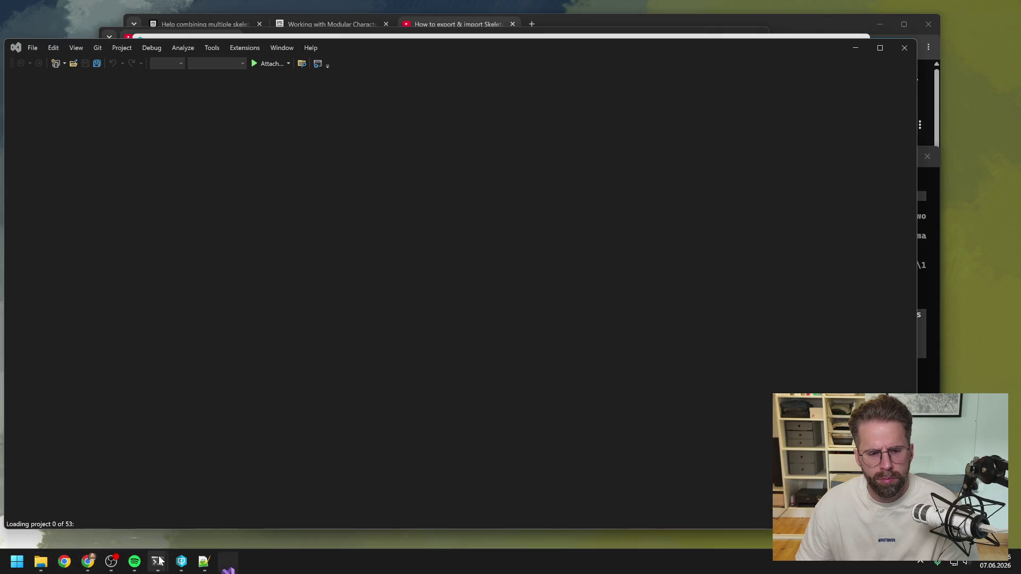
Build the ProjectTwo project in Visual Studio's Solution Explorer.
mouse_move(159, 561)
left_click(125, 503)
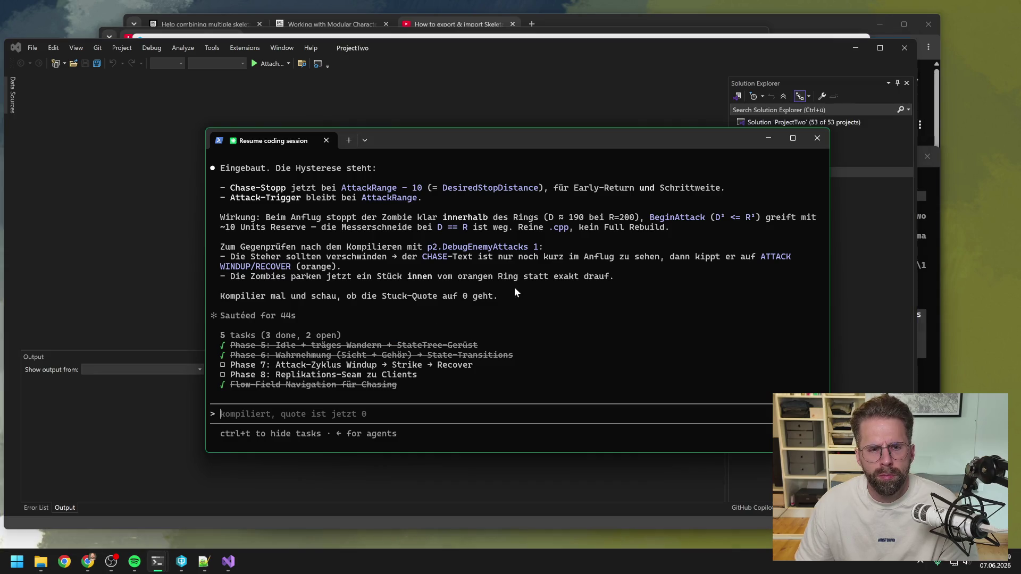
left_click(626, 49)
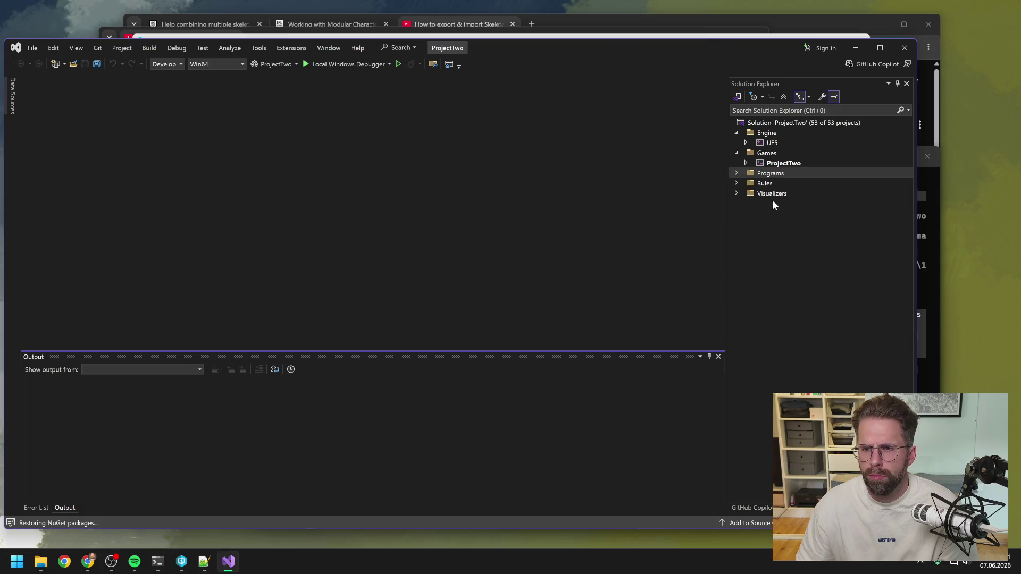
right_click(780, 166)
left_click(787, 111)
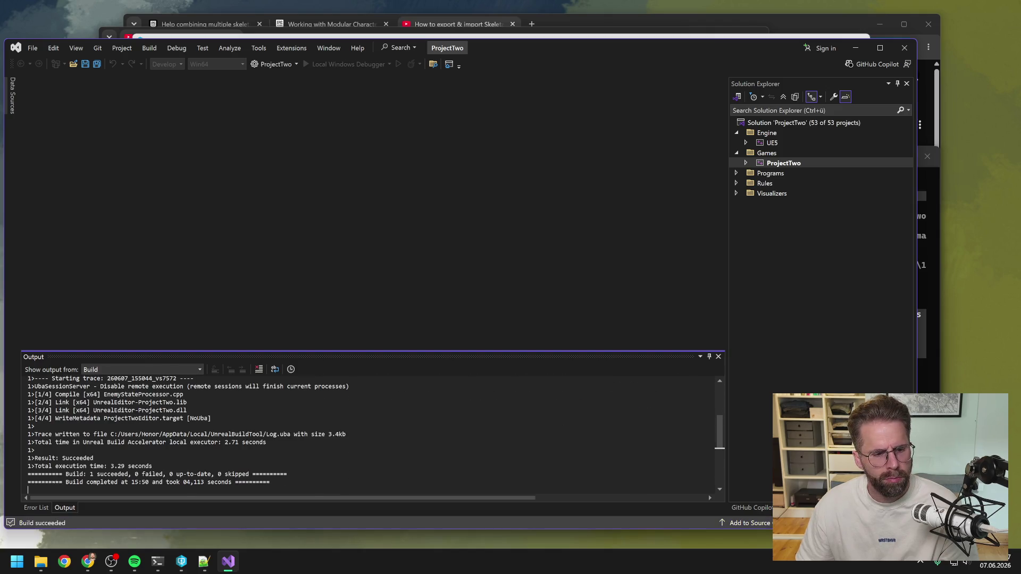
Close Visual Studio and reopen ProjectTwo.uproject in Unreal Editor from Perforce.
left_click(904, 48)
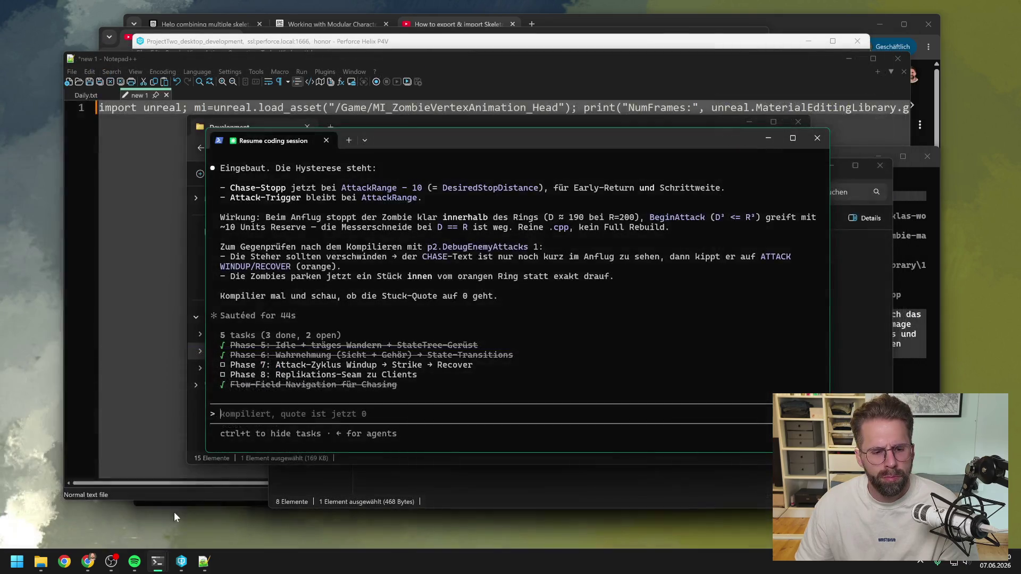
left_click(182, 561)
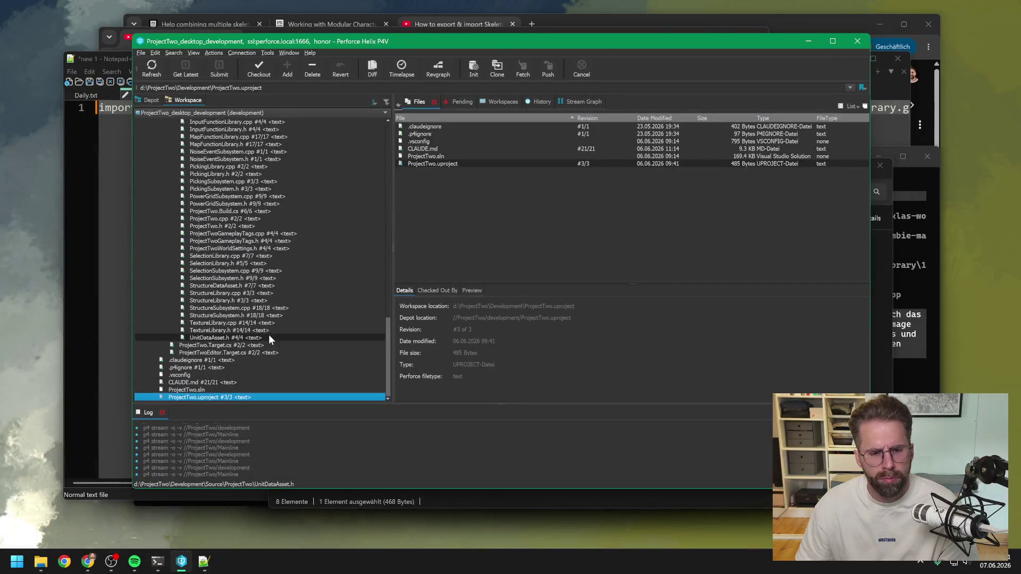
double_click(235, 397)
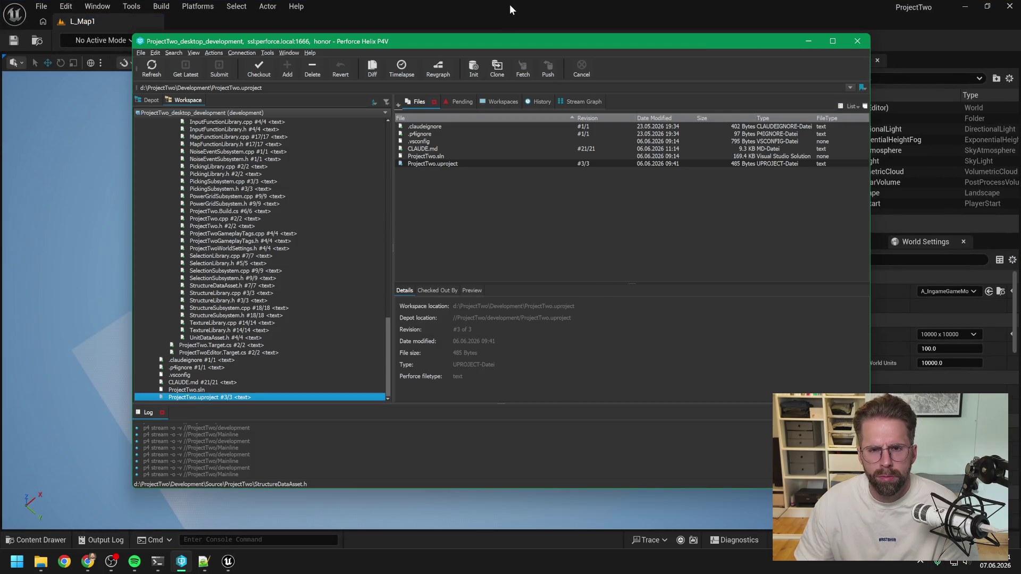
left_click(510, 5)
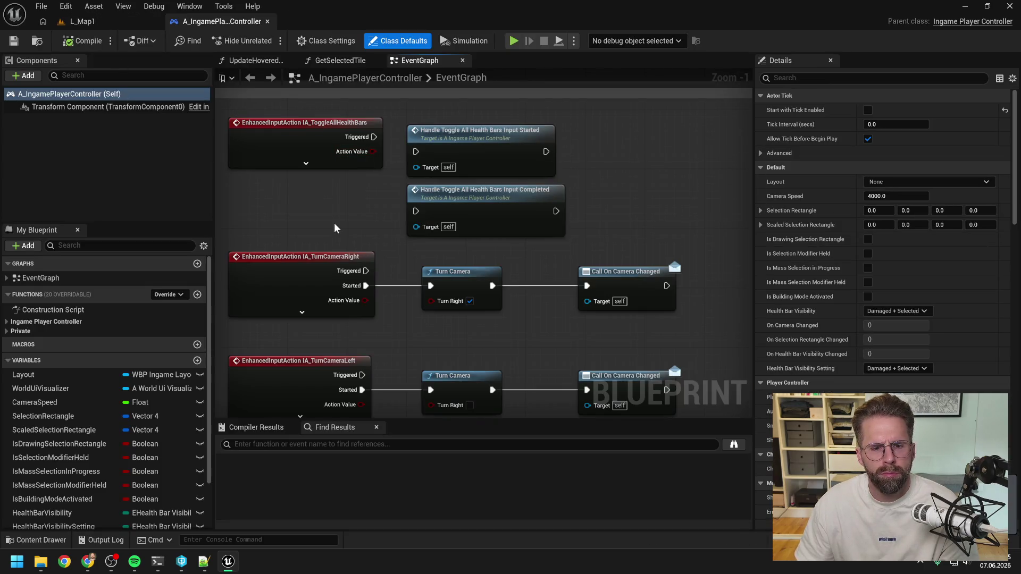
Copy the 'p2.DebugEnemyAttacks 1' console command from the Resume coding session terminal.
mouse_move(157, 566)
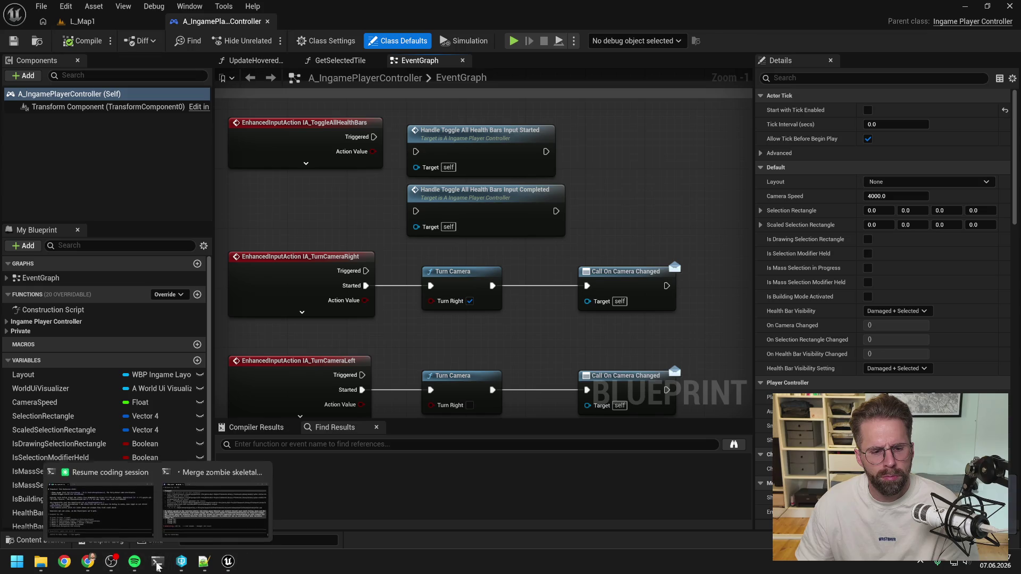
left_click(101, 505)
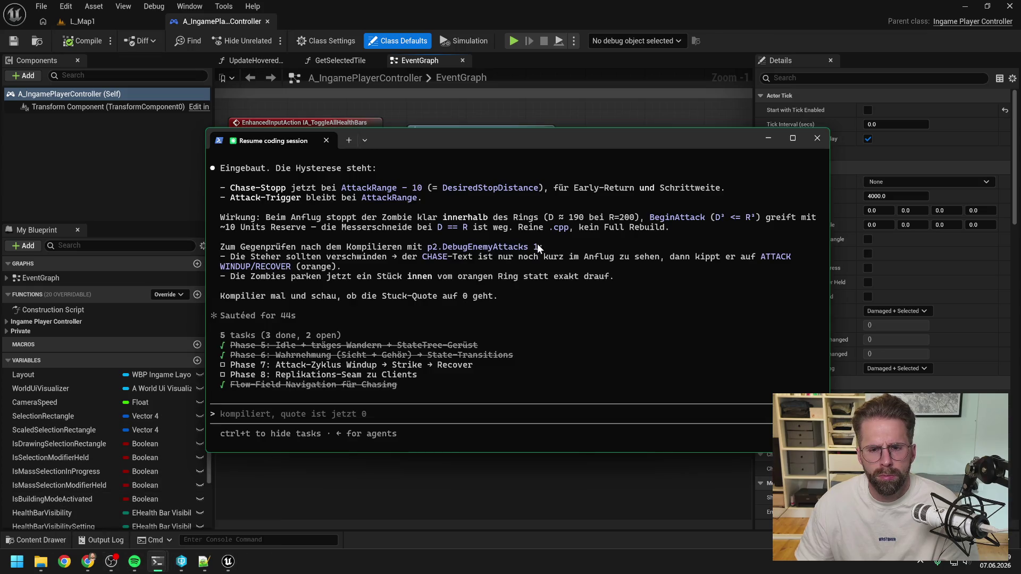
left_click_drag(539, 248, 429, 250)
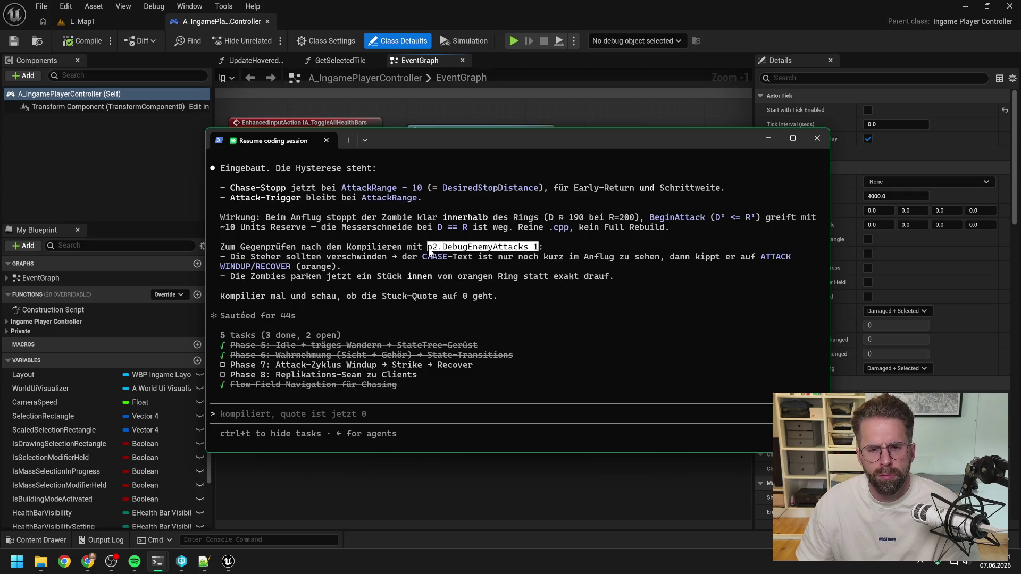
key("ctrl+c")
Switch to the L_Map1 level in Unreal and start Play-in-Editor.
left_click(545, 69)
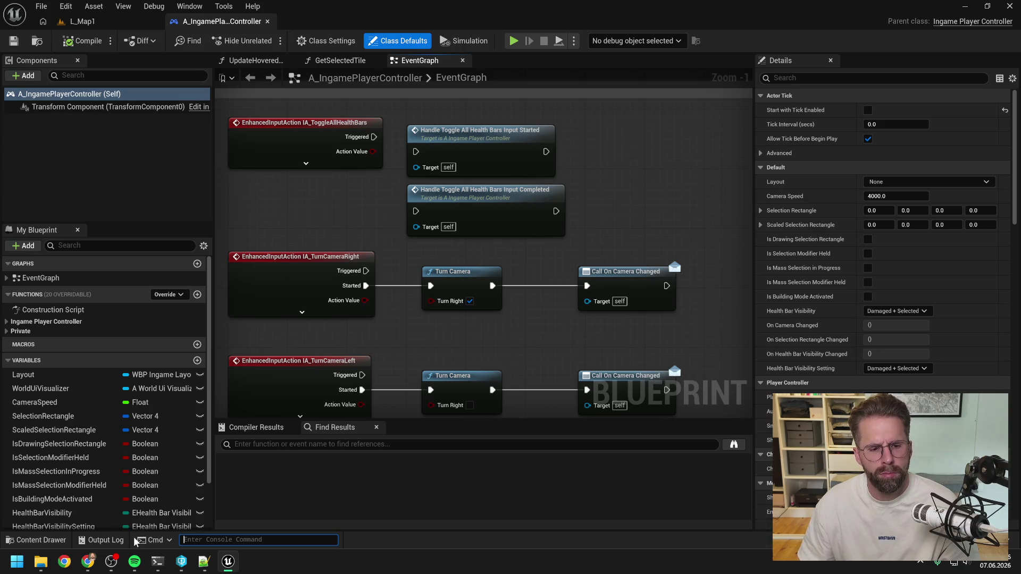
left_click(117, 542)
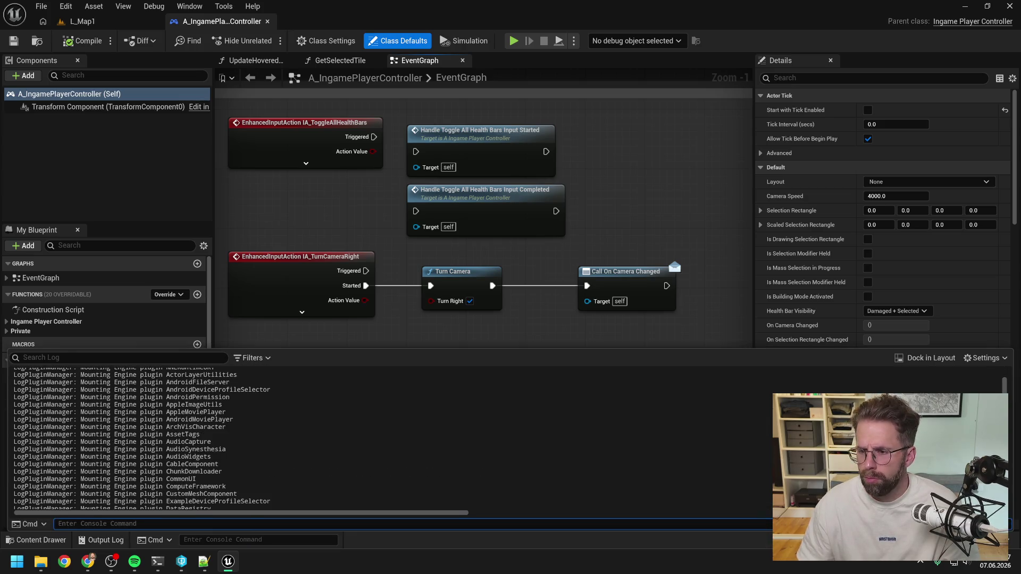
left_click(101, 27)
left_click(266, 40)
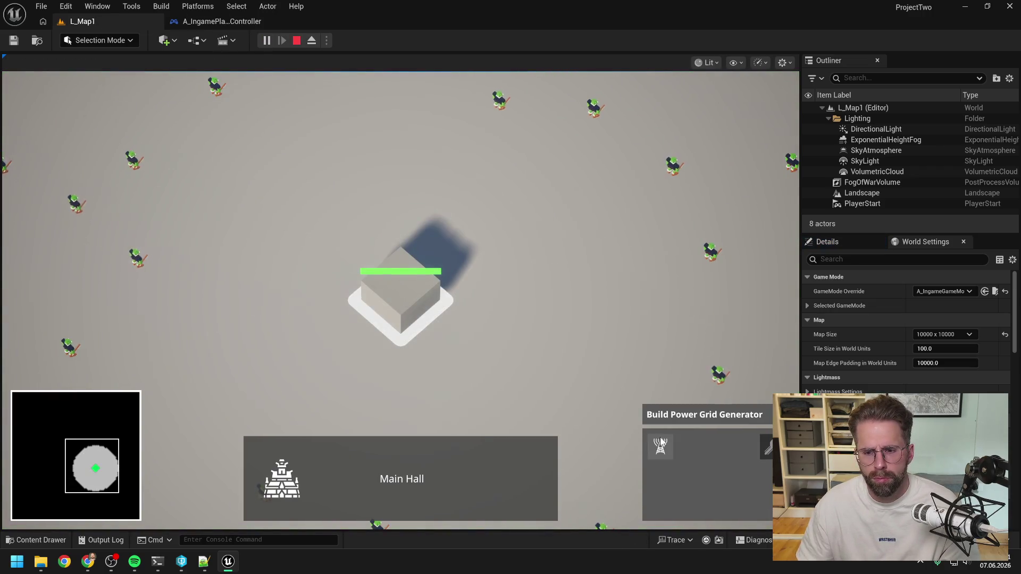
Place two power grid generators near the Main Hall and a tower below it.
left_click(660, 447)
left_click(547, 234)
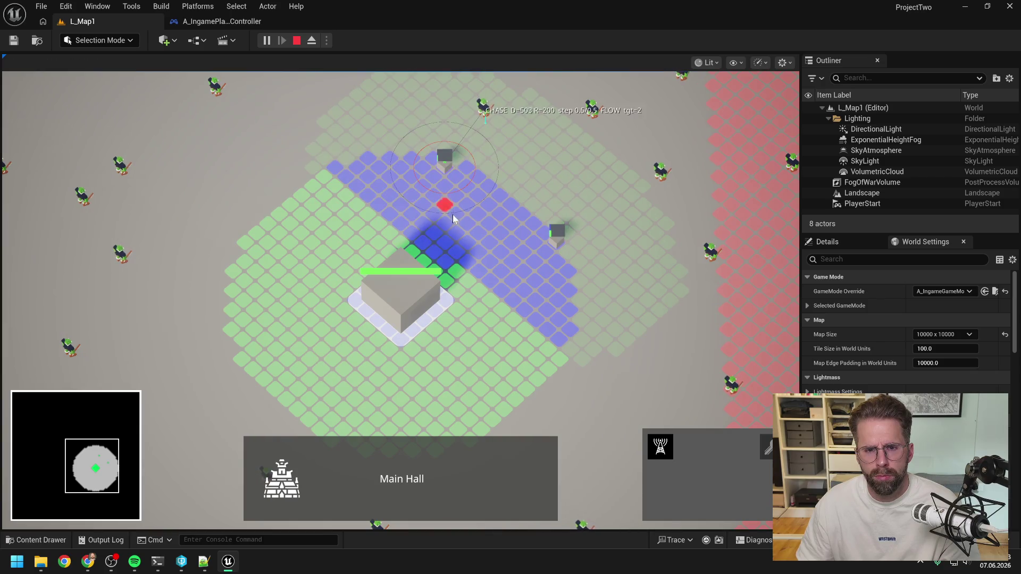
left_click(234, 267)
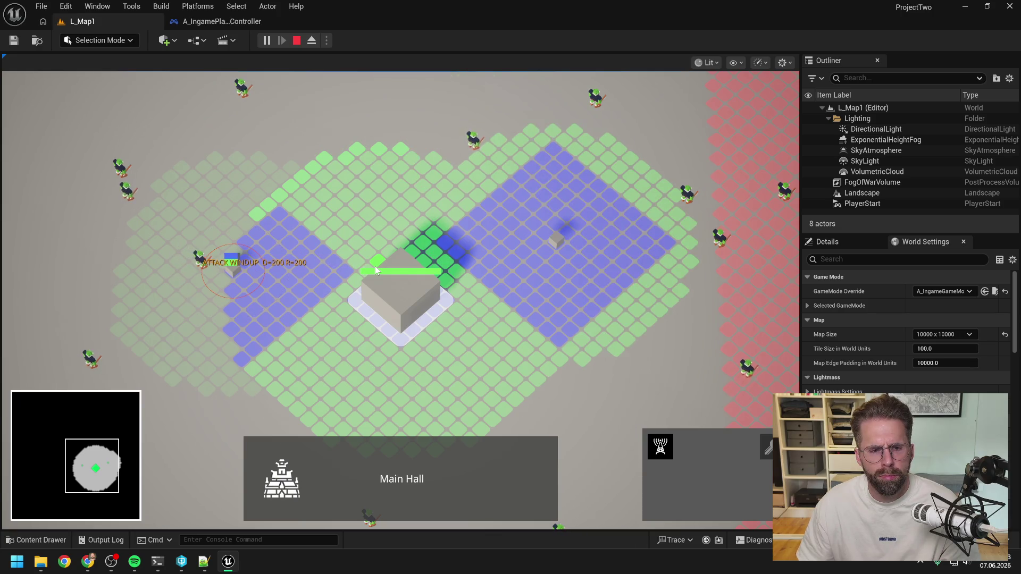
key("s")
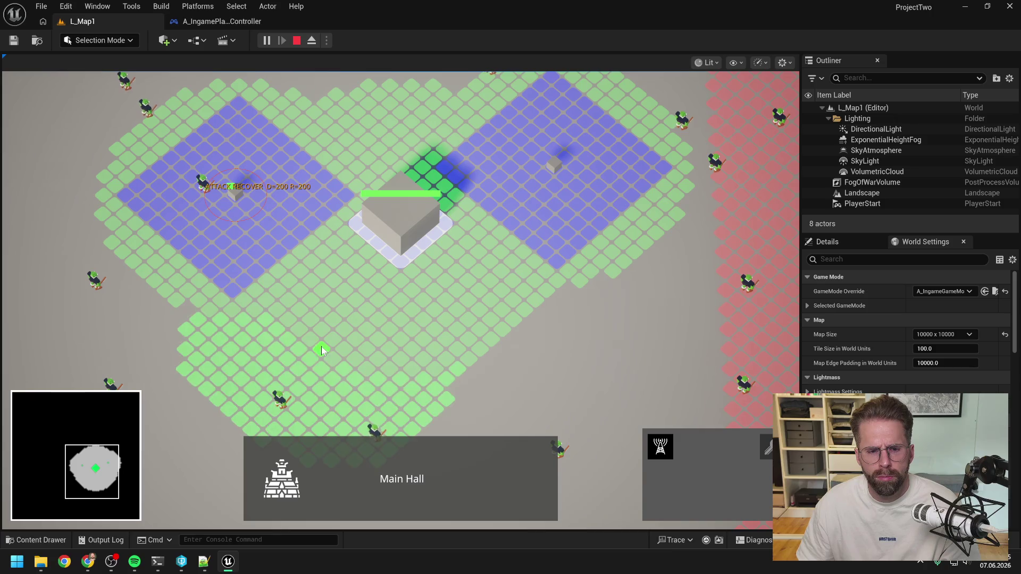
left_click(321, 347)
key("w")
key("d")
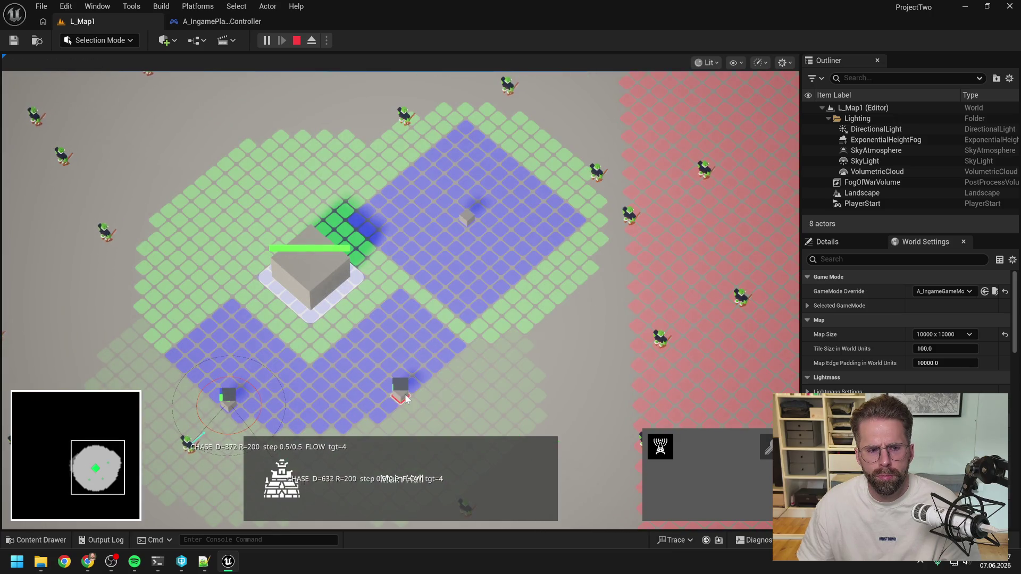
key("w")
key("d")
key("a")
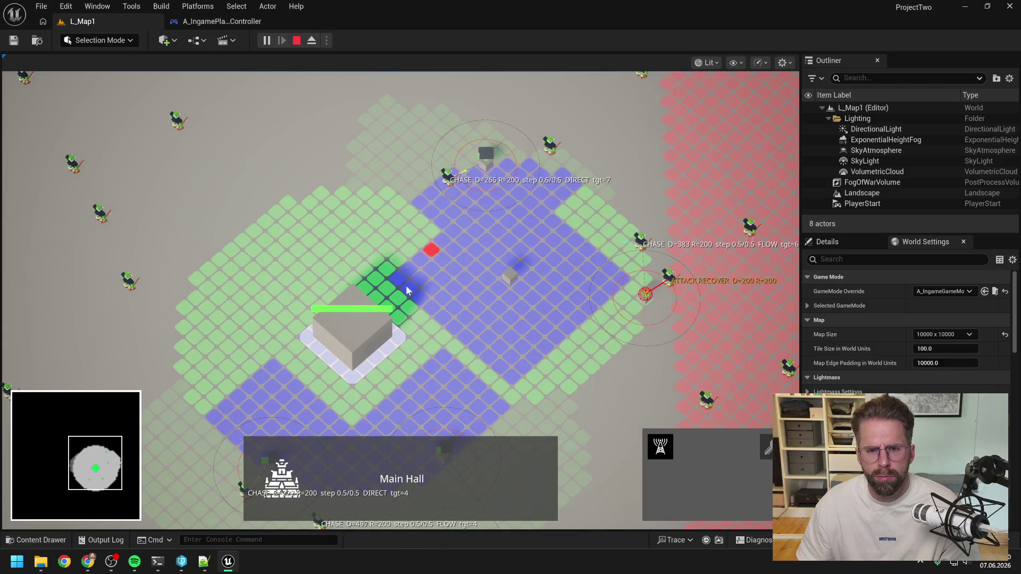
key("a")
key("s")
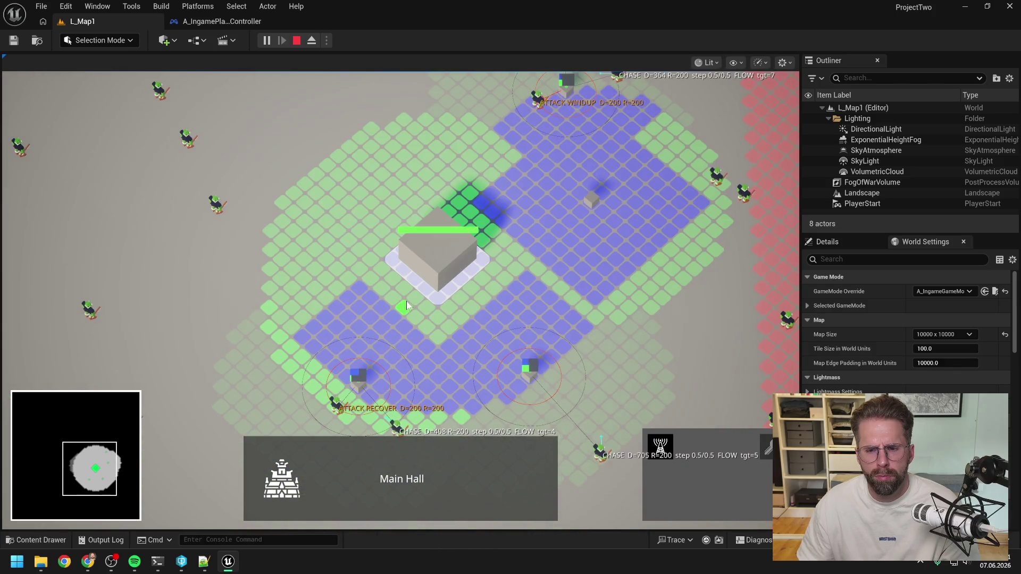
scroll(407, 304, "down", 2)
scroll(448, 301, "up", 2)
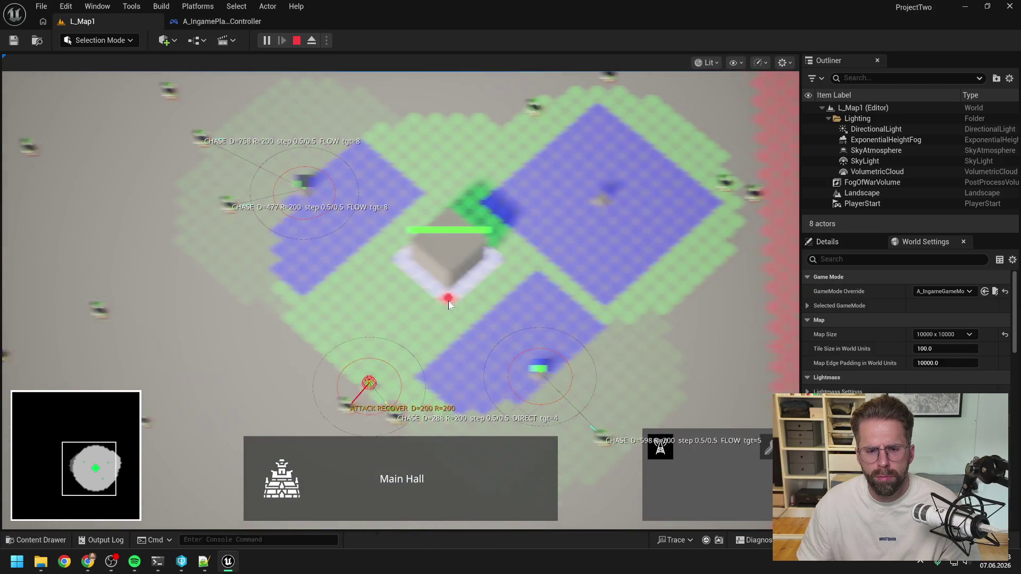
key("d")
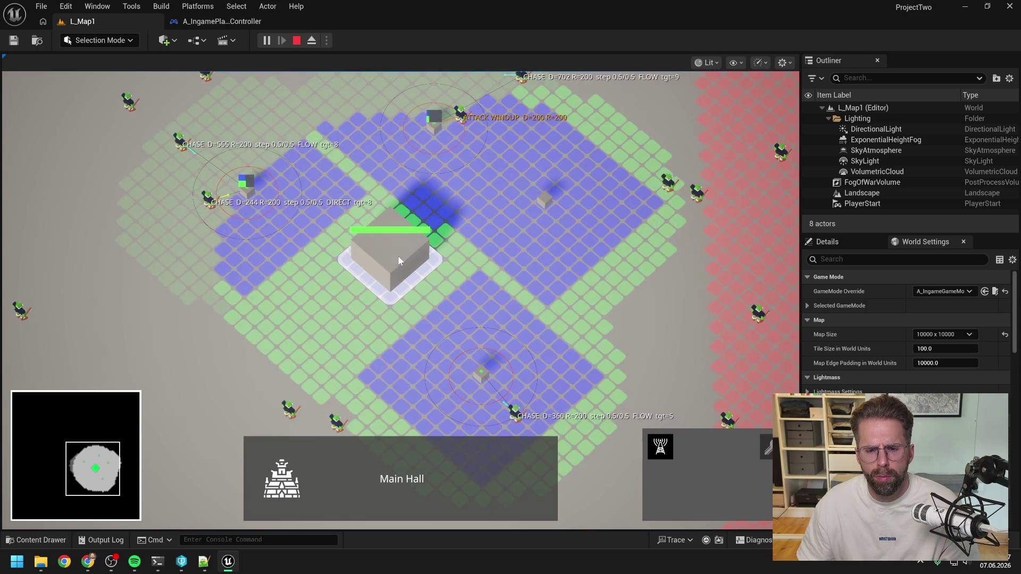
Build more towers at several spots around the Main Hall while panning the map.
left_click(387, 144)
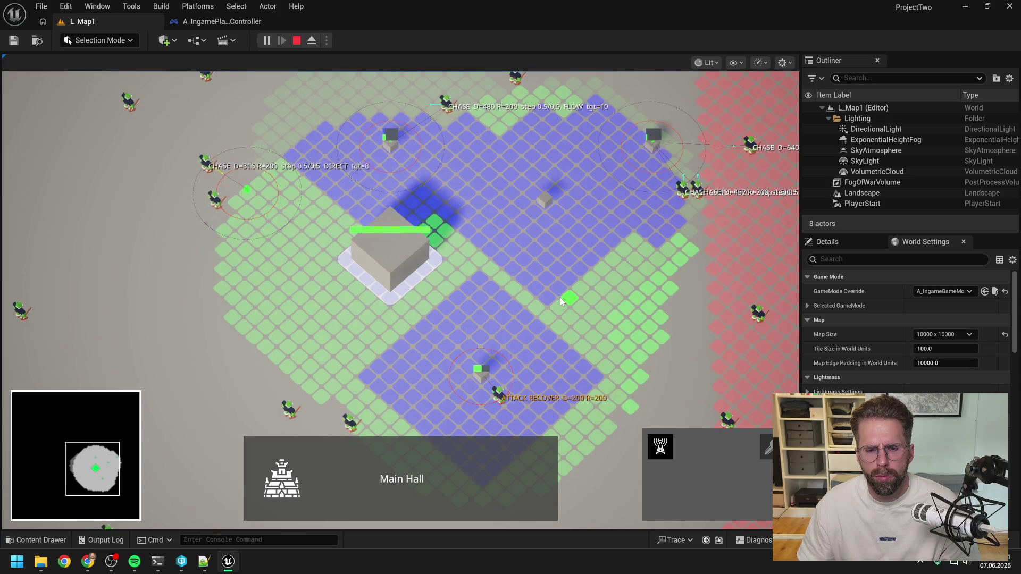
key("a")
key("s")
key("w")
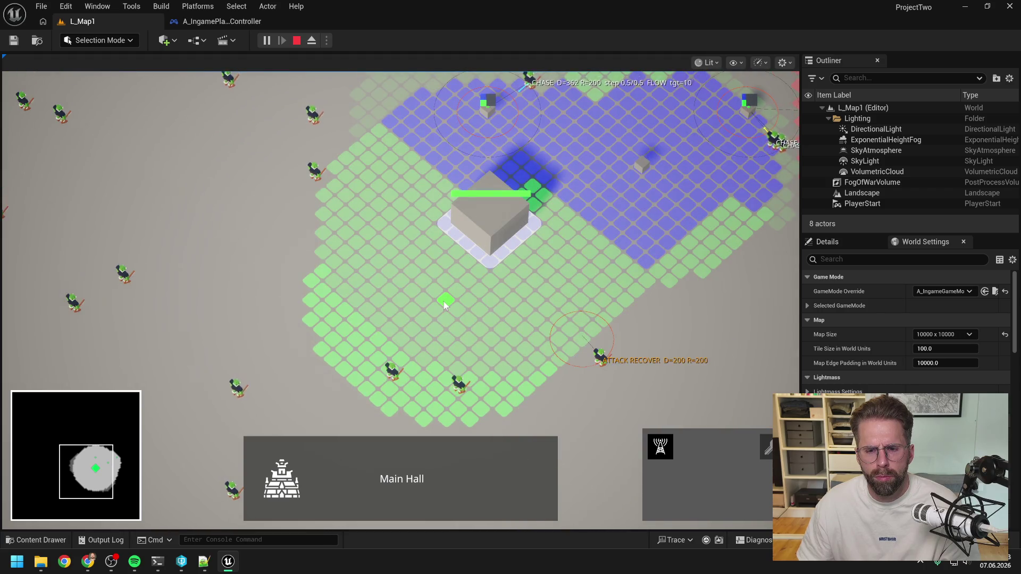
key("w")
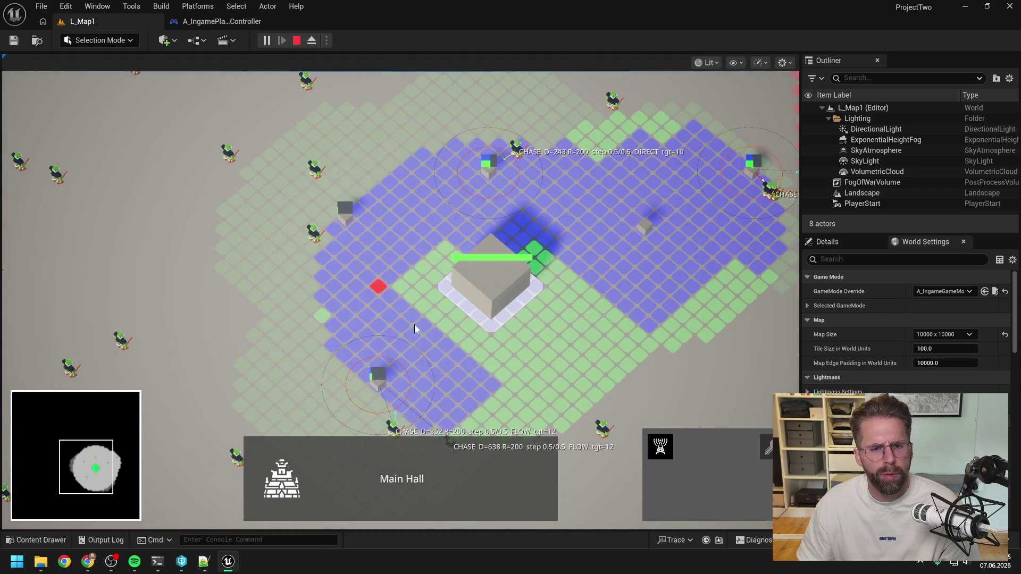
key("d")
key("s")
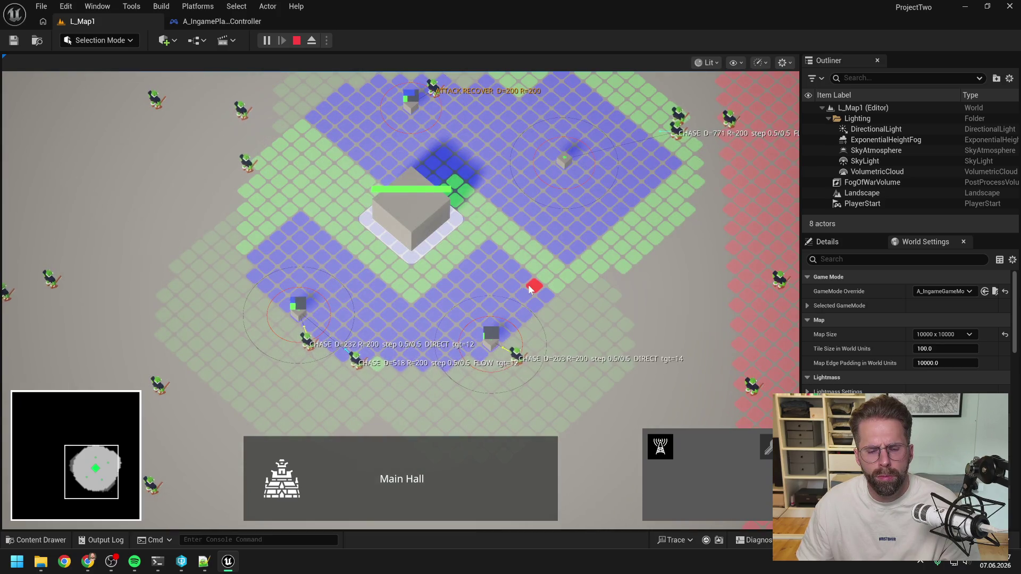
key("w")
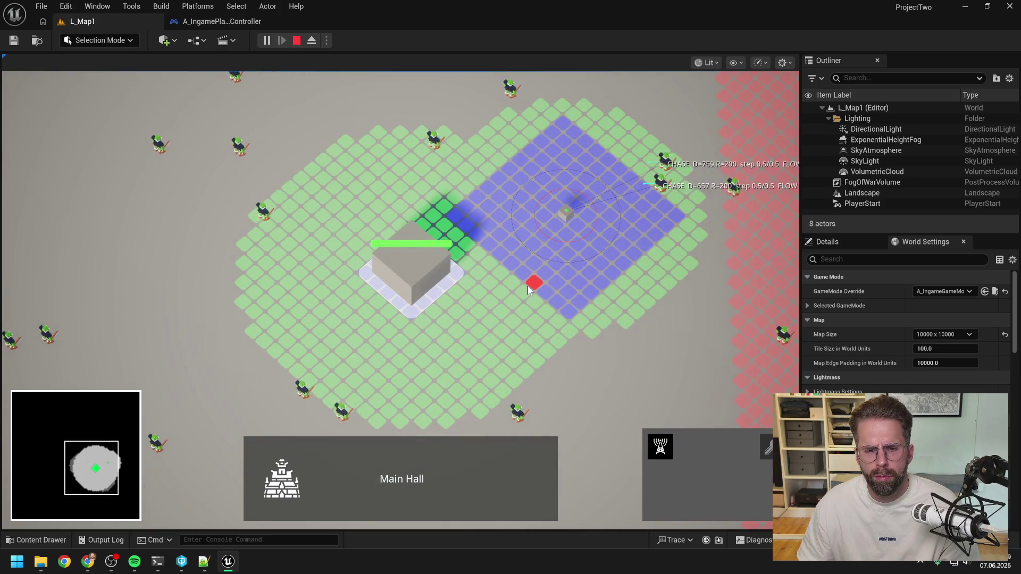
left_click(346, 382)
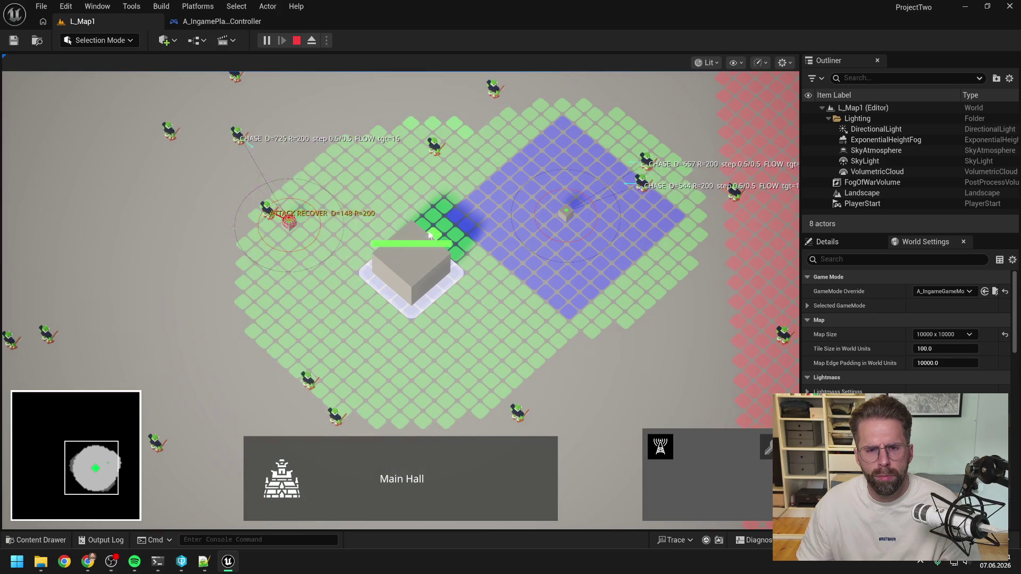
left_click(405, 146)
key("d")
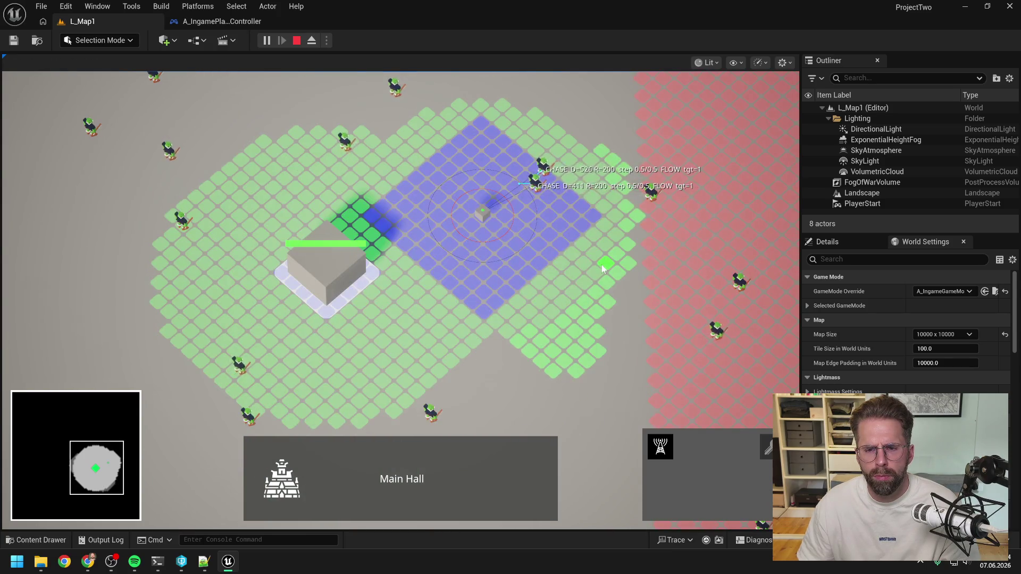
left_click(601, 265)
left_click(433, 368)
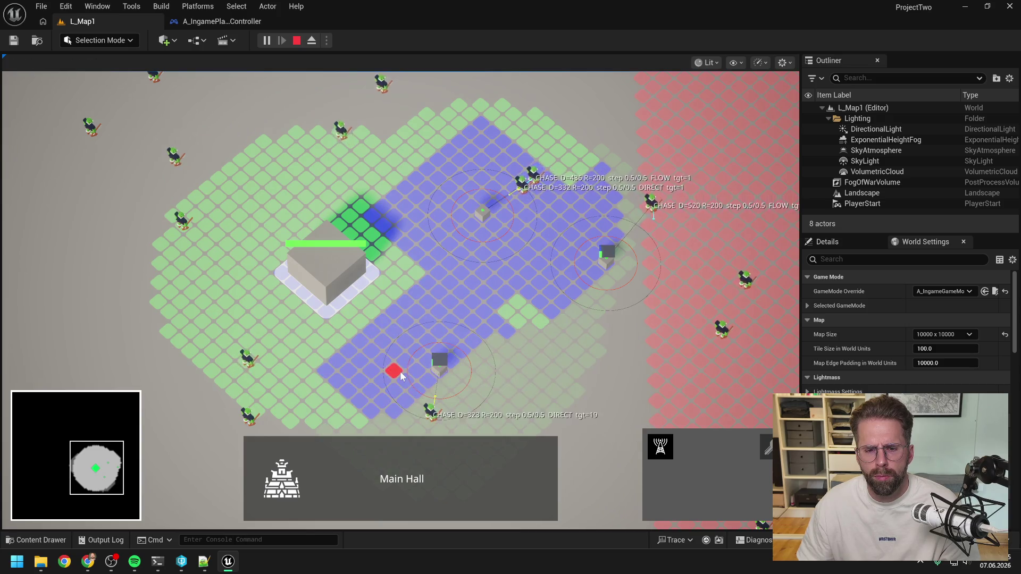
key("a")
key("w")
key("a")
left_click(366, 336)
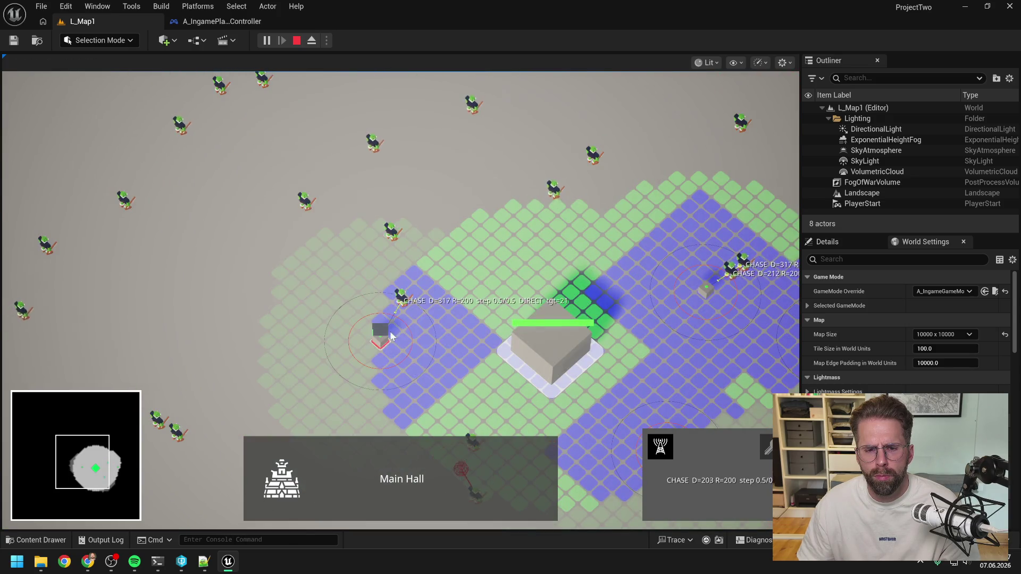
left_click(448, 243)
left_click(593, 223)
Keep placing towers until the Main Hall falls, then quit to the start screen.
key("d")
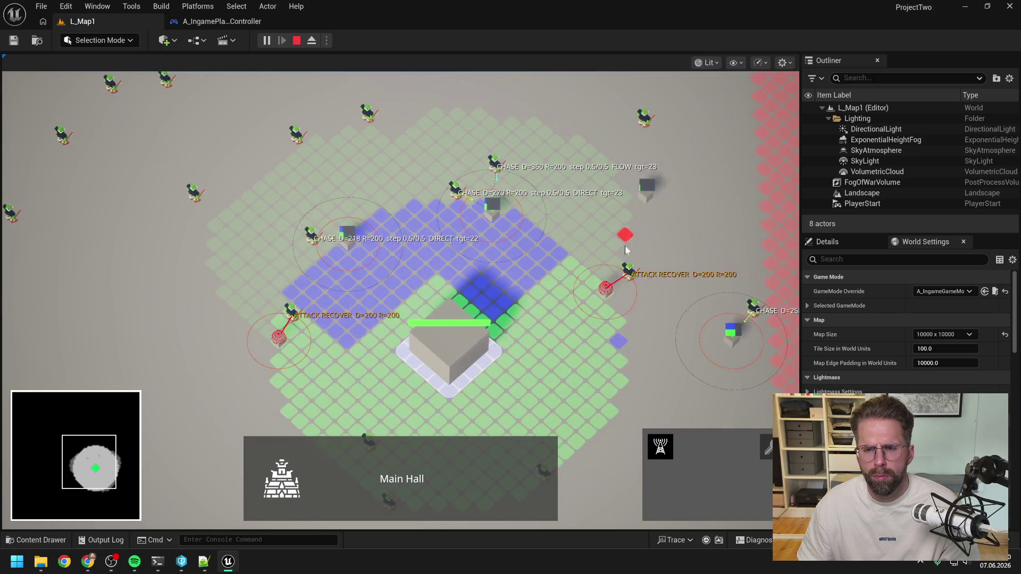
key("s")
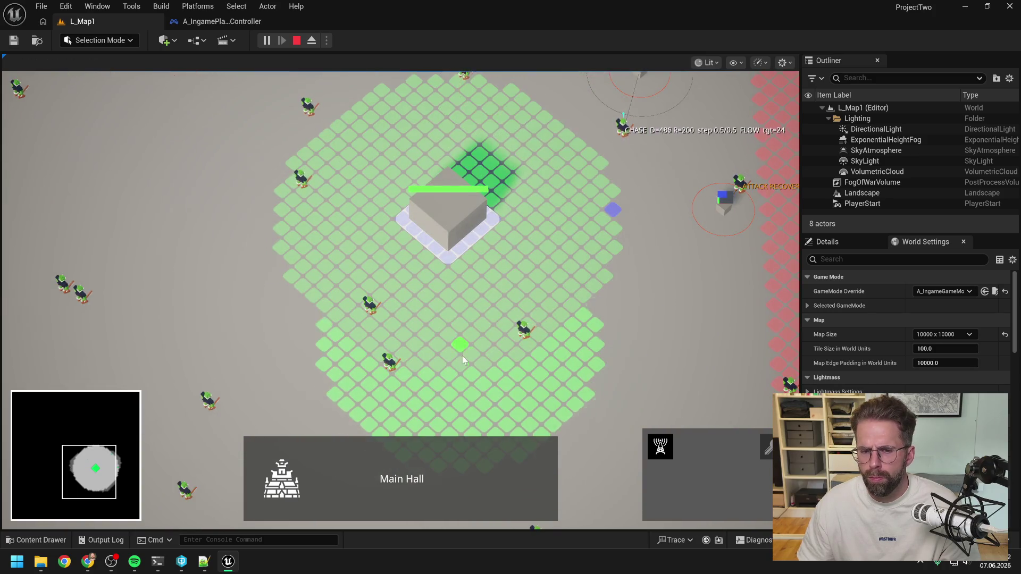
left_click(473, 345)
key("w")
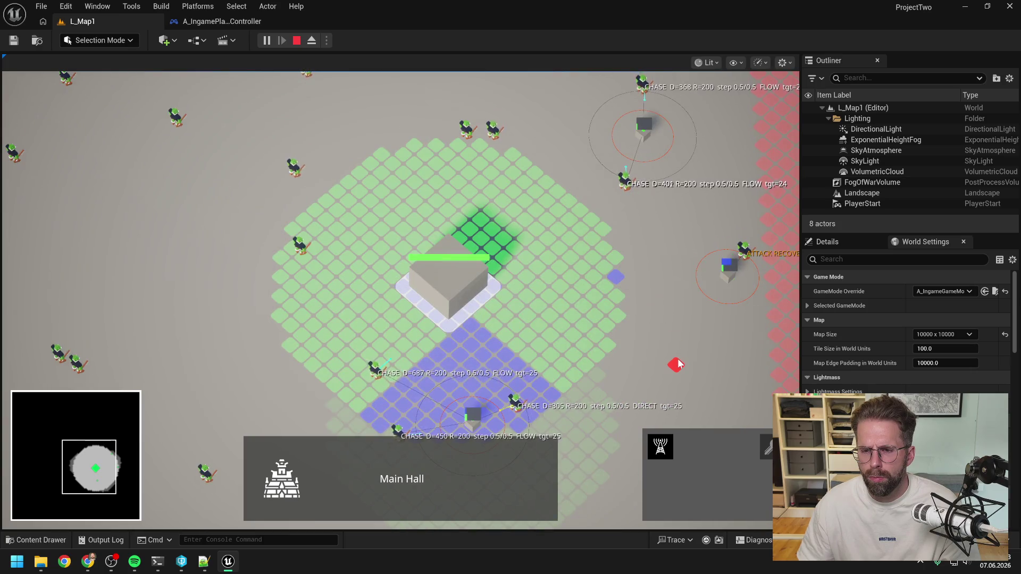
key("d")
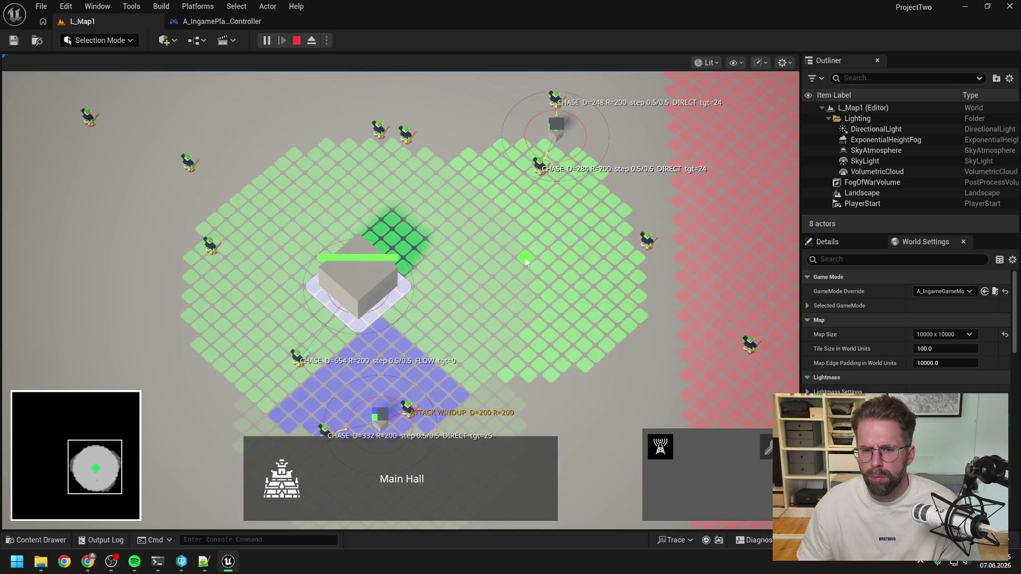
left_click(522, 261)
key("a")
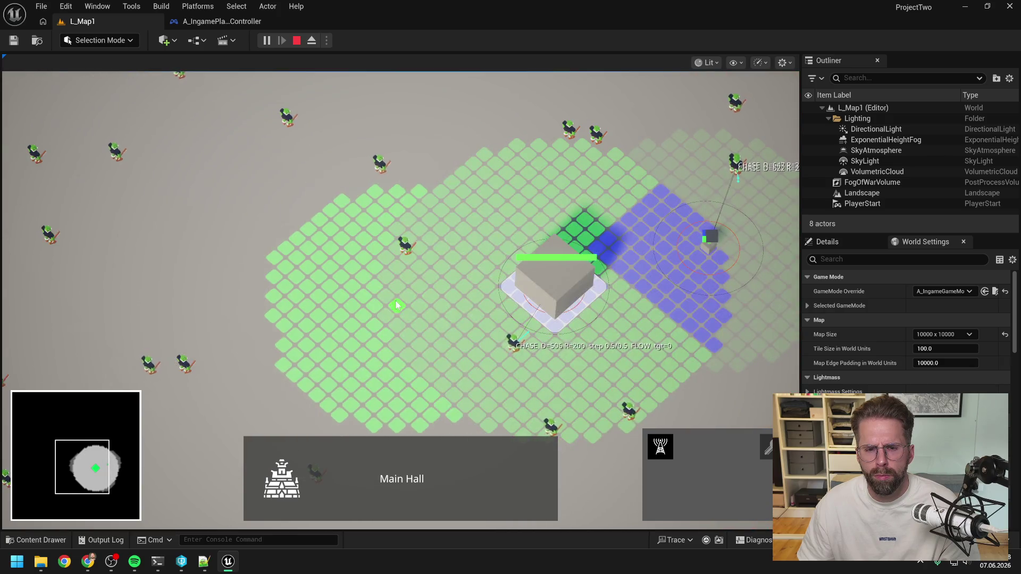
left_click(396, 305)
key("w")
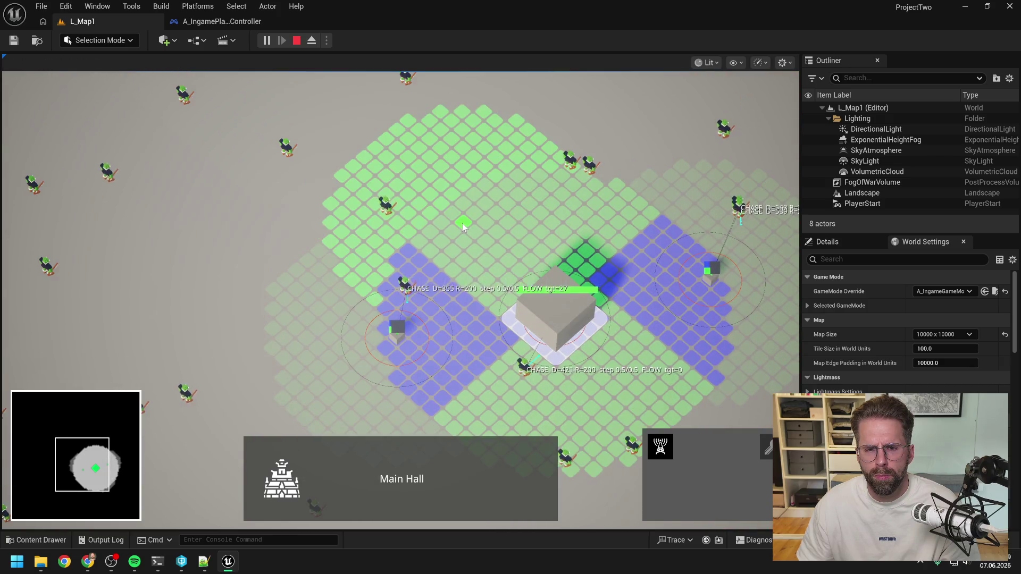
left_click(462, 224)
key("d")
left_click(529, 202)
key("d")
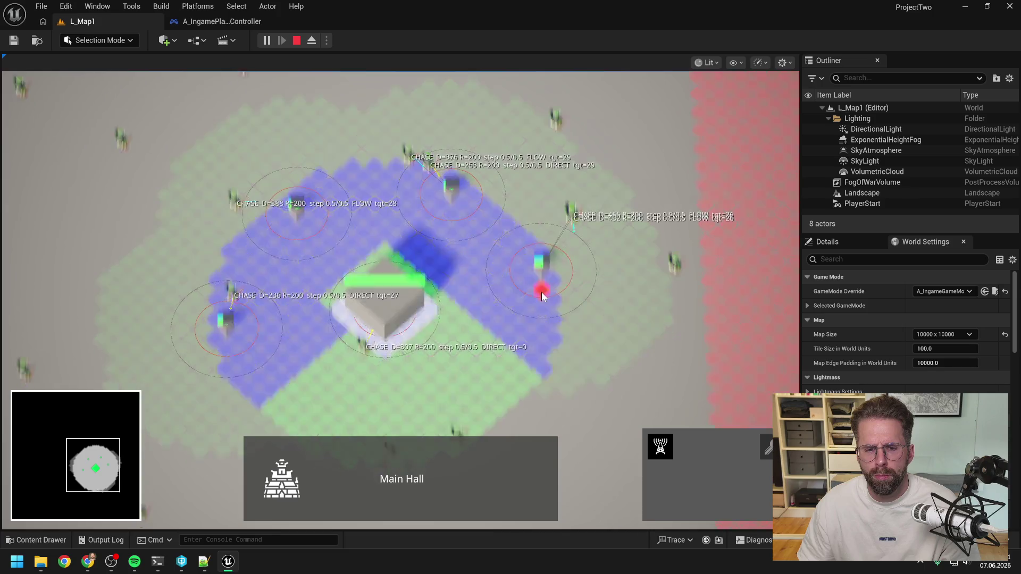
key("s")
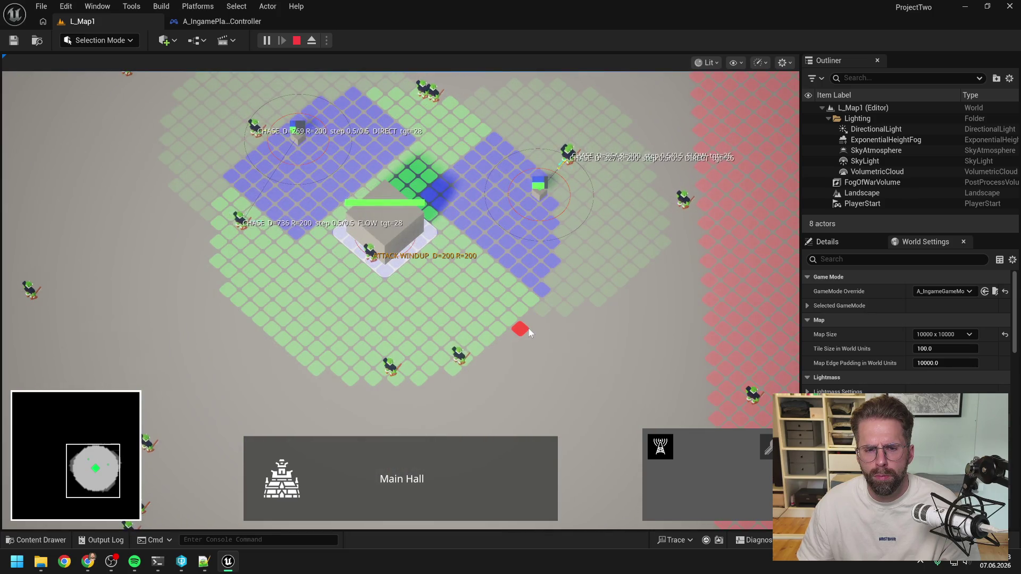
left_click(512, 317)
key("a")
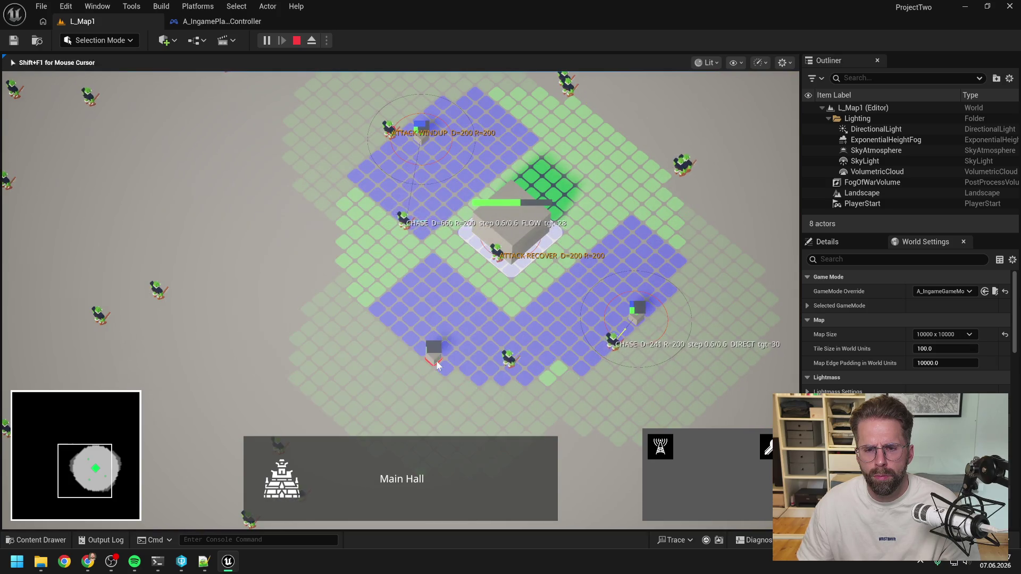
key("d")
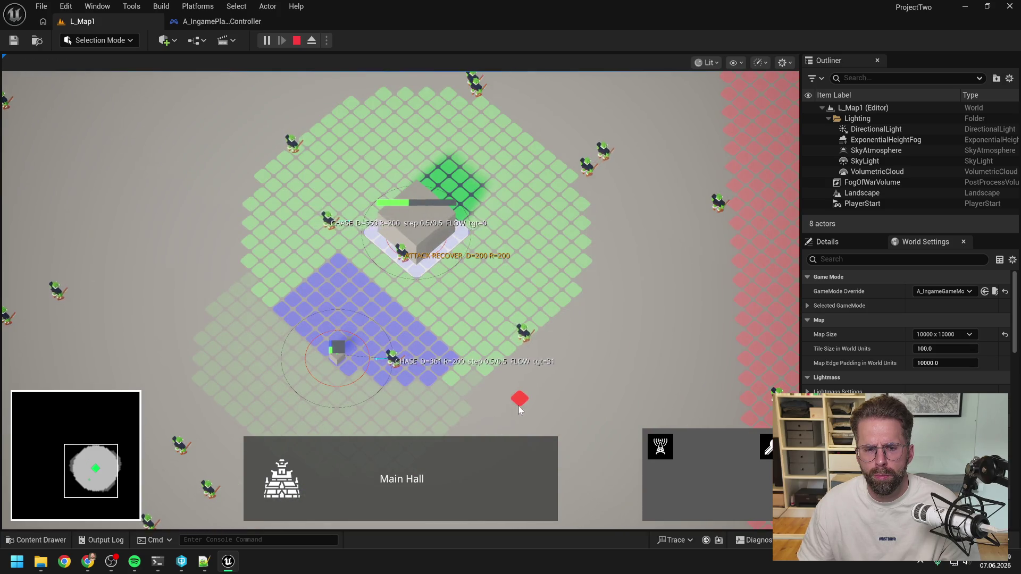
left_click(571, 257)
key("w")
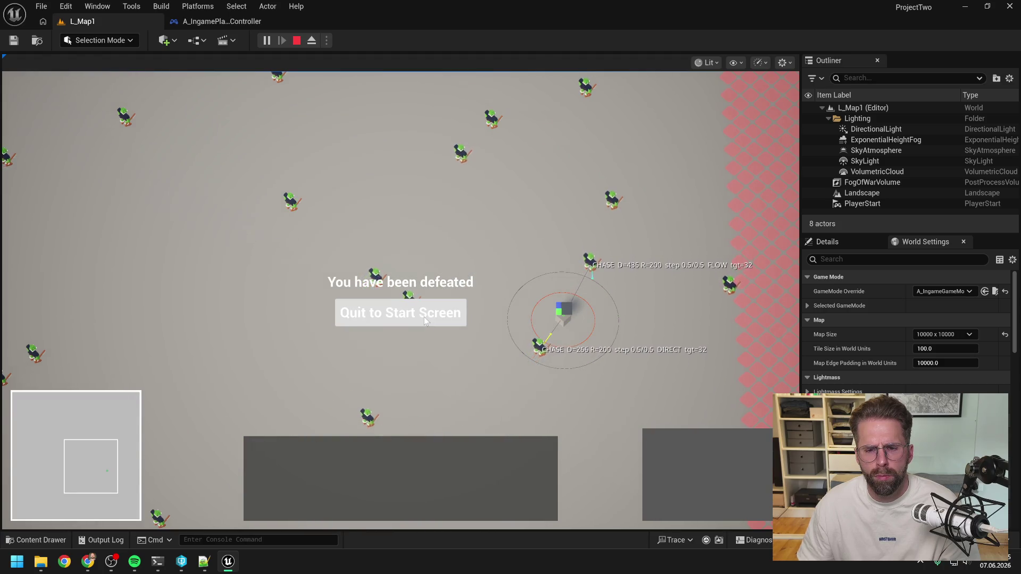
left_click(443, 312)
In the resumed session, ask Claude in German to remove bug-hunt leftovers but keep debug functions.
mouse_move(157, 561)
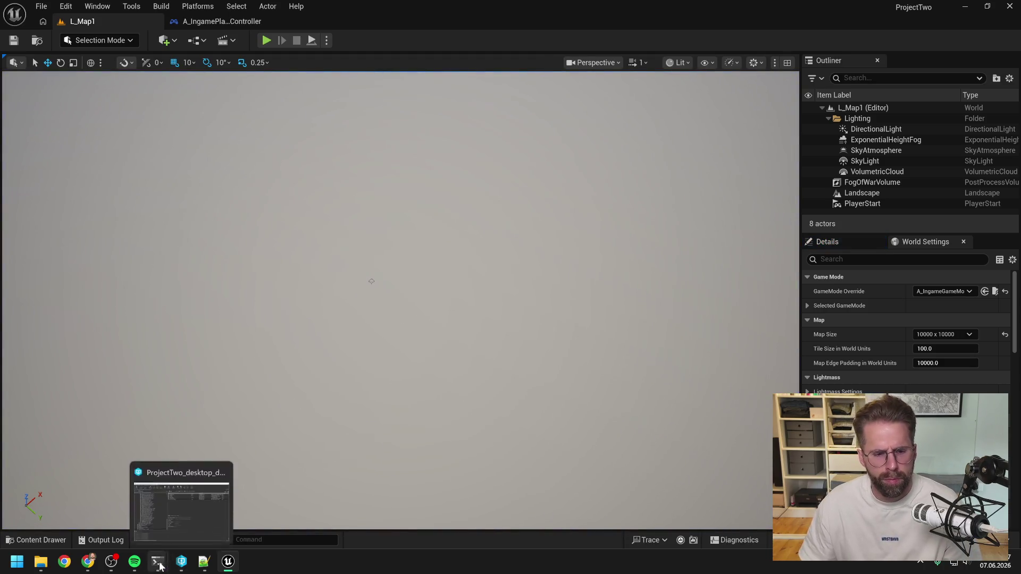
left_click(196, 513)
left_click(122, 496)
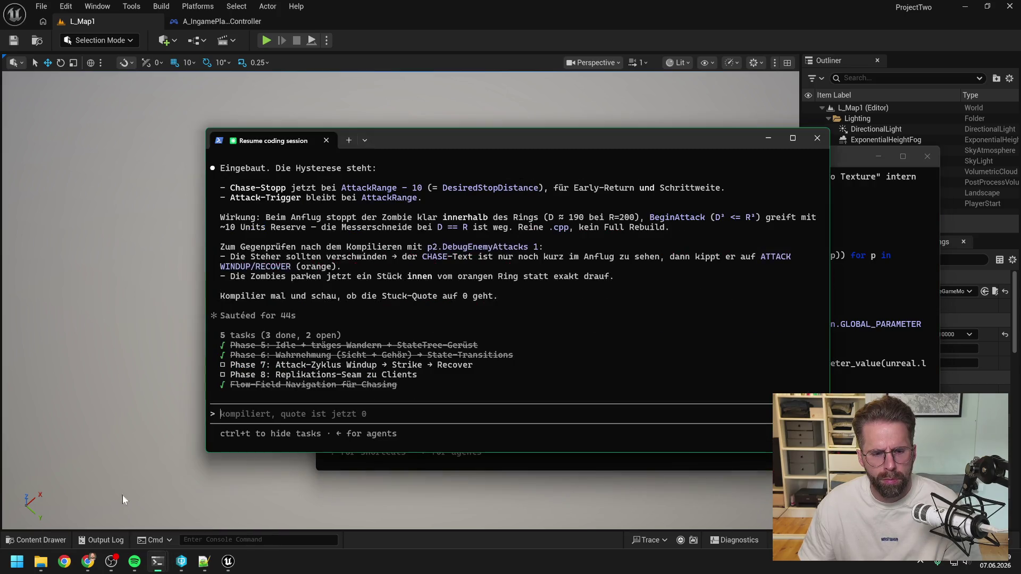
type("sieht gut aus.")
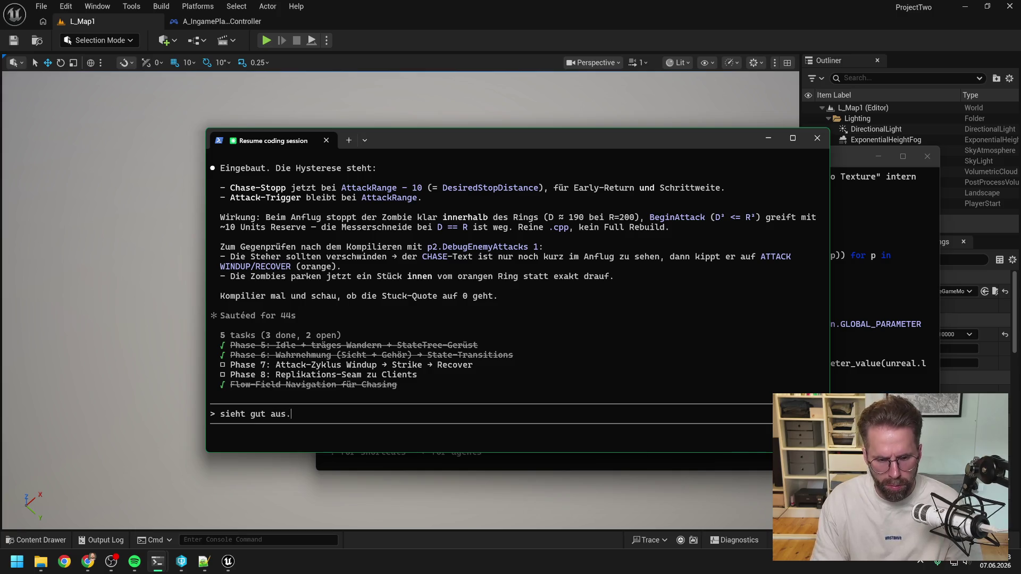
type(" Passt für je")
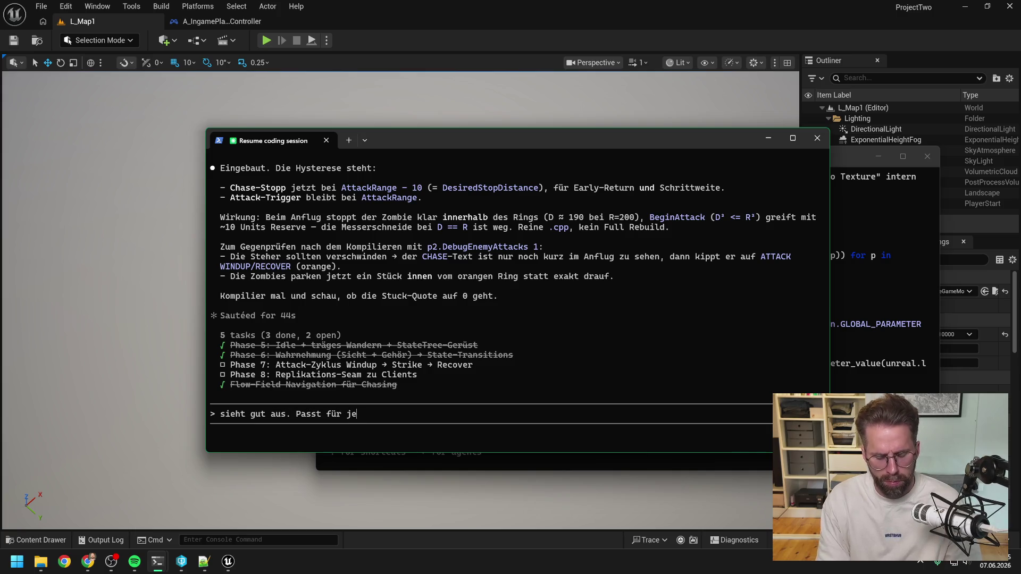
type("tzt. Gibt ")
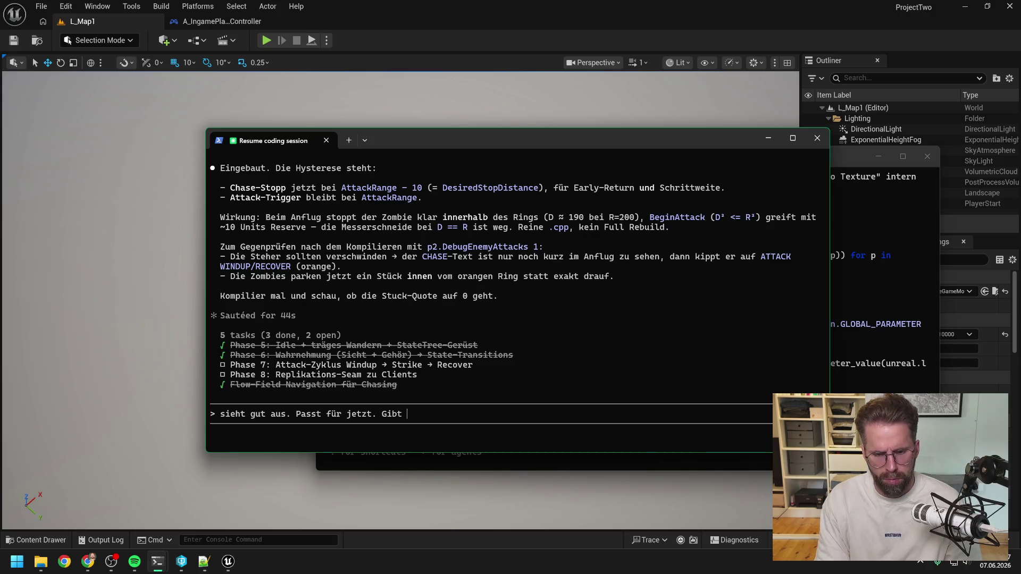
type("es etwas das")
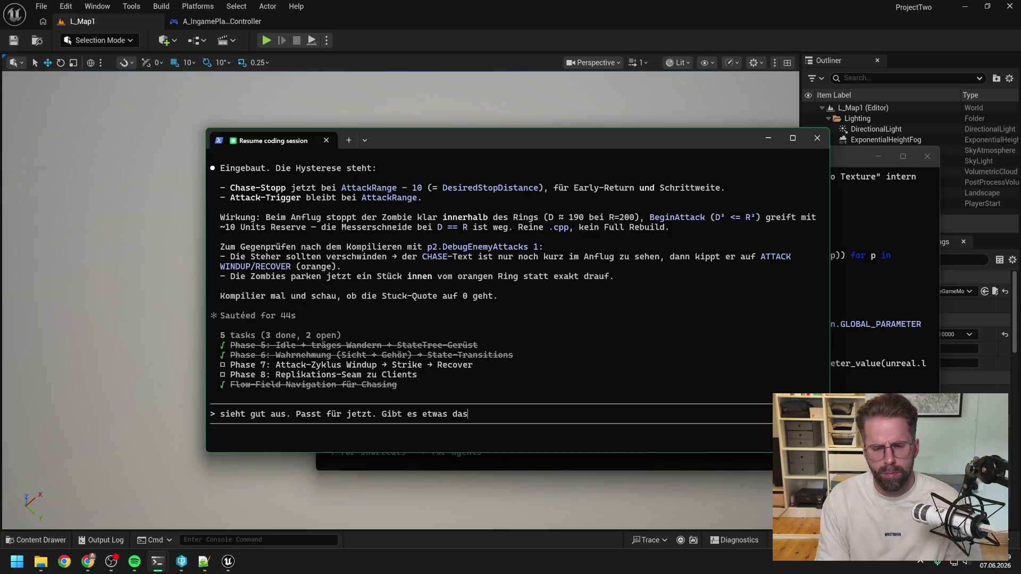
type("s du ")
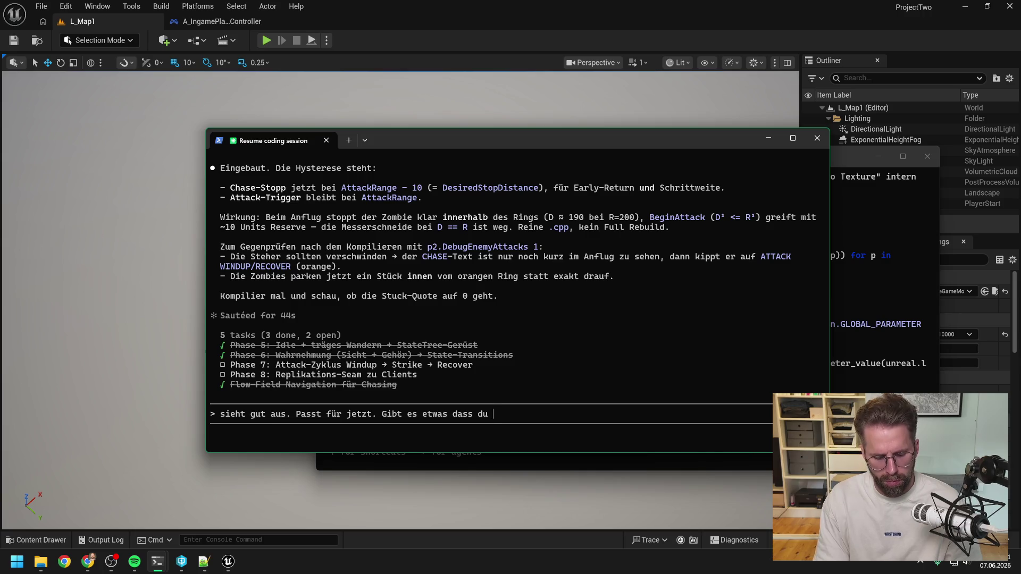
type("beim suchen nach dem ")
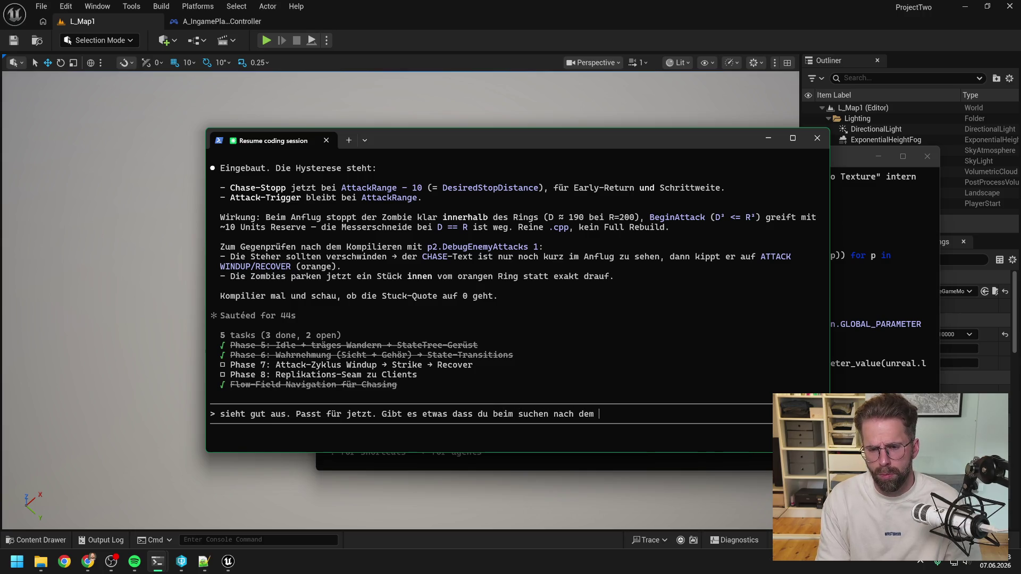
type("bug wieder a")
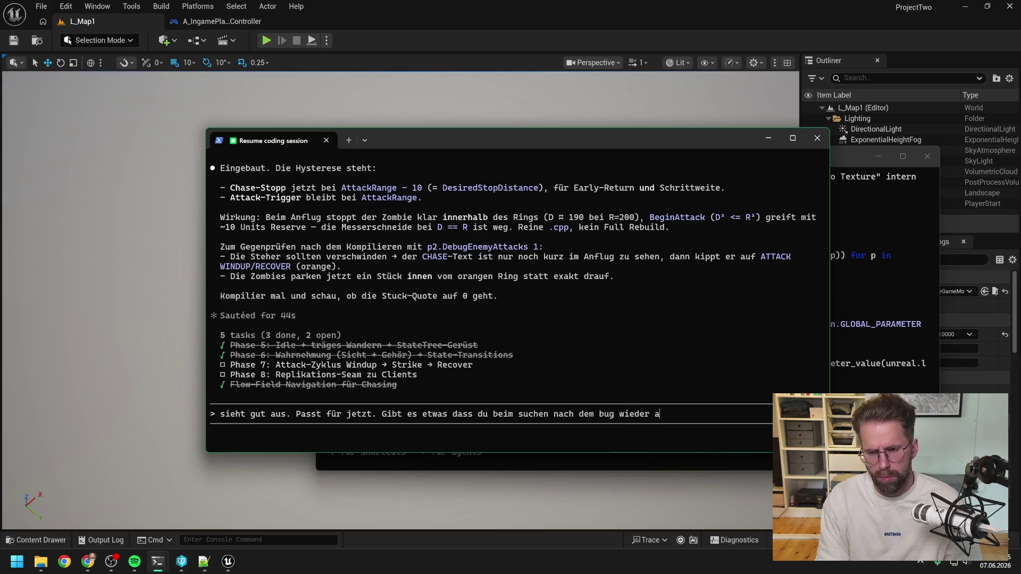
type("ufräumen")
key("BackSpace")
key("BackSpace")
key("BackSpace")
type("i")
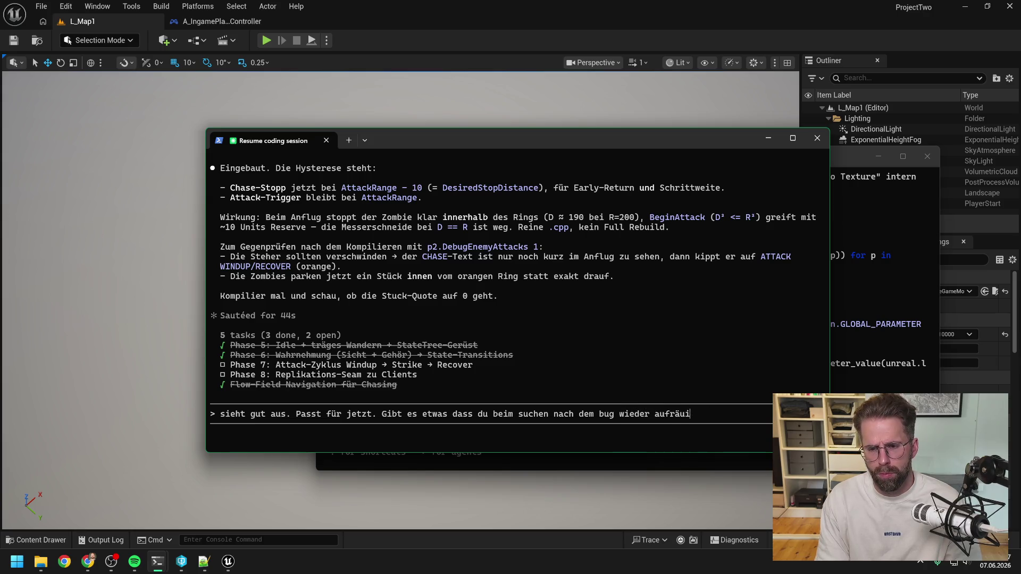
key("BackSpace")
type("men kannst? D")
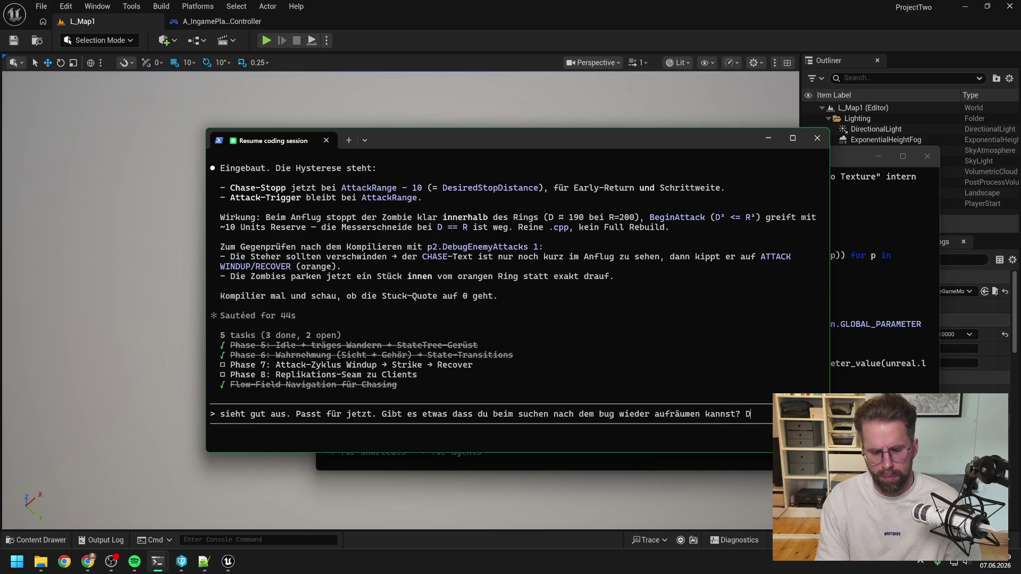
type("ebuf")
key("BackSpace")
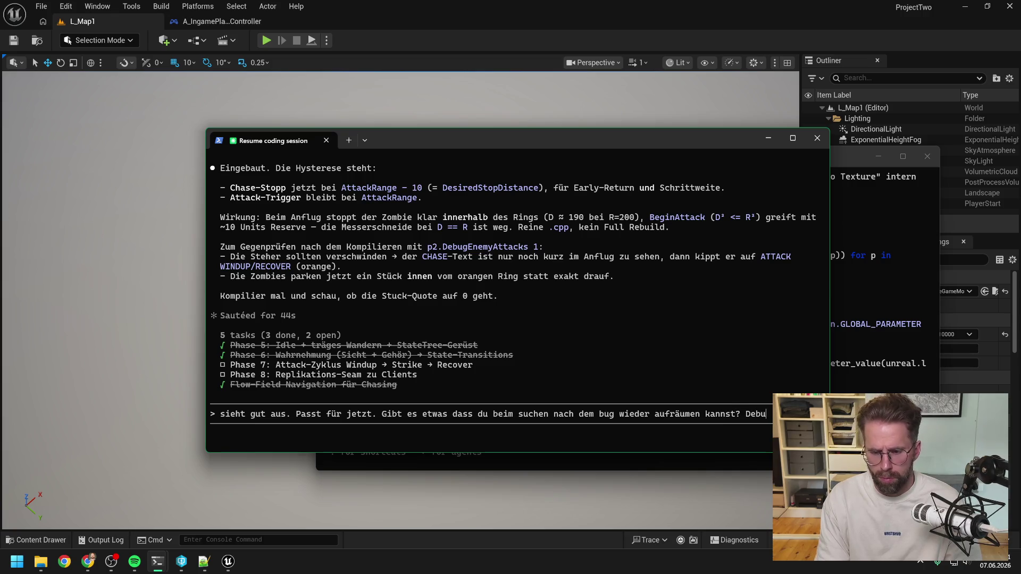
type("g funktionen bitte beibe")
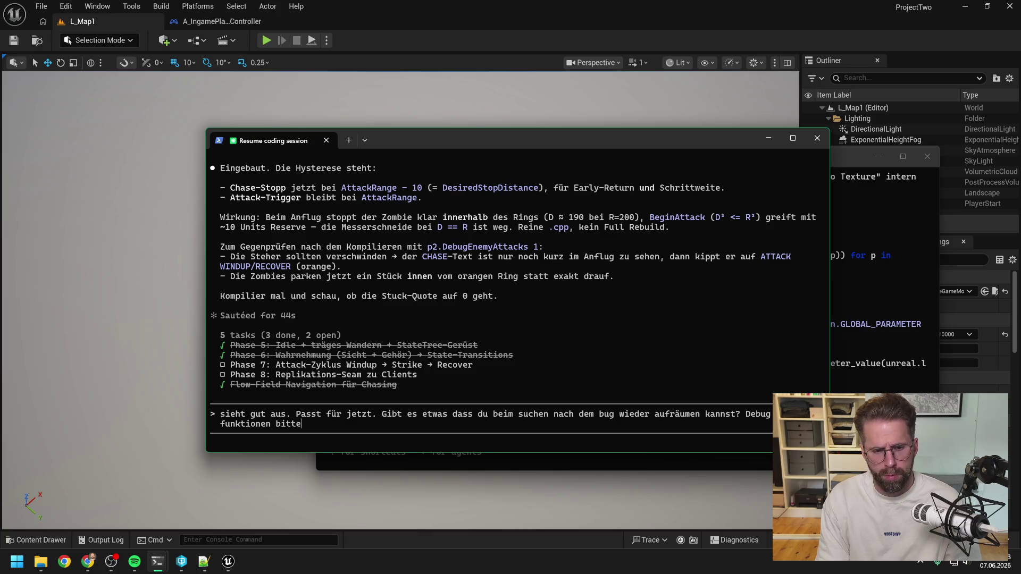
type("halten")
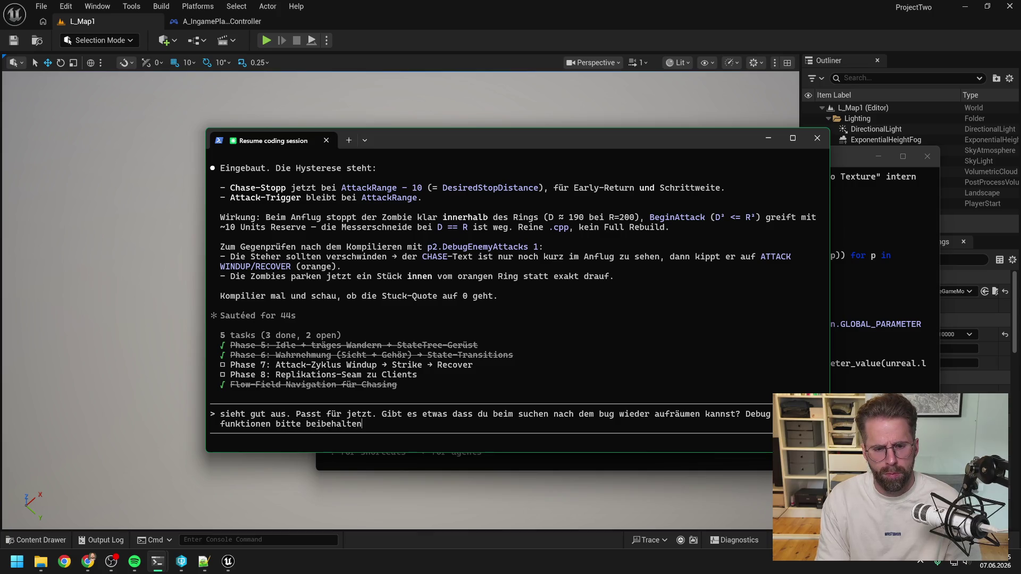
key("Return")
left_click(838, 156)
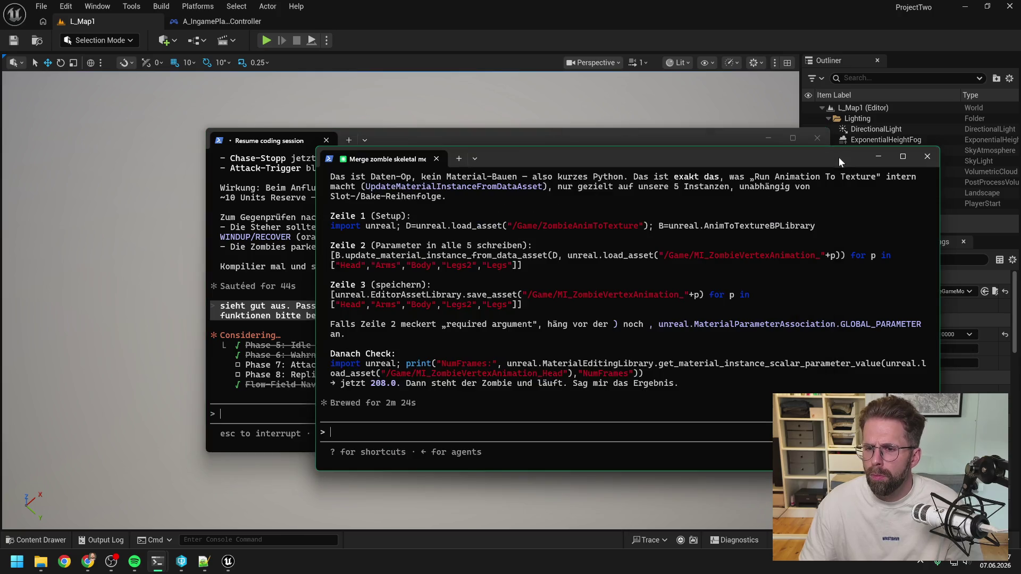
scroll(585, 340, "up", 5)
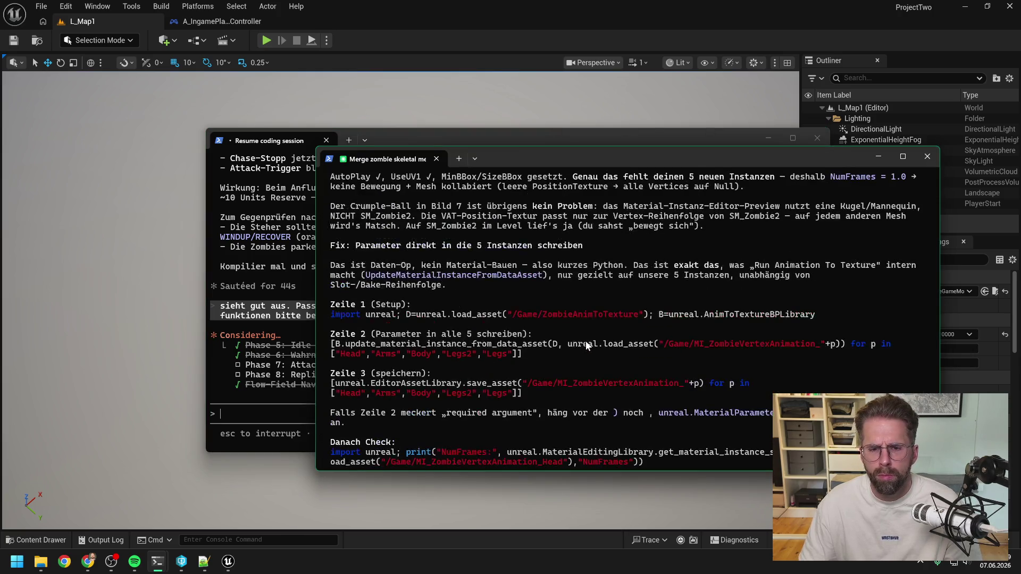
scroll(587, 346, "up", 9)
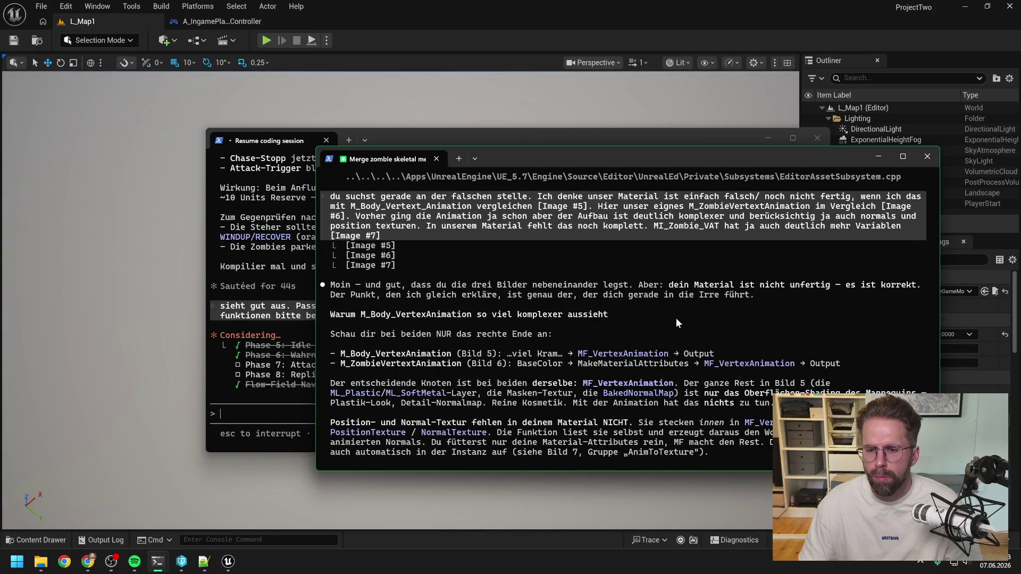
scroll(675, 318, "down", 1)
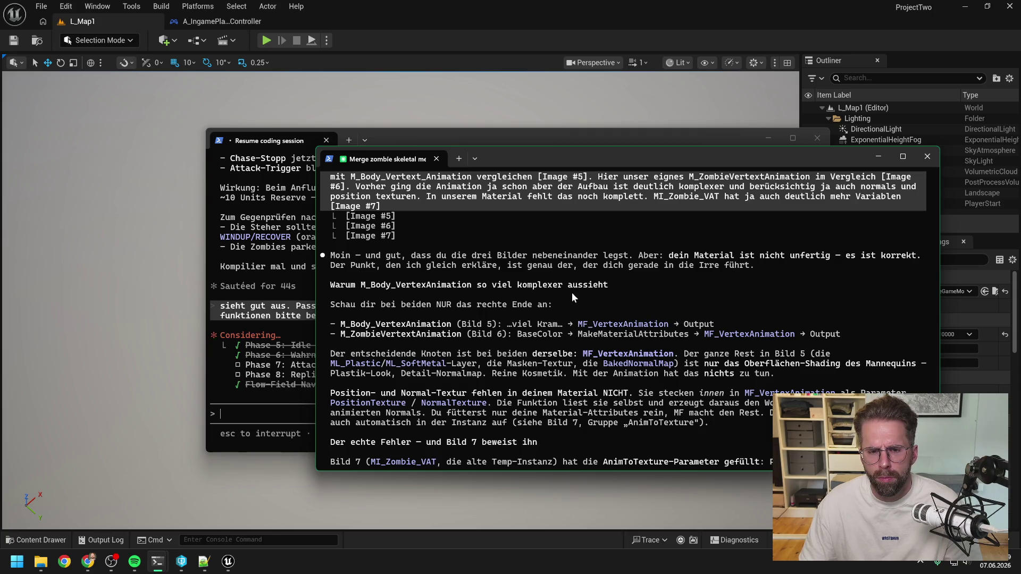
scroll(572, 292, "down", 1)
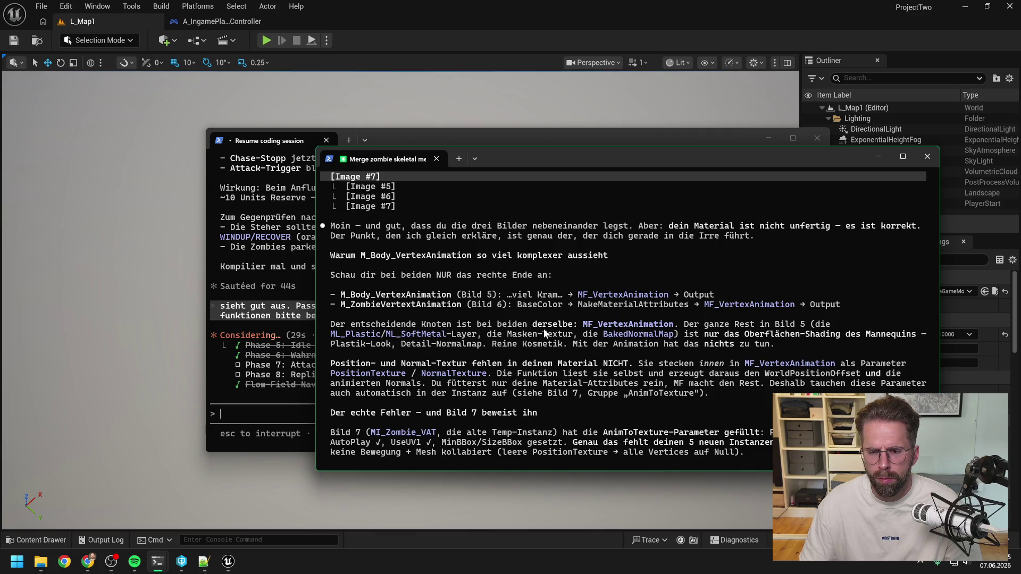
scroll(545, 334, "down", 1)
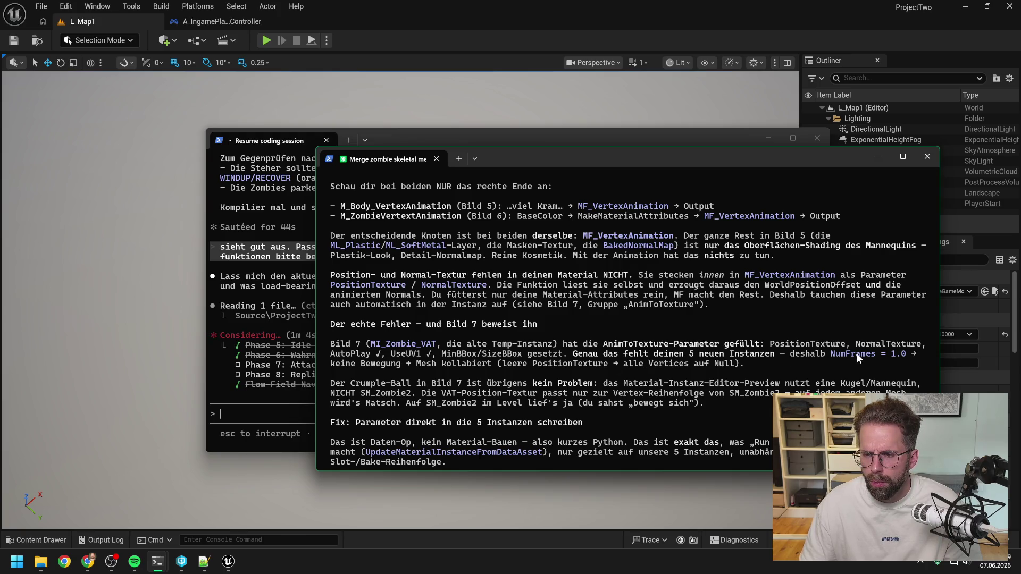
scroll(495, 346, "down", 2)
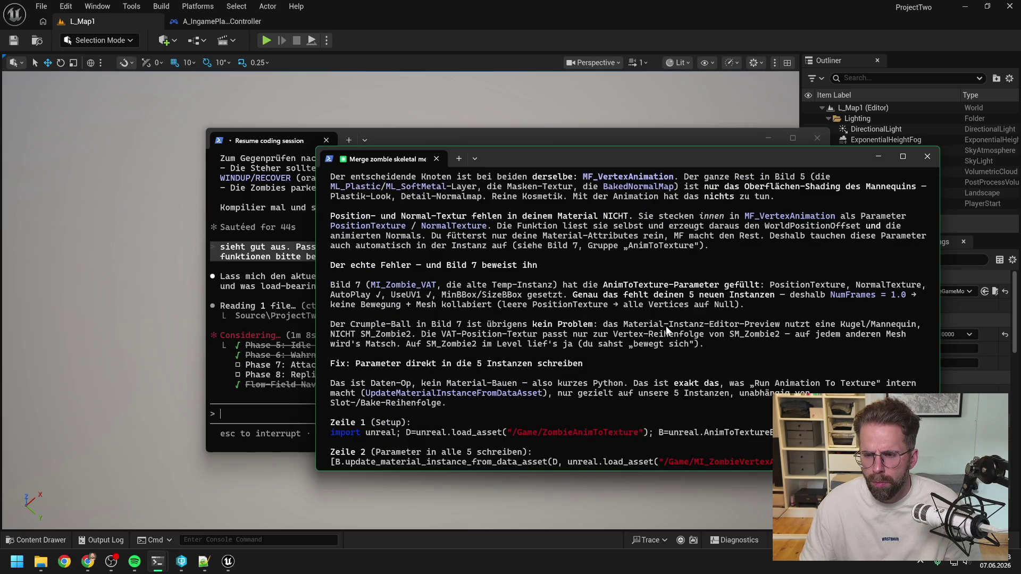
scroll(626, 324, "down", 1)
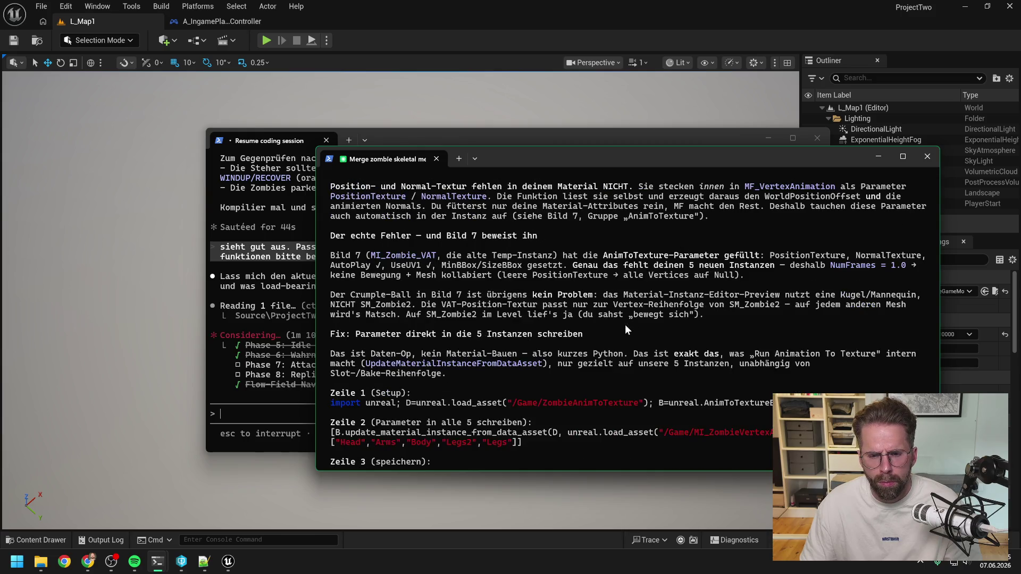
scroll(605, 334, "down", 1)
scroll(602, 332, "down", 1)
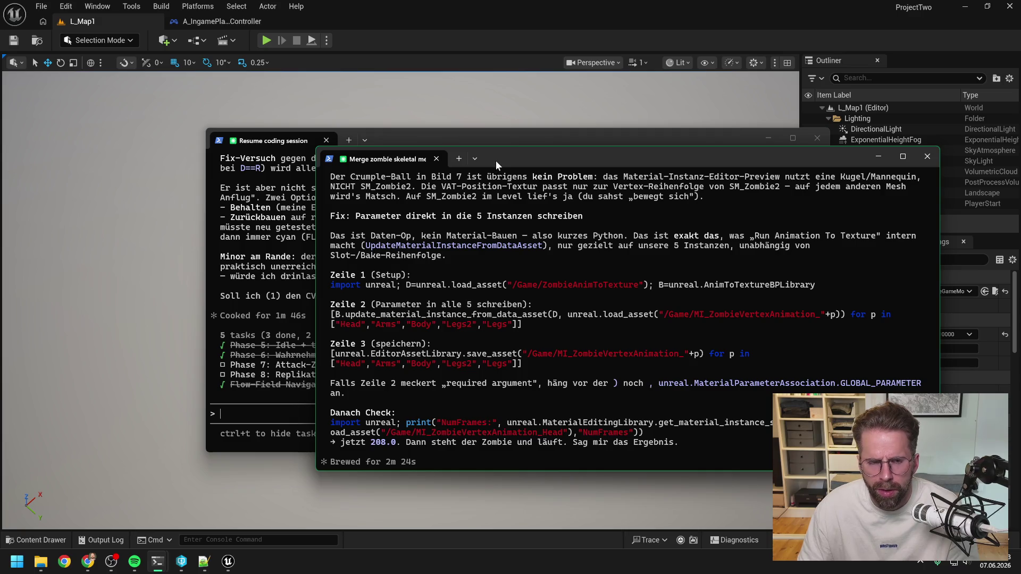
Scroll through Claude's latest answer in the Resume coding session terminal.
left_click(465, 134)
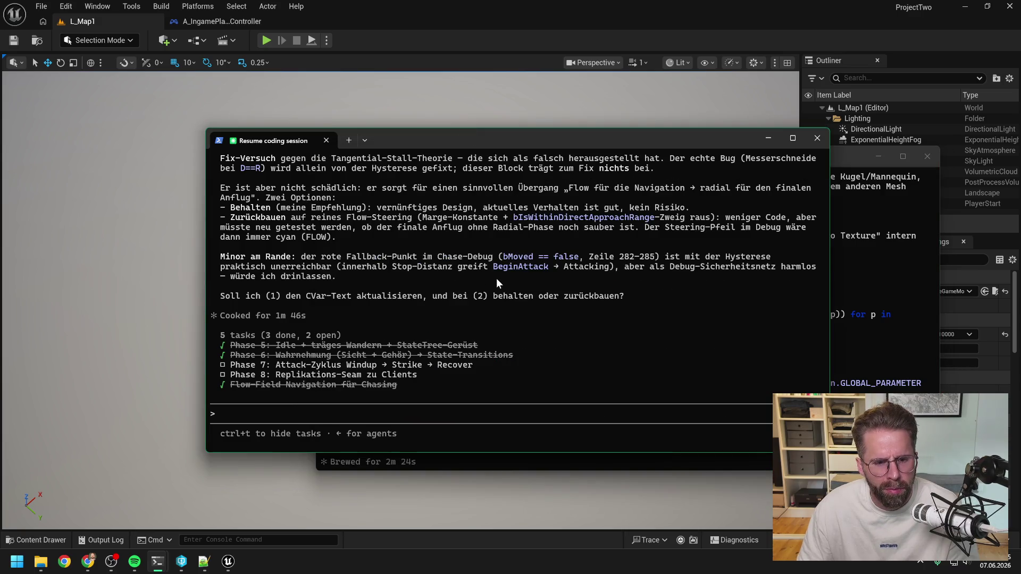
scroll(490, 291, "up", 4)
scroll(490, 292, "up", 3)
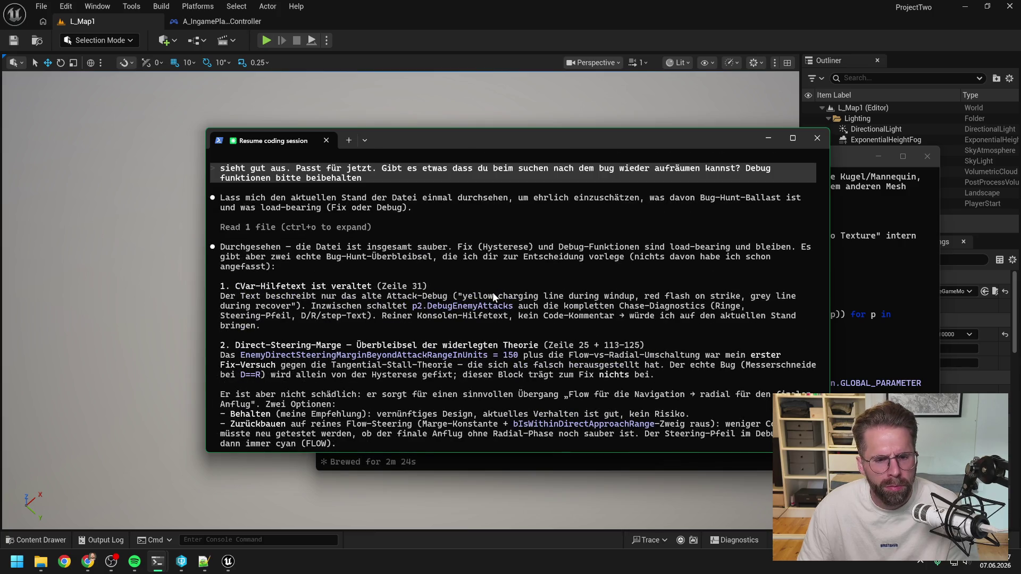
scroll(502, 293, "down", 1)
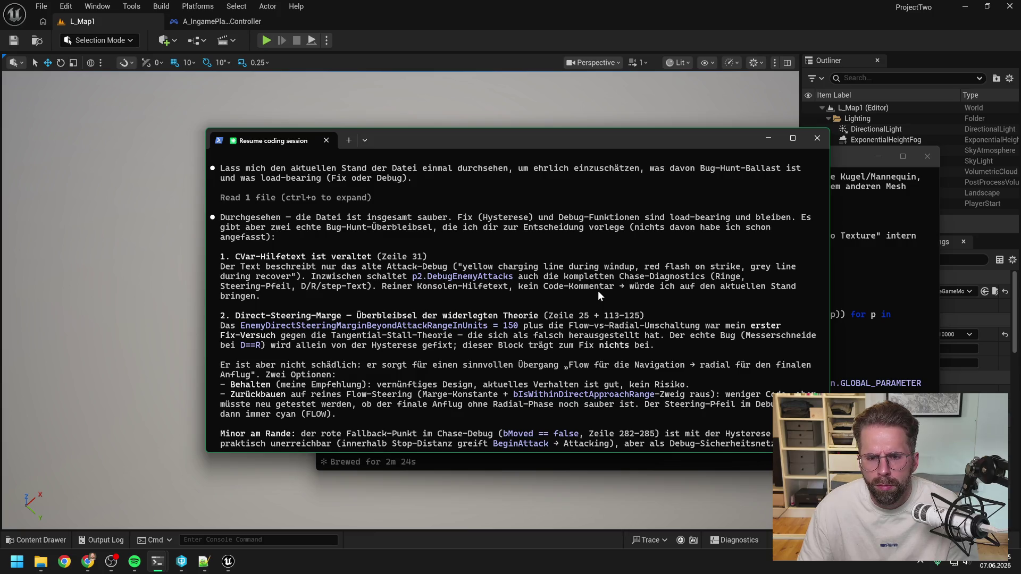
scroll(598, 290, "down", 1)
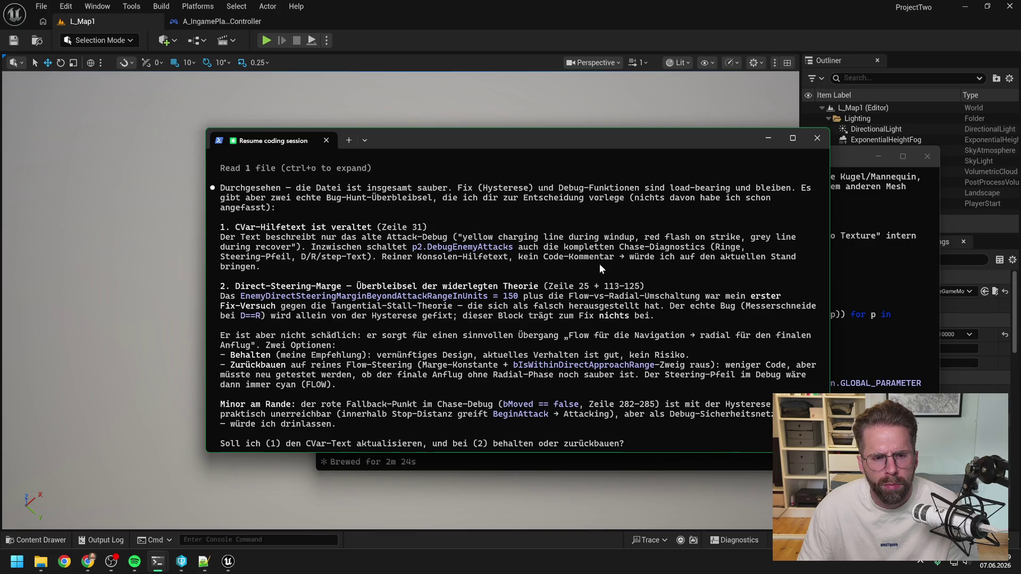
scroll(602, 258, "down", 1)
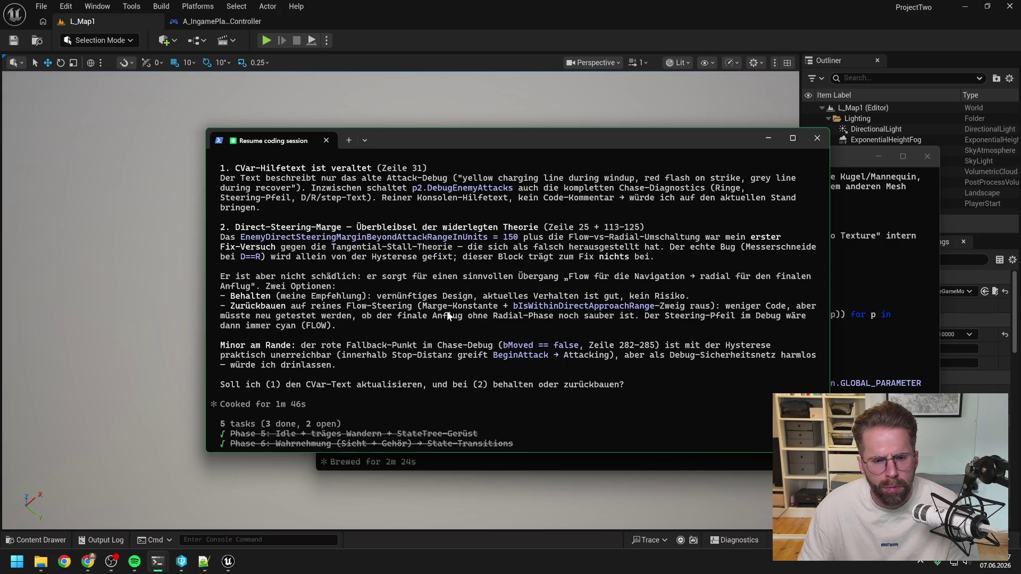
scroll(446, 315, "down", 1)
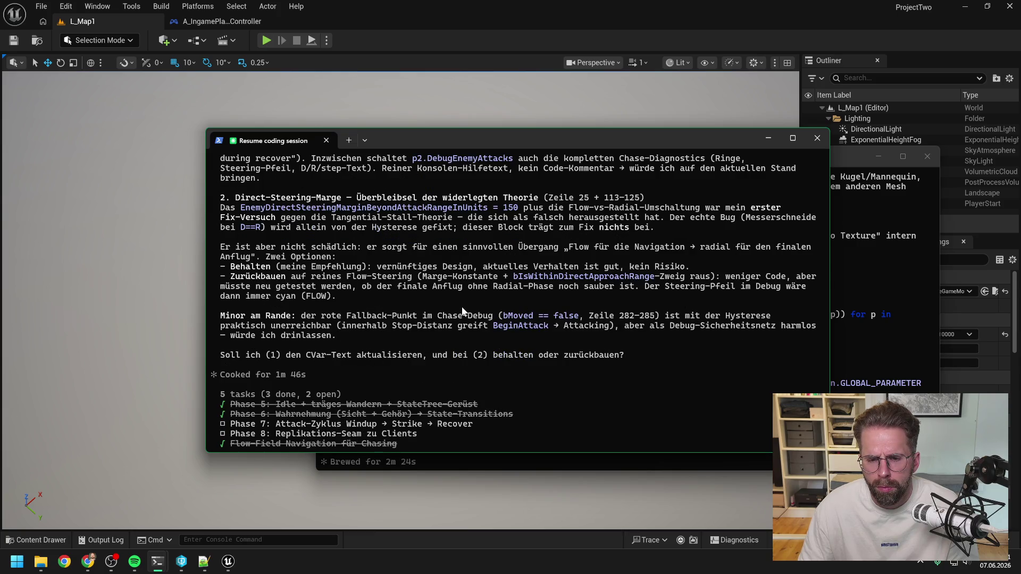
scroll(462, 306, "down", 2)
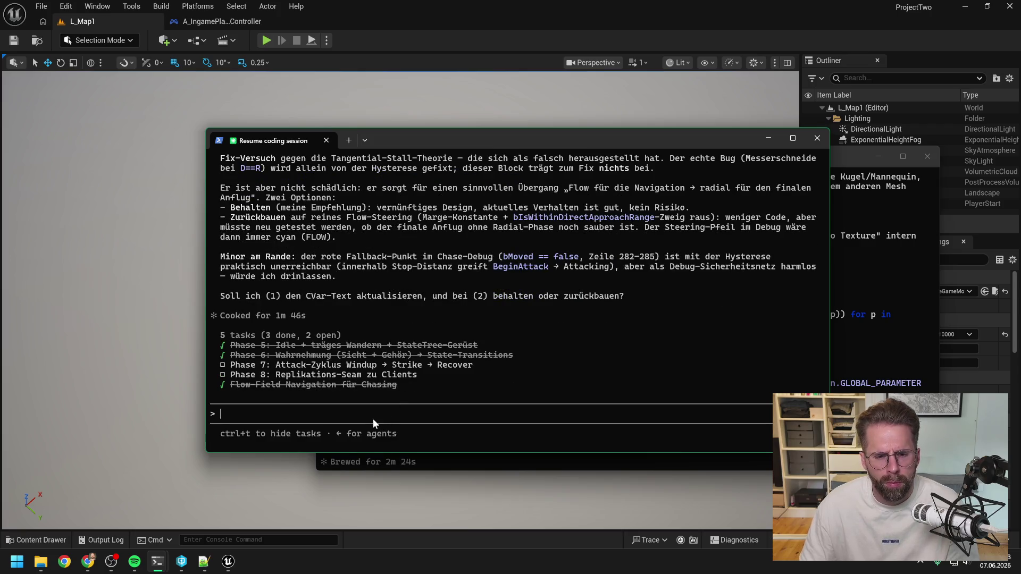
Reply 'text aktualisieren und 2 beibehalten' to update the CVar text and keep the margin.
type("text ak")
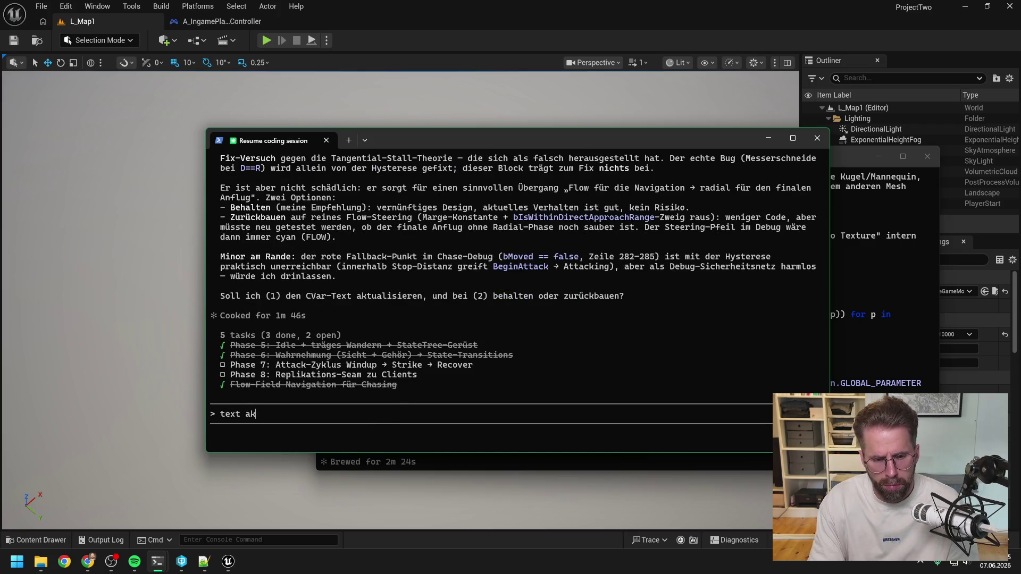
type("tualisieren und 2 b")
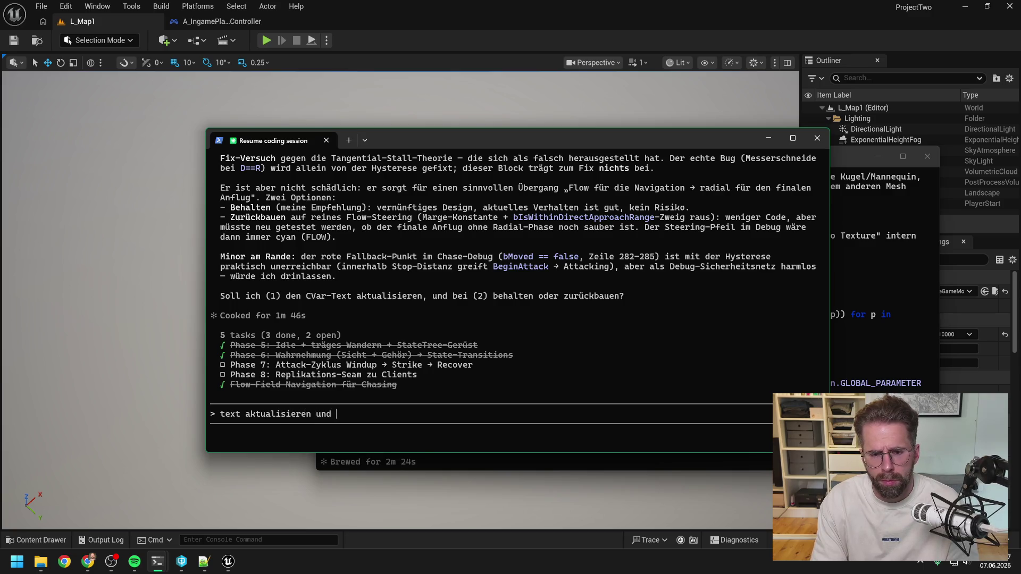
type("eibehalten")
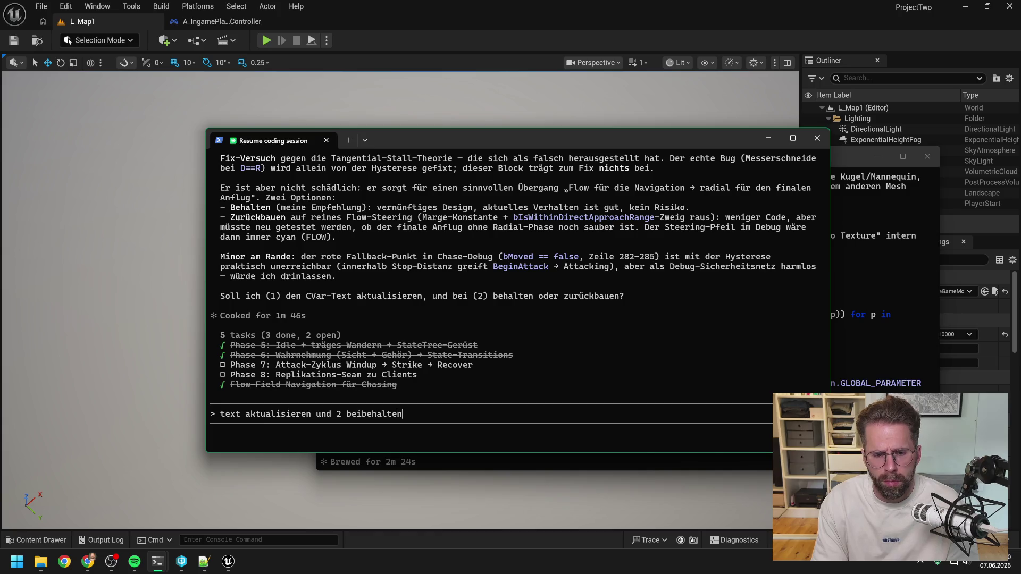
key("Return")
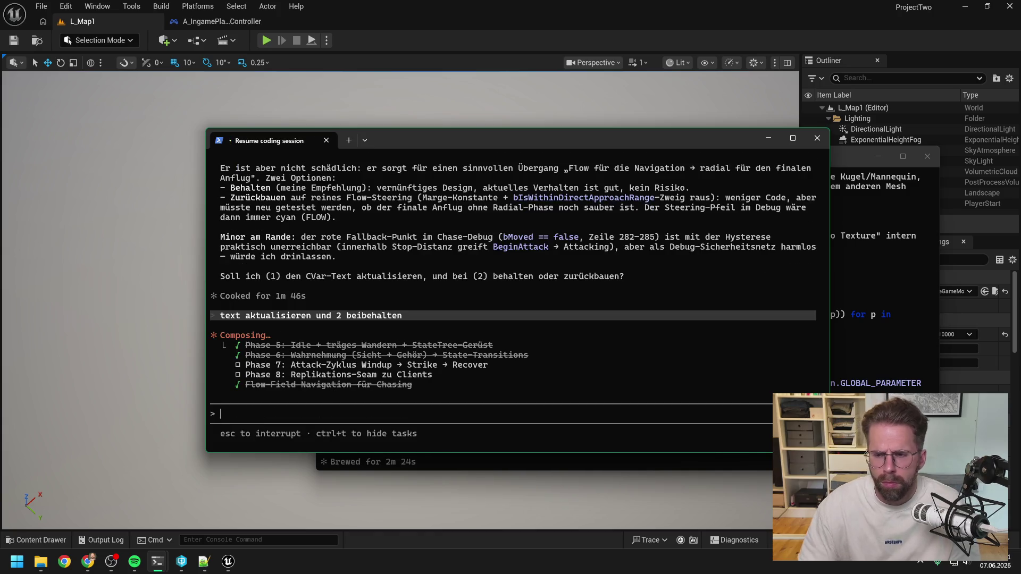
left_click(862, 298)
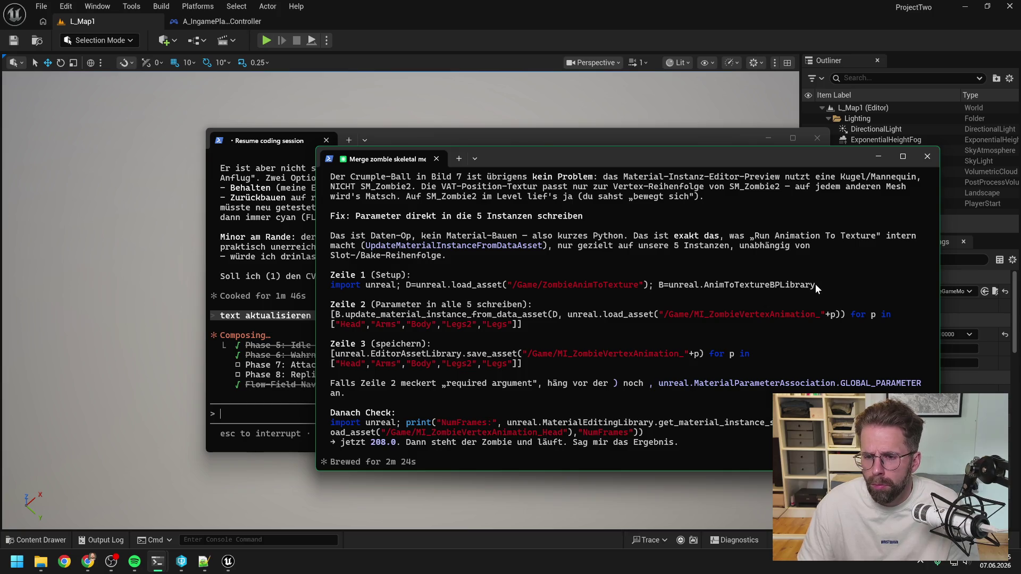
Select the Zeile 1 setup code line and close the Unreal Editor.
left_click_drag(815, 287, 332, 289)
key("ctrl+c")
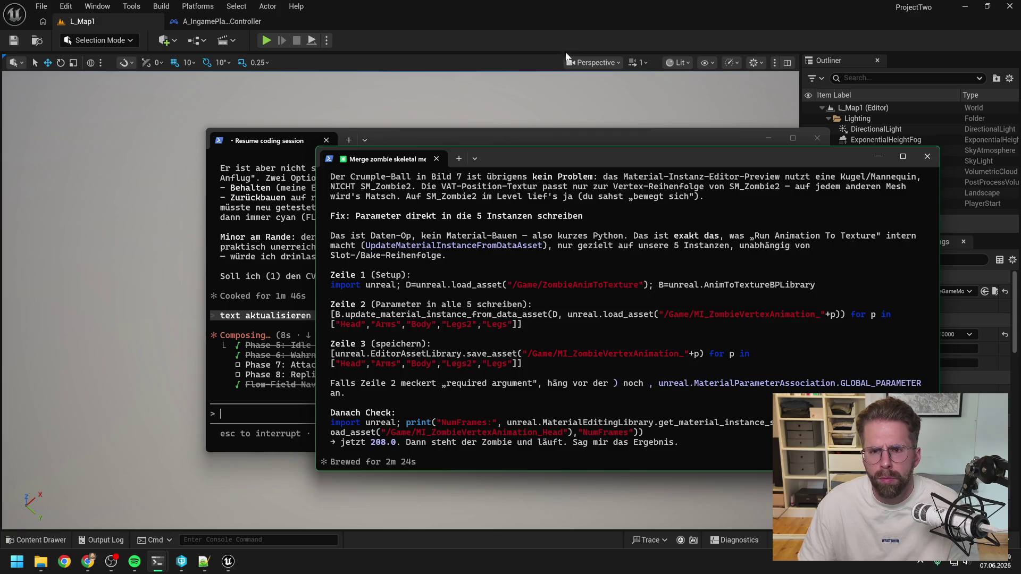
left_click(605, 30)
left_click(1011, 8)
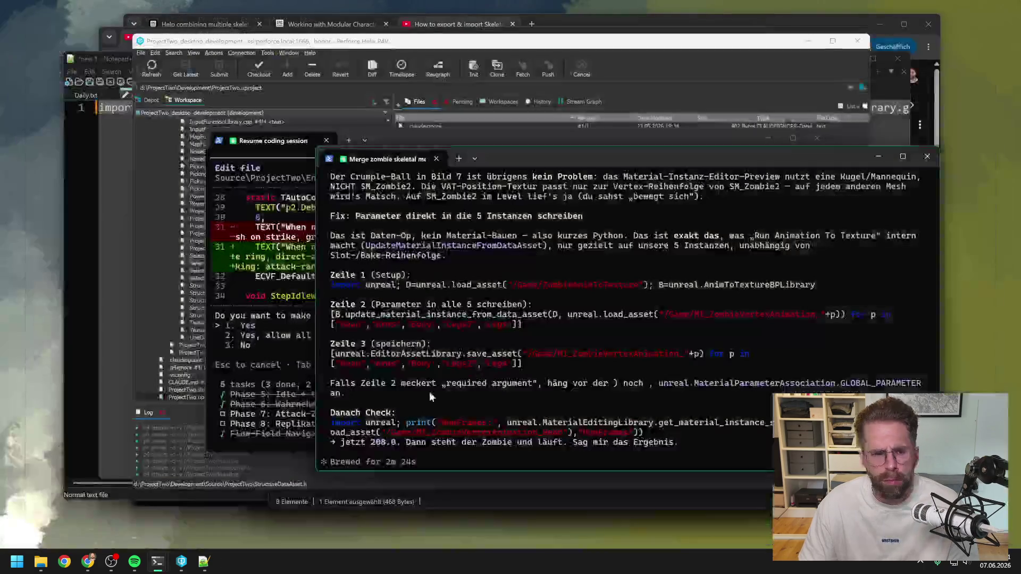
Reopen PTwoAssetLibrary.uproject with Unreal Engine from File Explorer.
mouse_move(41, 562)
left_click(145, 500)
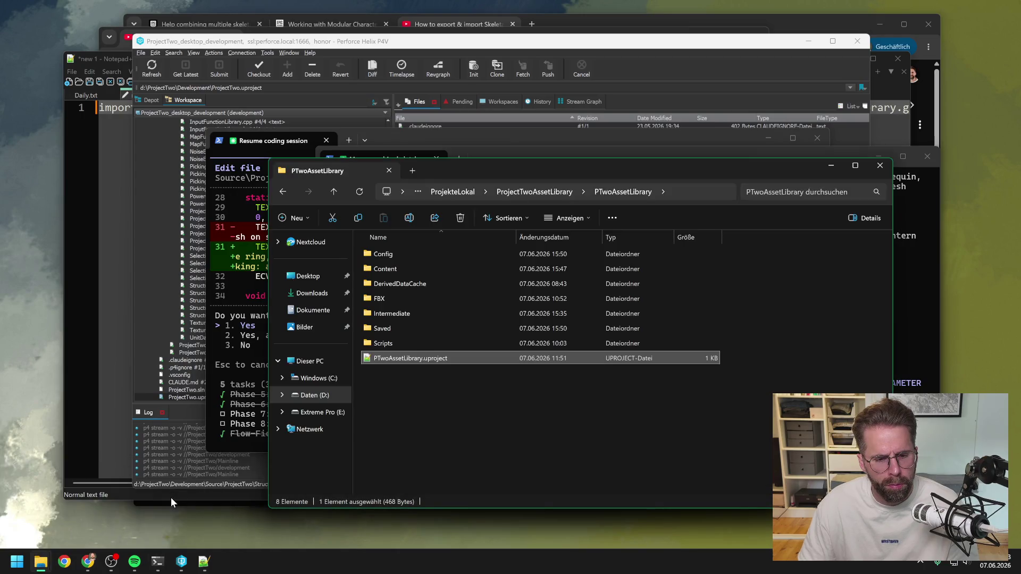
right_click(407, 358)
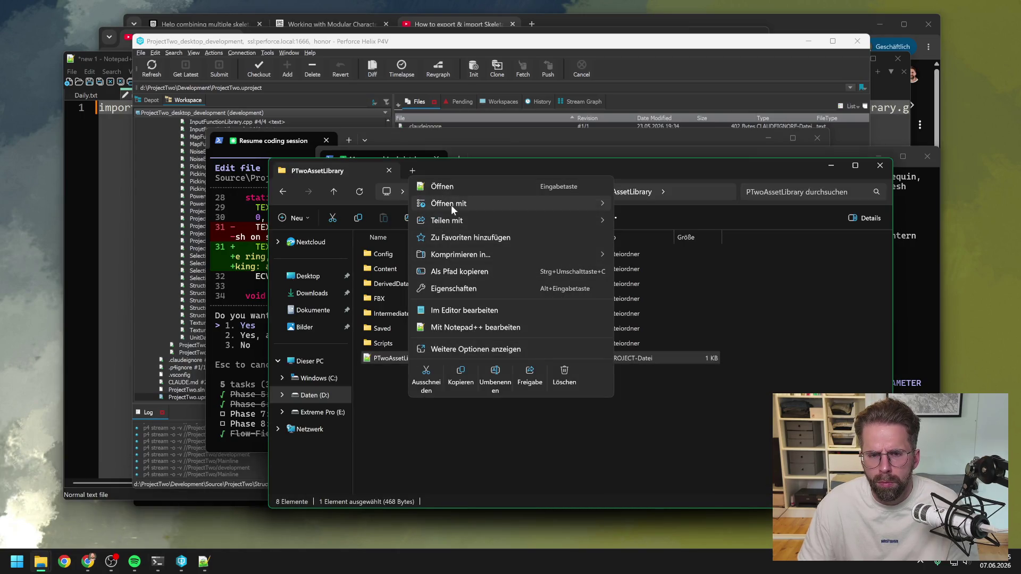
mouse_move(451, 205)
left_click(654, 222)
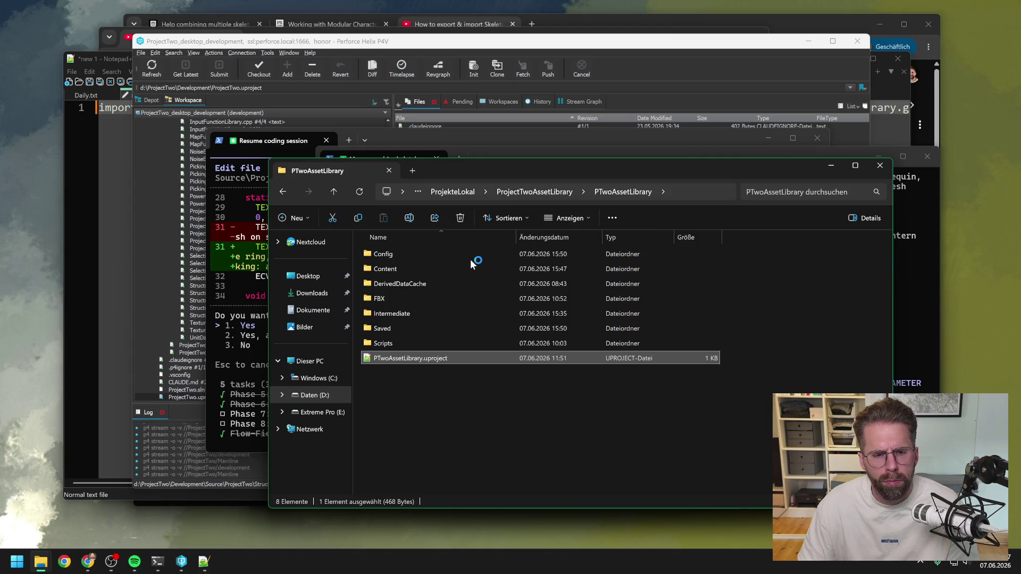
left_click(507, 152)
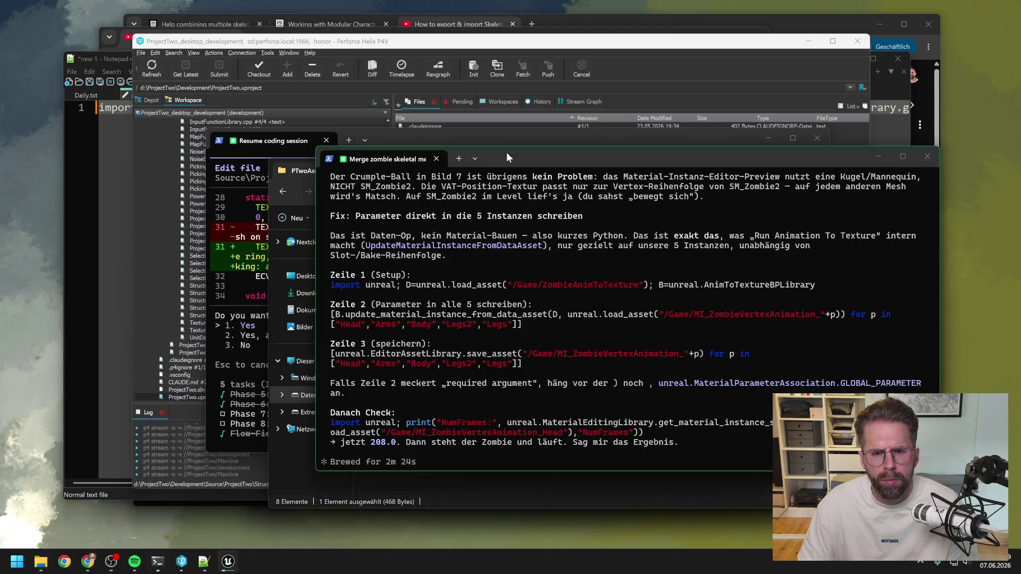
left_click(878, 156)
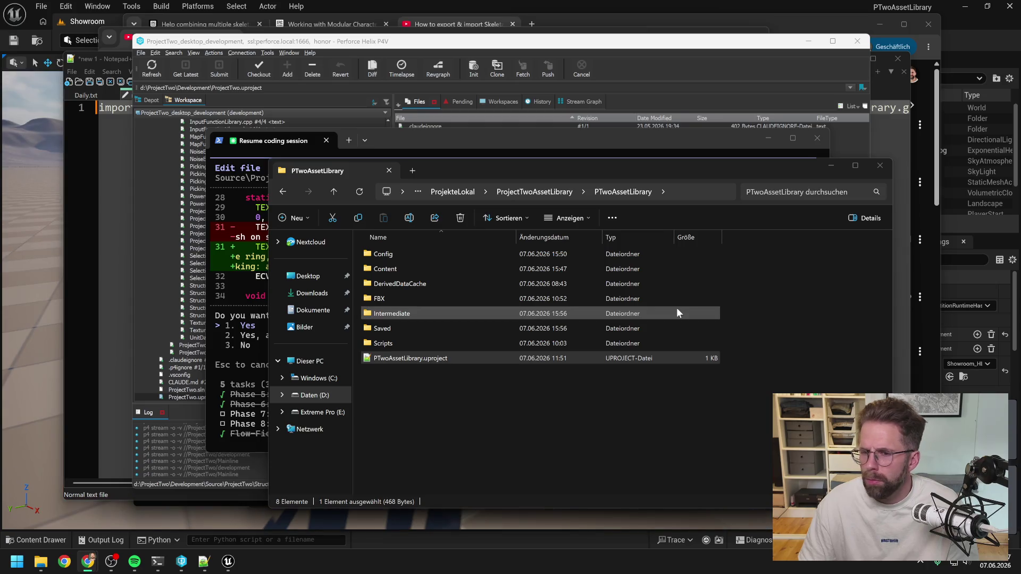
left_click(623, 3)
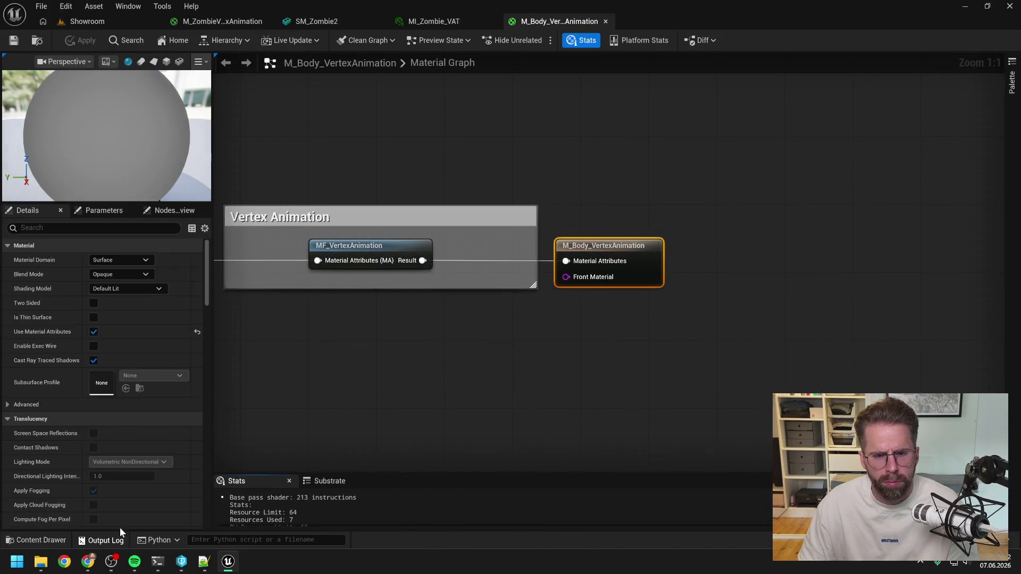
Clear the Output Log, then run the Python line loading ZombieAnimToTexture and AnimToTextureBPLibrary.
left_click(106, 540)
right_click(301, 407)
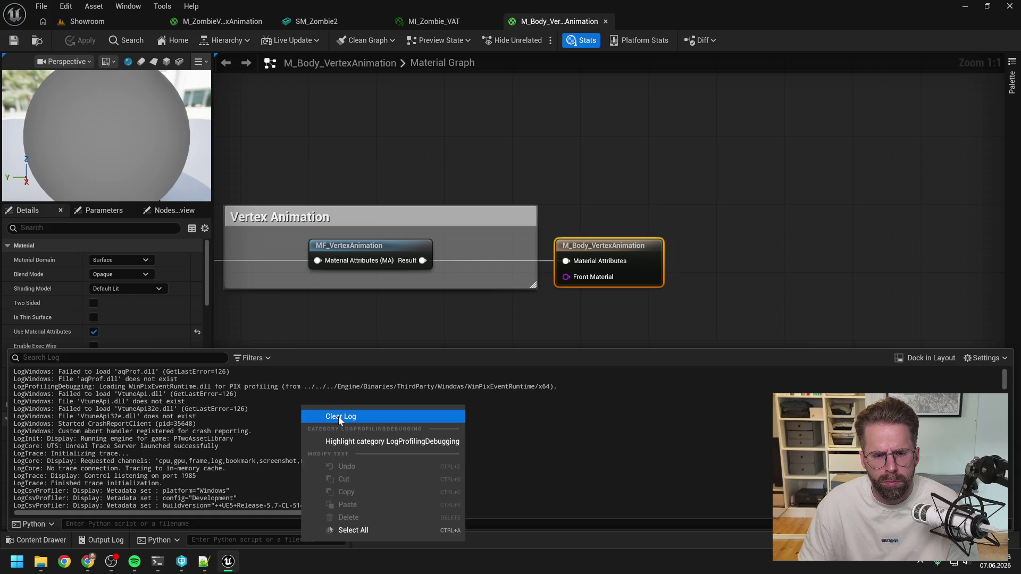
left_click(330, 416)
key("ctrl+v")
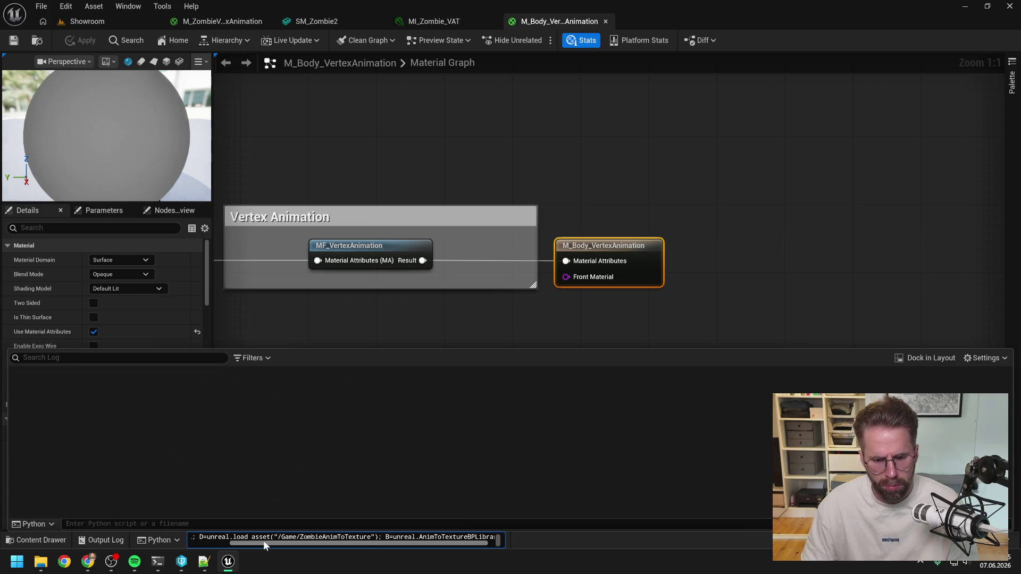
key("Return")
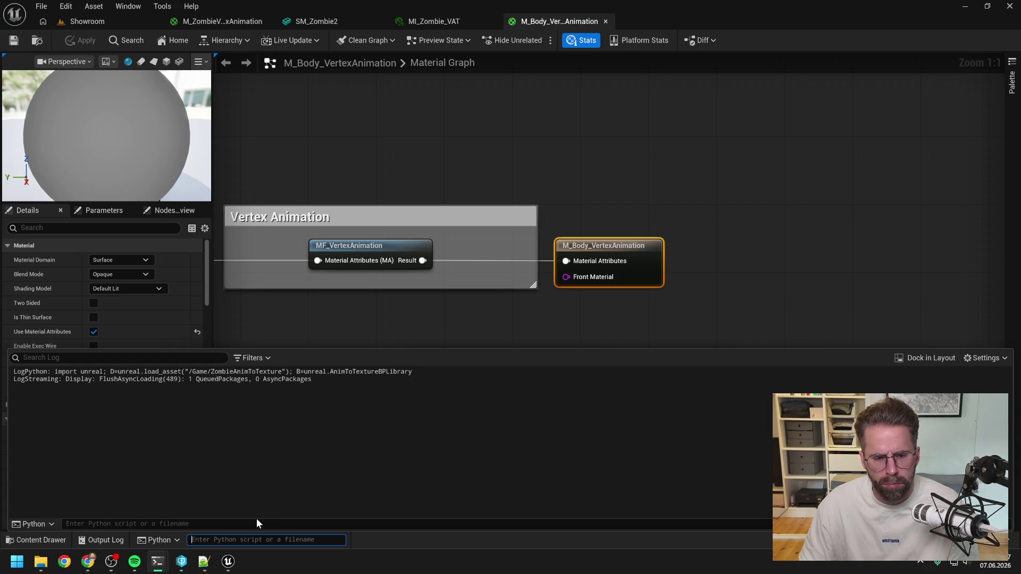
Run the one-line parameter-writing command in Unreal's Python console to fill all five zombie VAT instances.
left_click(204, 562)
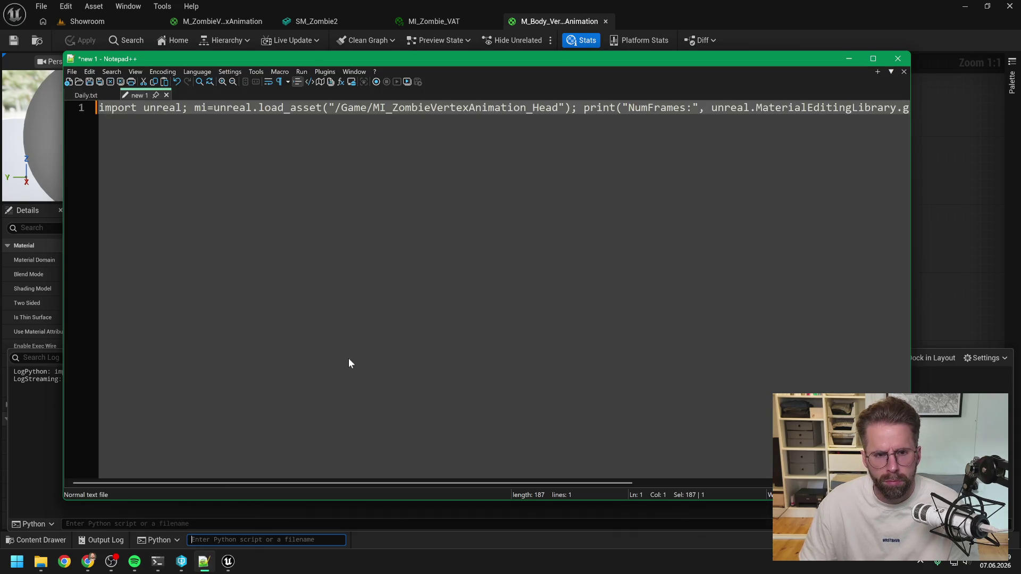
type("[B.update_material_instance_from_data_asset(D, unreal.load_asset(\"/Game/MI_ZombieVertexAnimation_\"+p)) for p in   [\"Head\",\"Arms\",\"Body\",\"Legs2\",\"Legs\"]]")
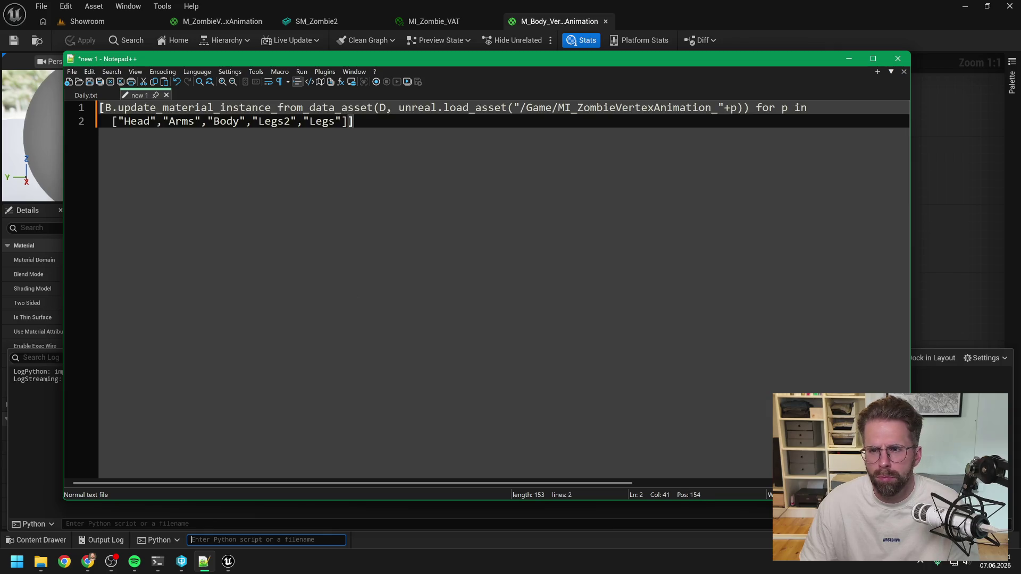
key("Up")
key("End")
key("Delete")
key("Delete")
key("ctrl+a")
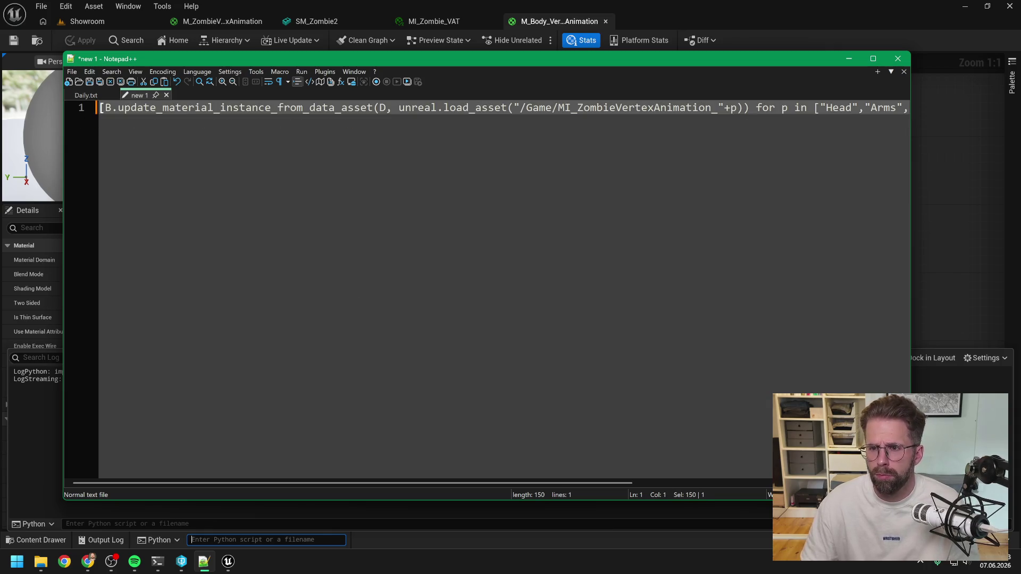
key("ctrl+c")
left_click(778, 5)
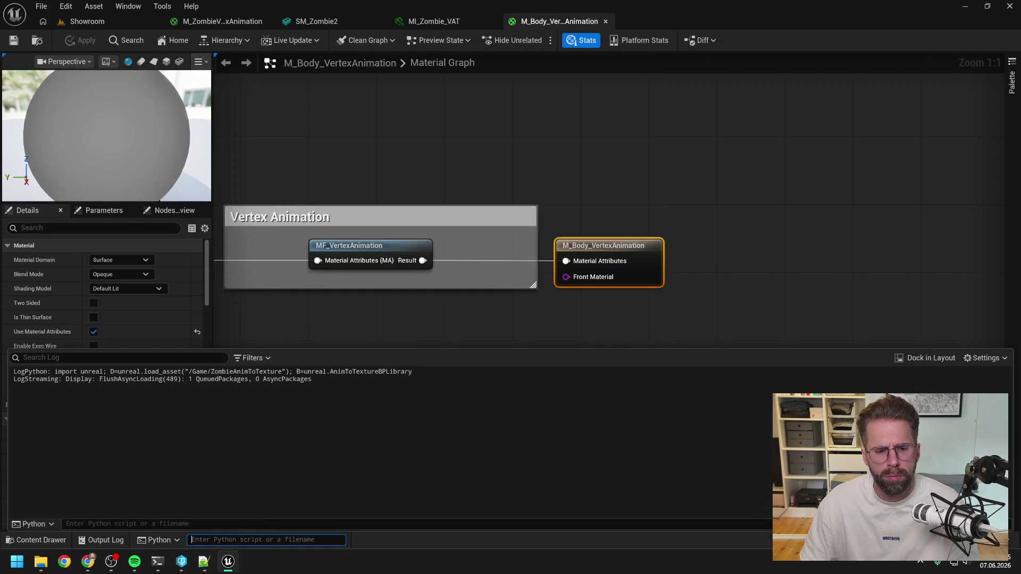
key("ctrl+v")
key("Return")
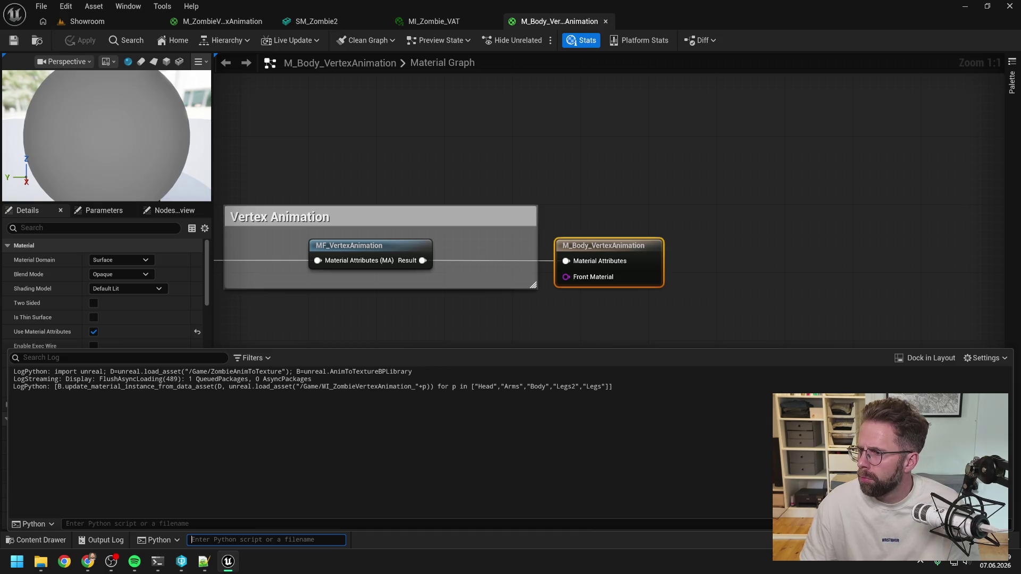
Run the one-line save command in the Python console to save all five zombie instances.
key("alt+Tab")
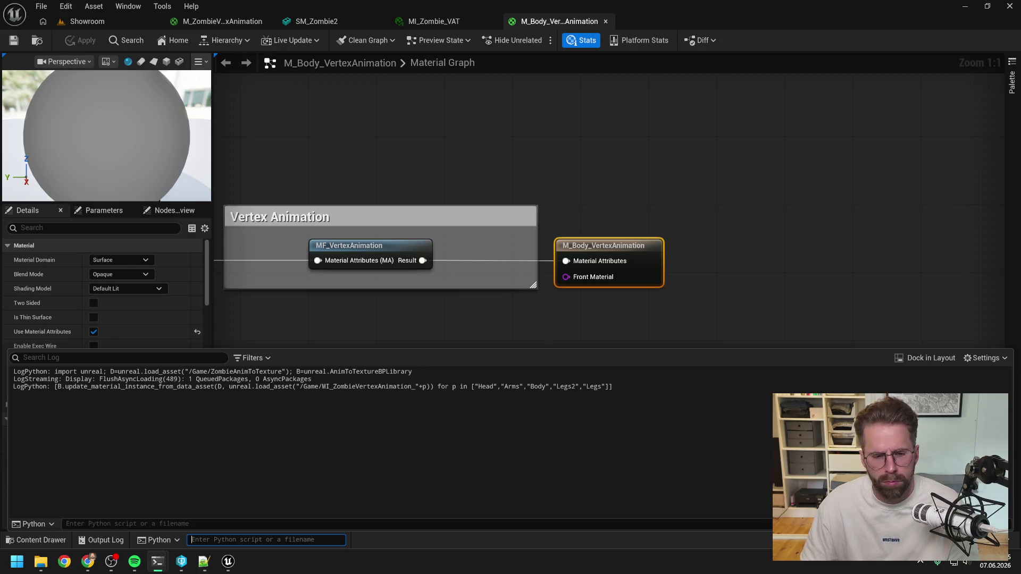
key("alt+Tab")
key("ctrl+a")
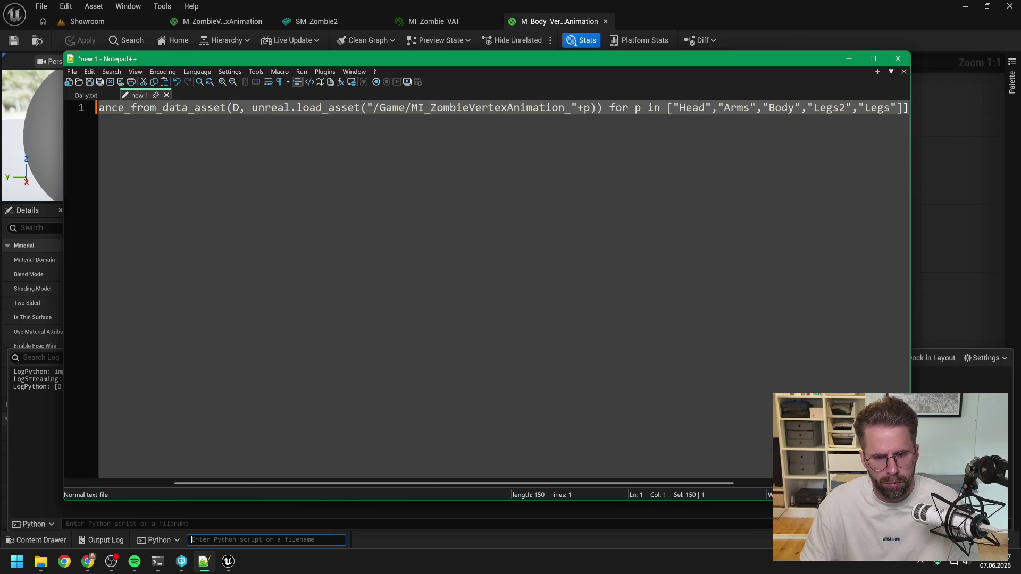
key("ctrl+v")
key("Home")
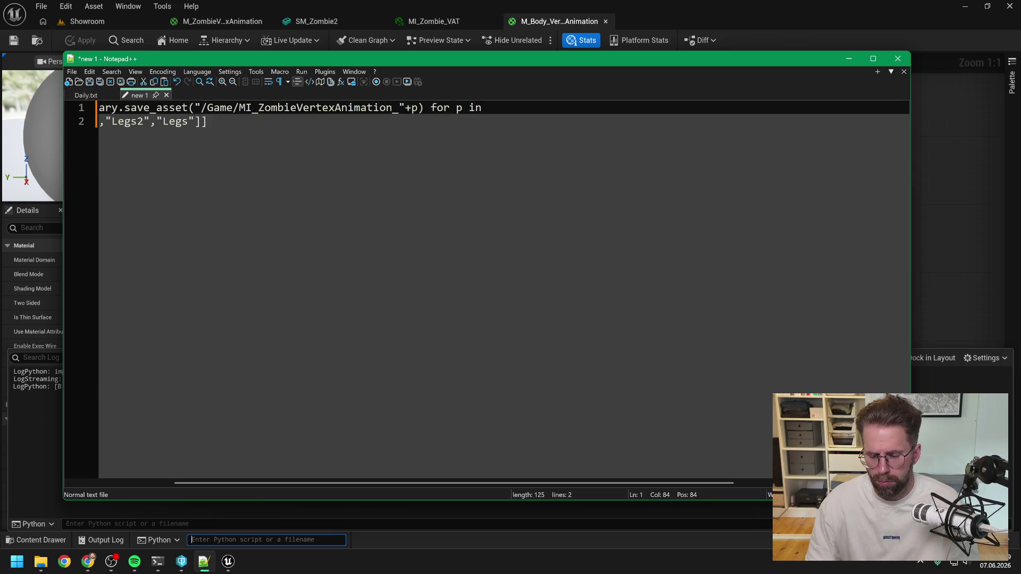
key("BackSpace")
key("BackSpace")
key("ctrl+a")
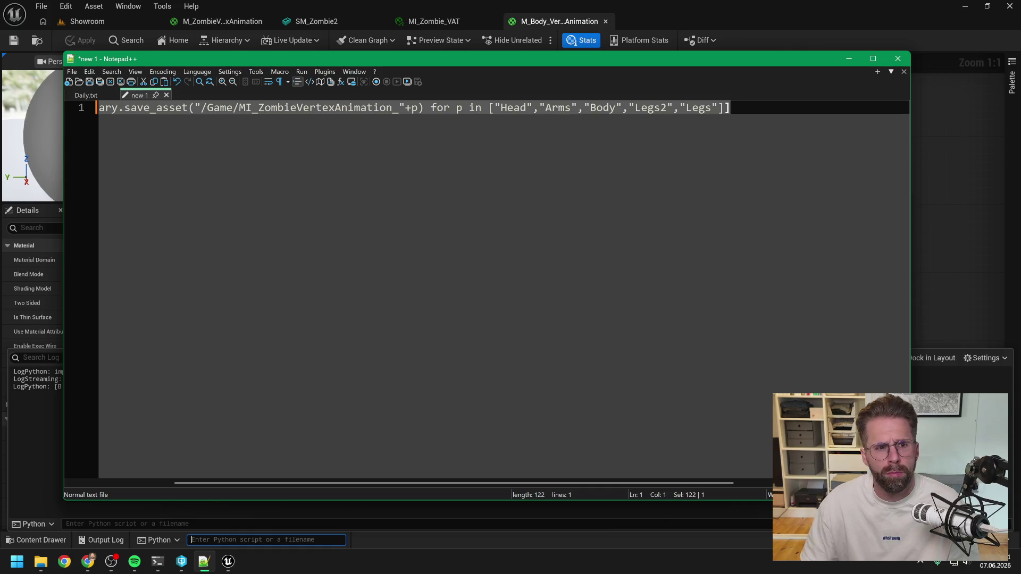
left_click(726, 11)
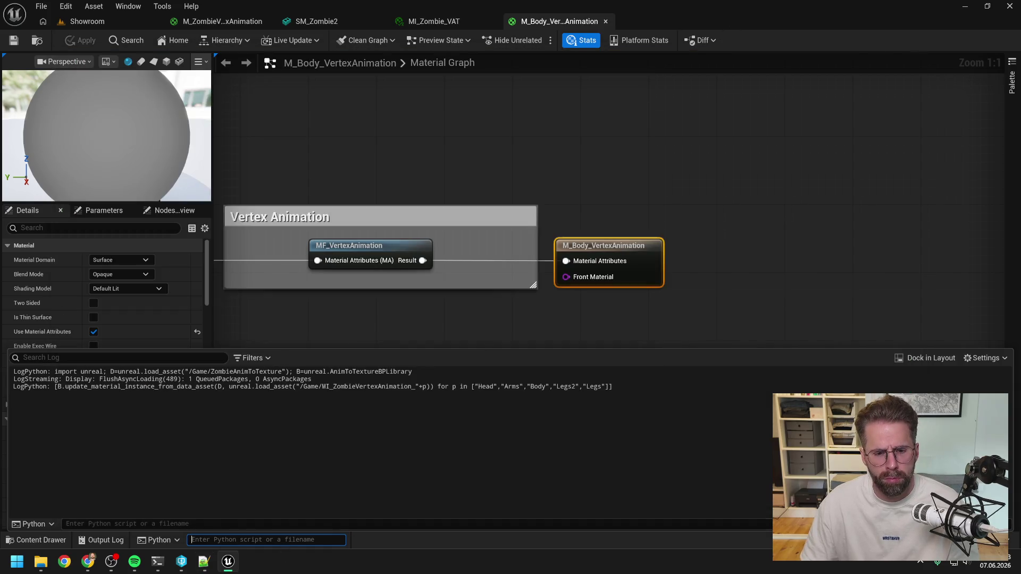
key("ctrl+v")
key("Return")
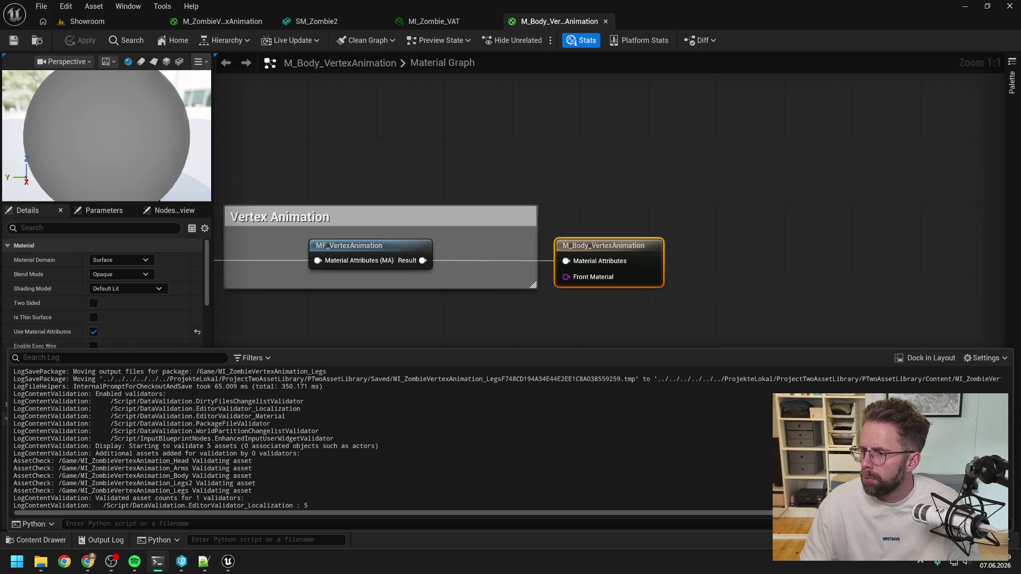
Clear the output log and run the NumFrames check, which prints NumFrames: 208.0.
key("alt+Tab")
key("ctrl+a")
key("ctrl+v")
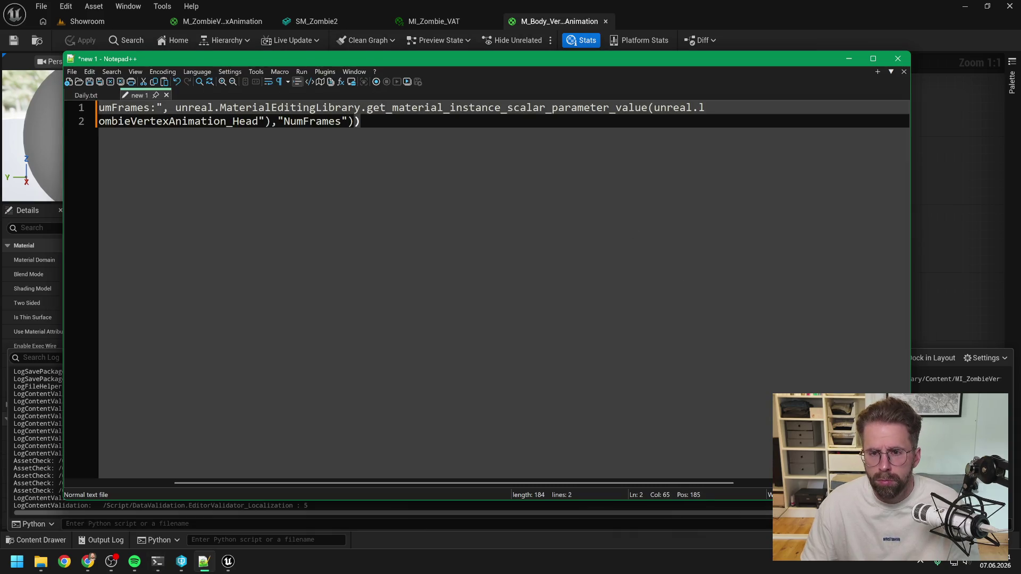
key("Home")
key("BackSpace")
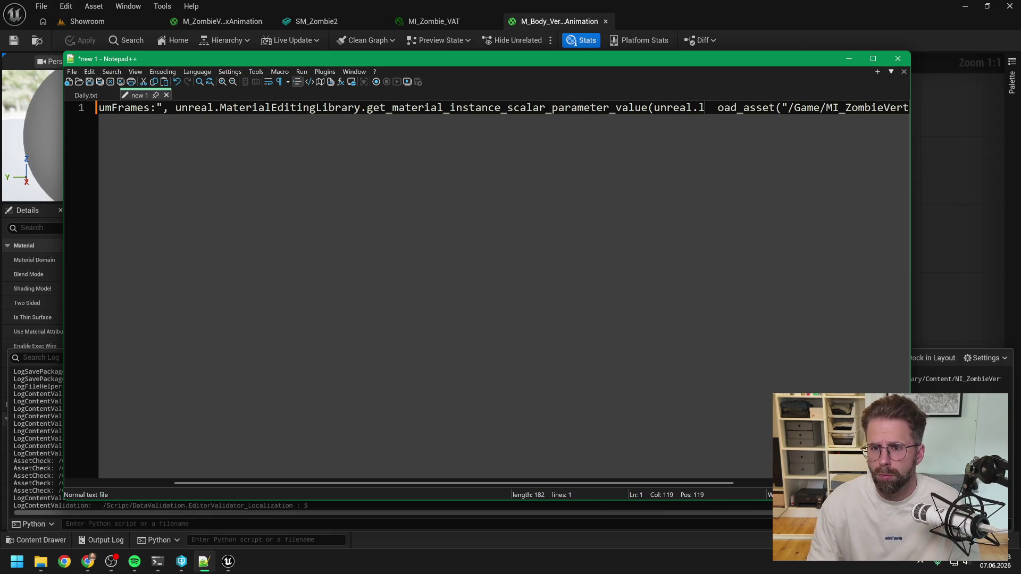
key("Delete")
key("Delete")
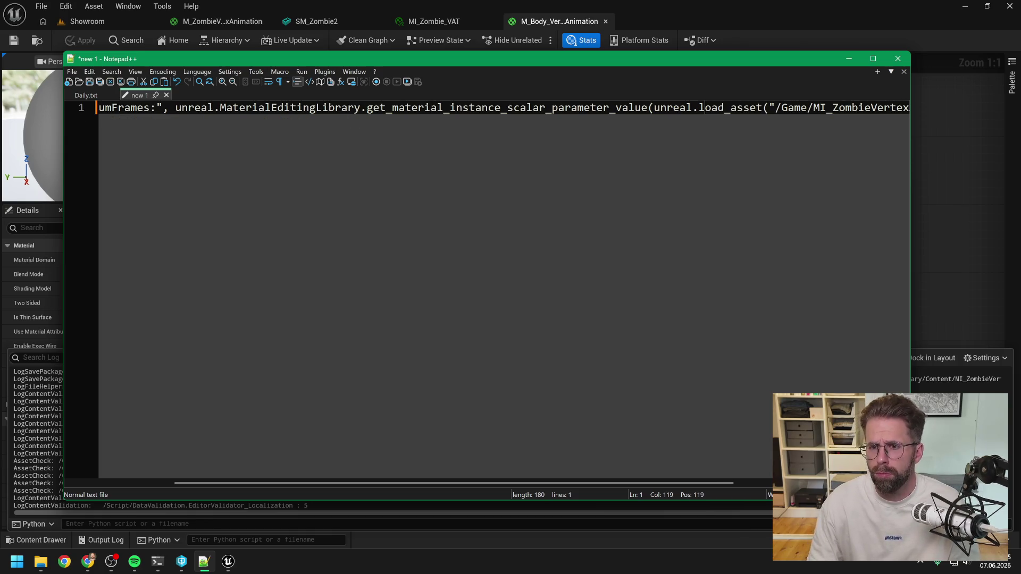
left_click(741, 5)
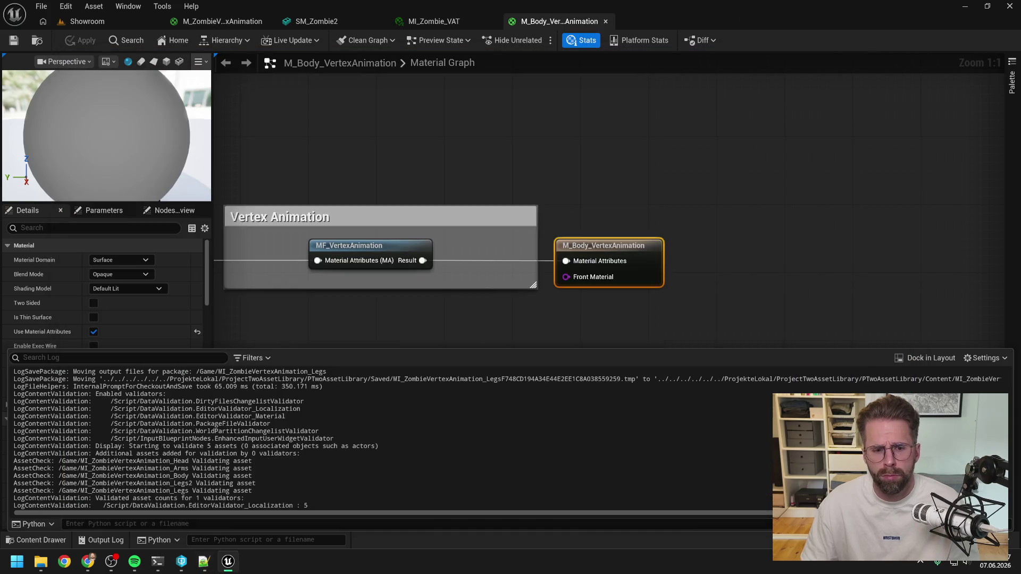
right_click(321, 418)
left_click(318, 341)
left_click(266, 539)
key("ctrl+v")
key("Return")
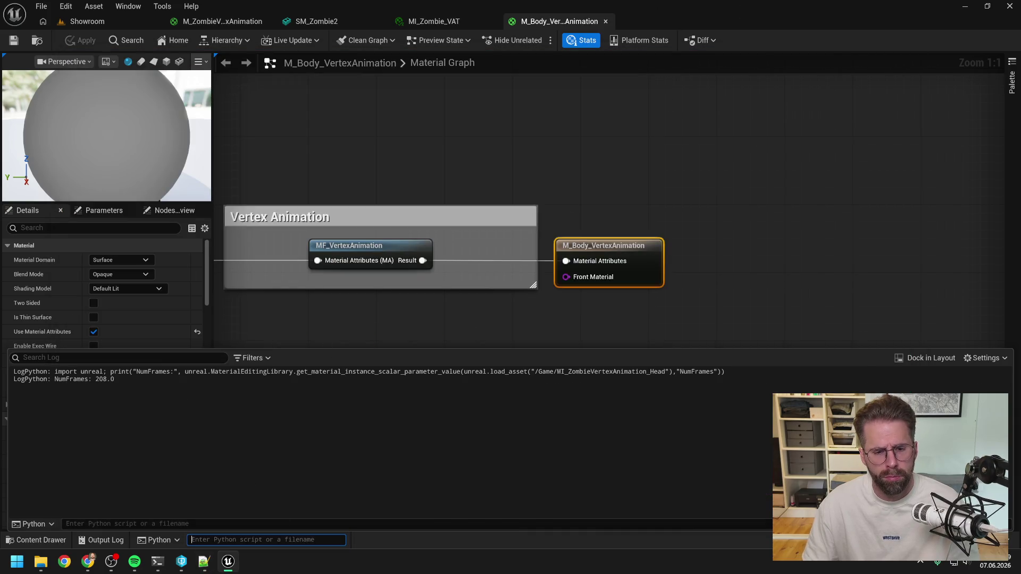
Send the NumFrames 208.0 result lines to Claude Code, then return to the Unreal editor.
left_click_drag(115, 379, 13, 372)
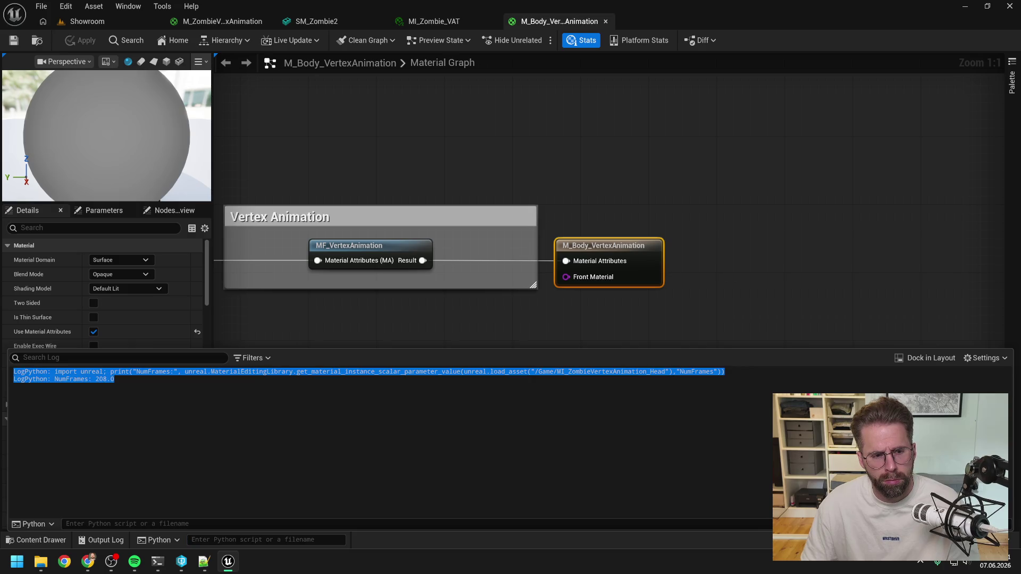
key("alt+Tab")
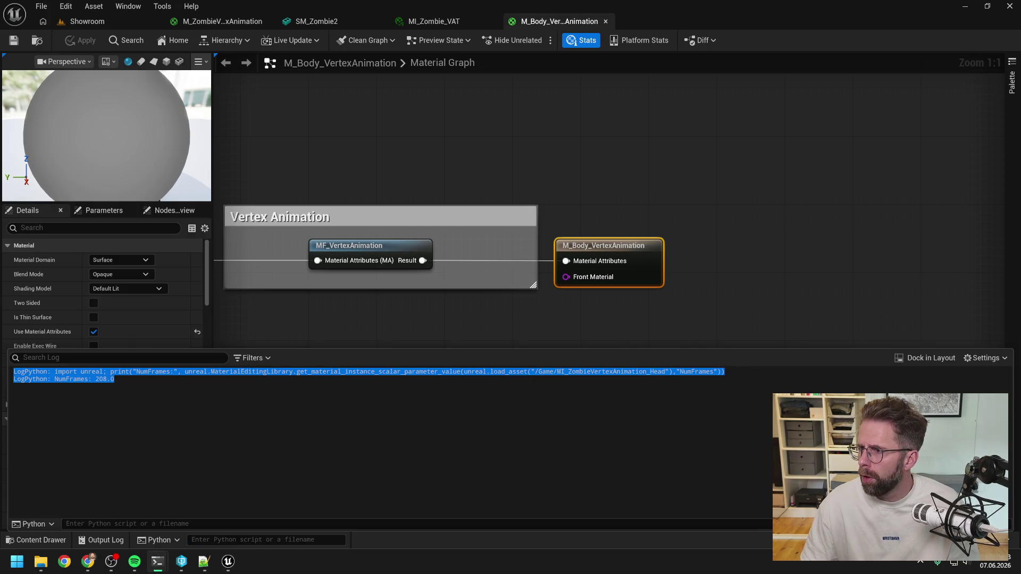
key("ctrl+v")
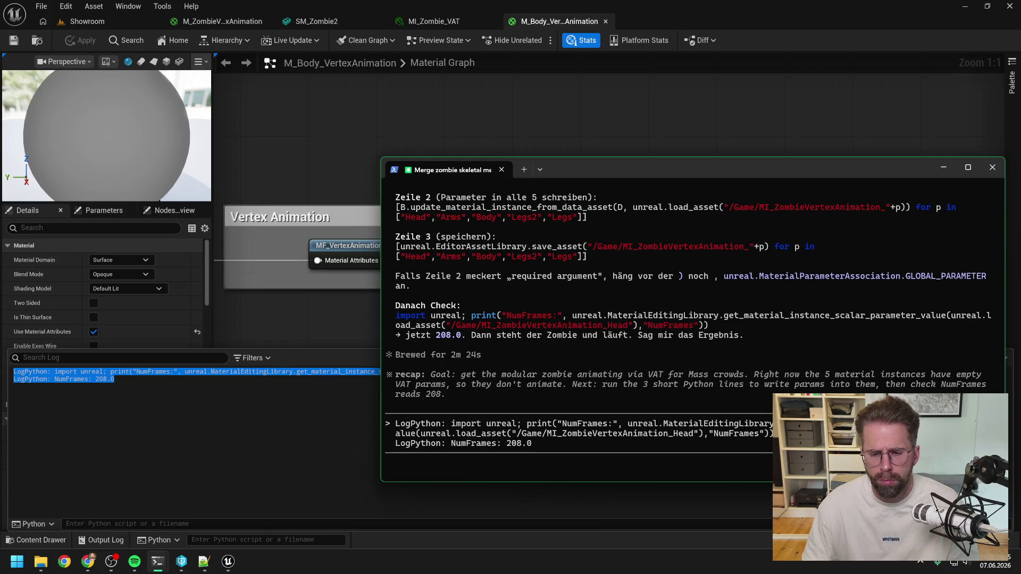
key("Return")
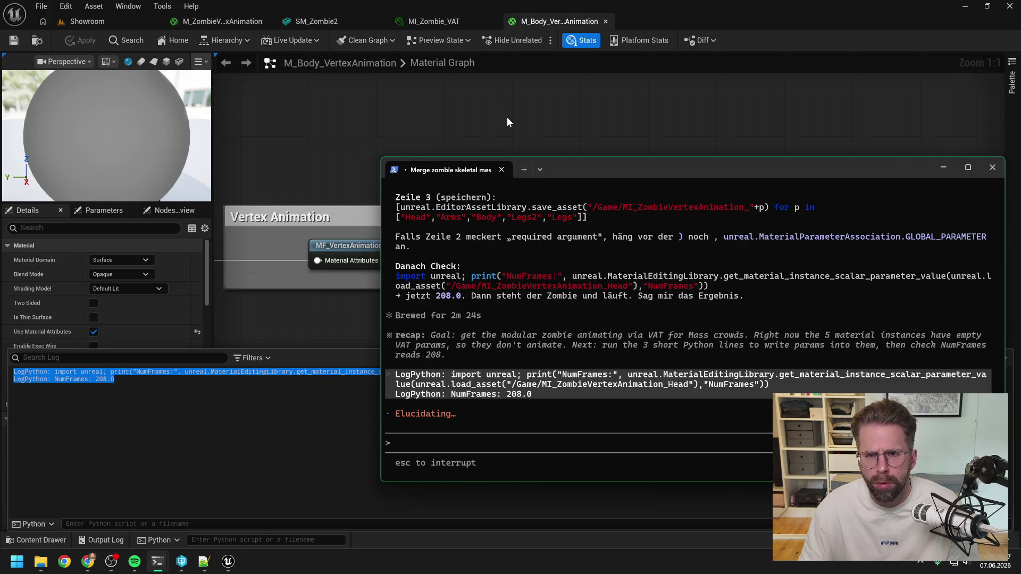
left_click(517, 154)
scroll(645, 166, "down", 4)
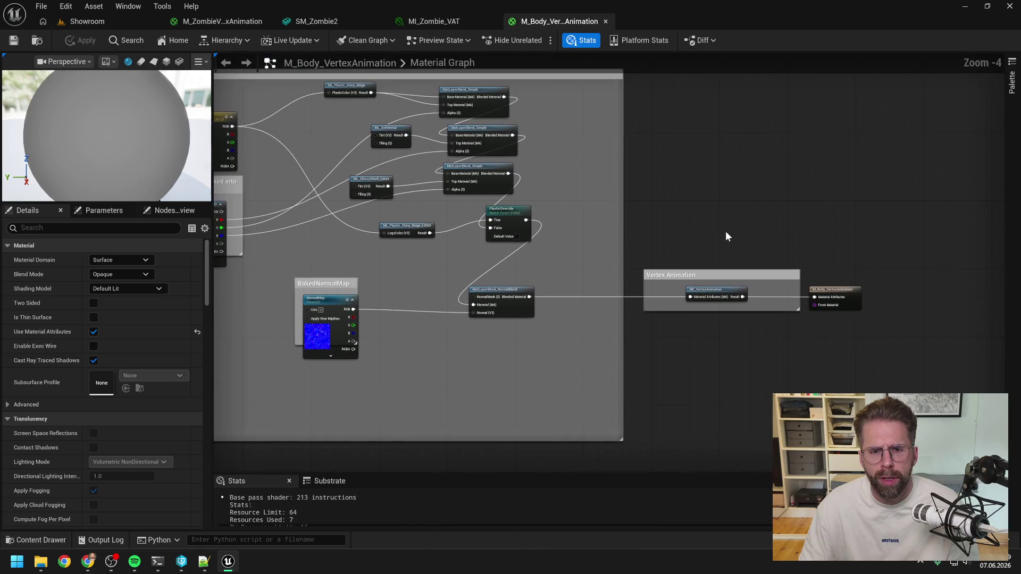
left_click(428, 22)
In the Showroom level, drop SM_Zombie2 onto the floor beside the other zombie, feet resting on the ground.
left_click(95, 21)
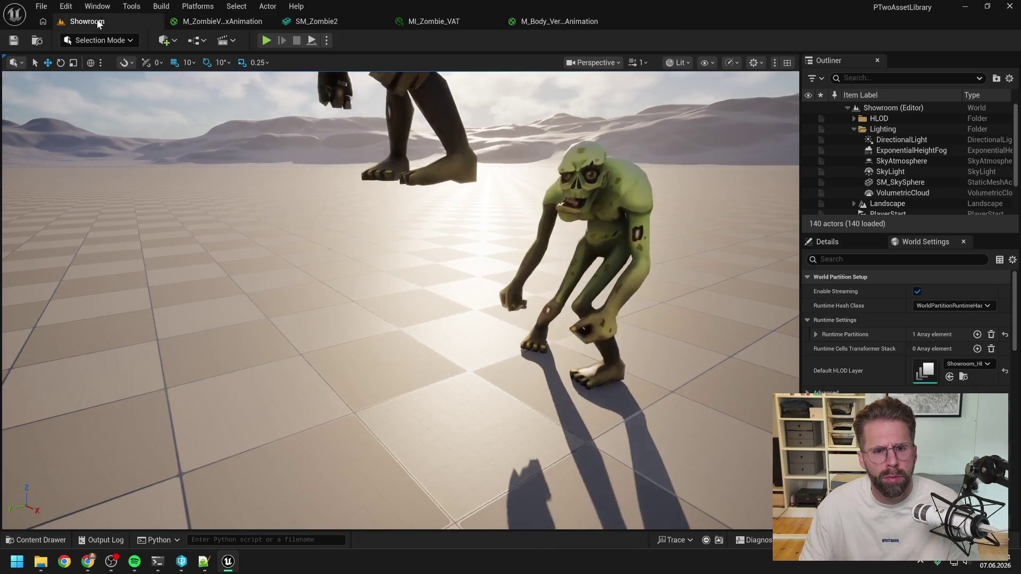
scroll(441, 184, "down", 5)
left_click(416, 242)
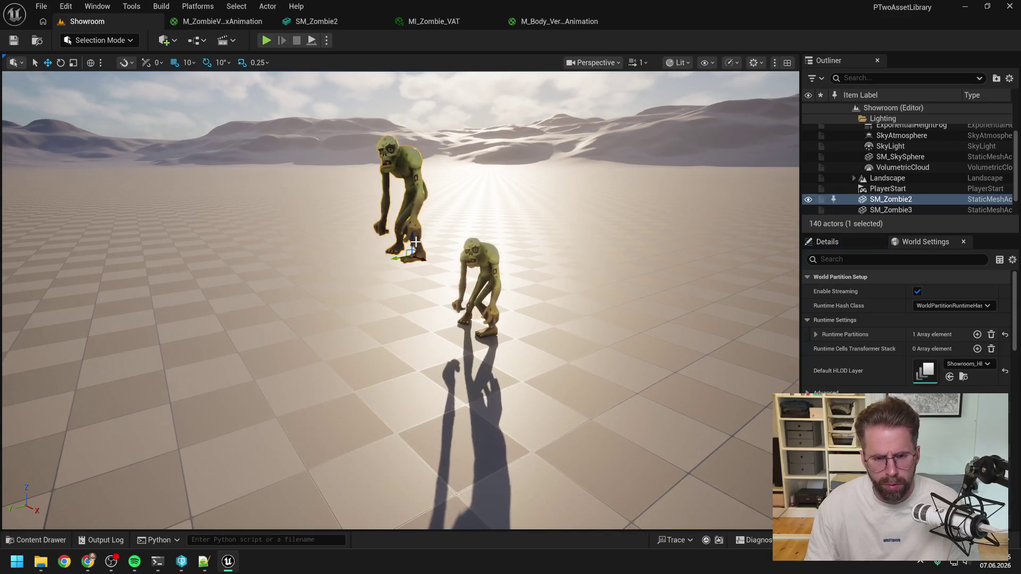
key("End")
scroll(415, 242, "up", 5)
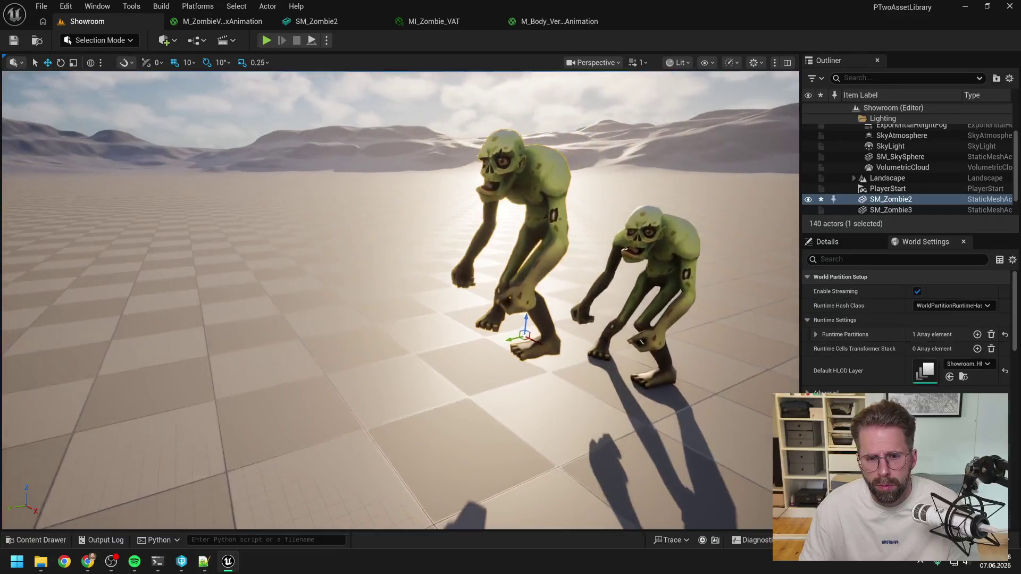
left_click_drag(404, 268, 356, 269)
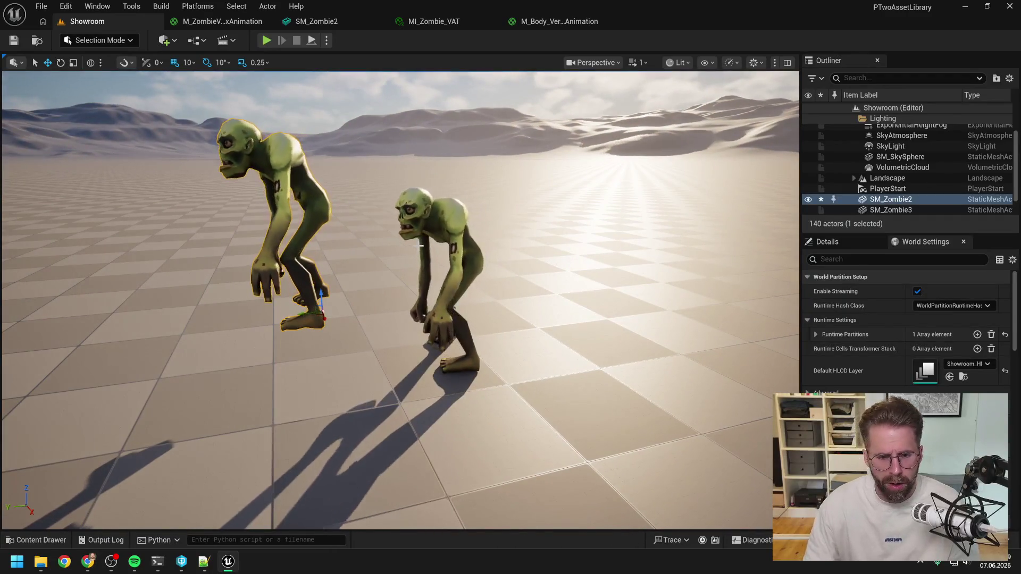
mouse_move(321, 300)
left_mouse_down()
mouse_move(324, 357)
mouse_move(322, 294)
mouse_move(323, 350)
mouse_move(372, 341)
mouse_move(425, 292)
left_mouse_up()
scroll(324, 349, "up", 3)
left_click_drag(316, 340, 315, 358)
Tell Claude Code it works ('ok funktioniert') and ask for a summary of what was done wrong.
mouse_move(157, 561)
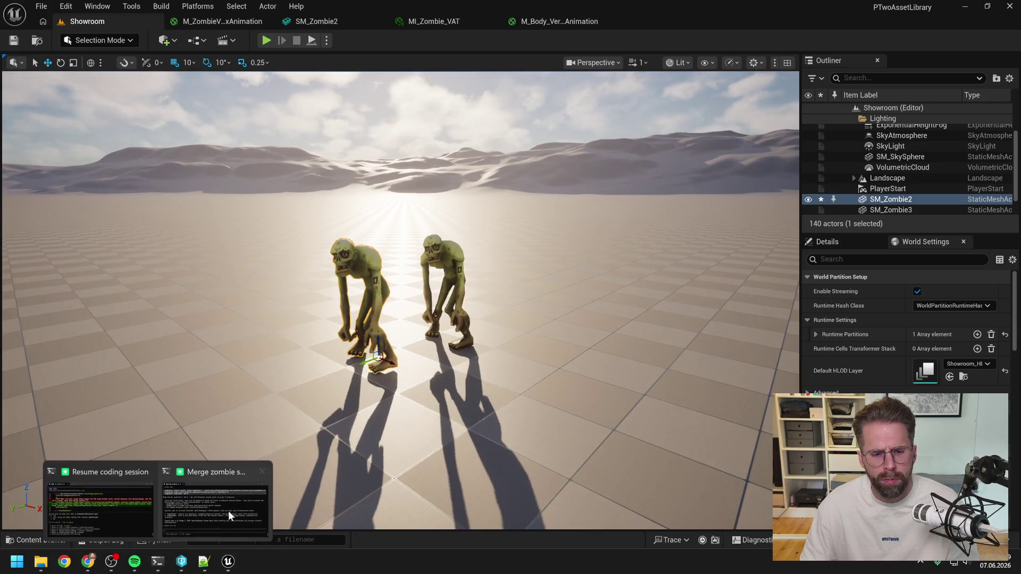
left_click(228, 510)
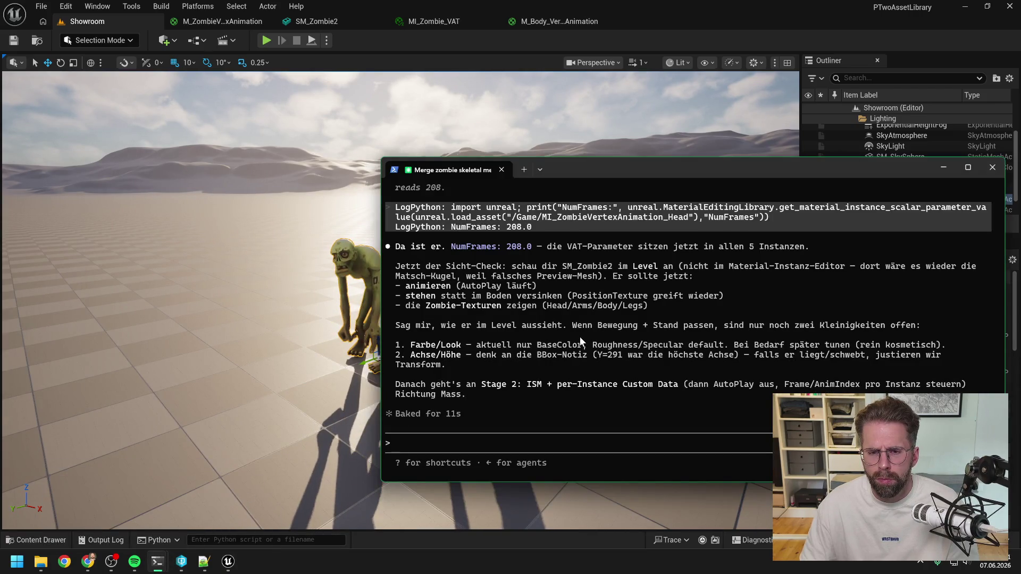
type("ok ")
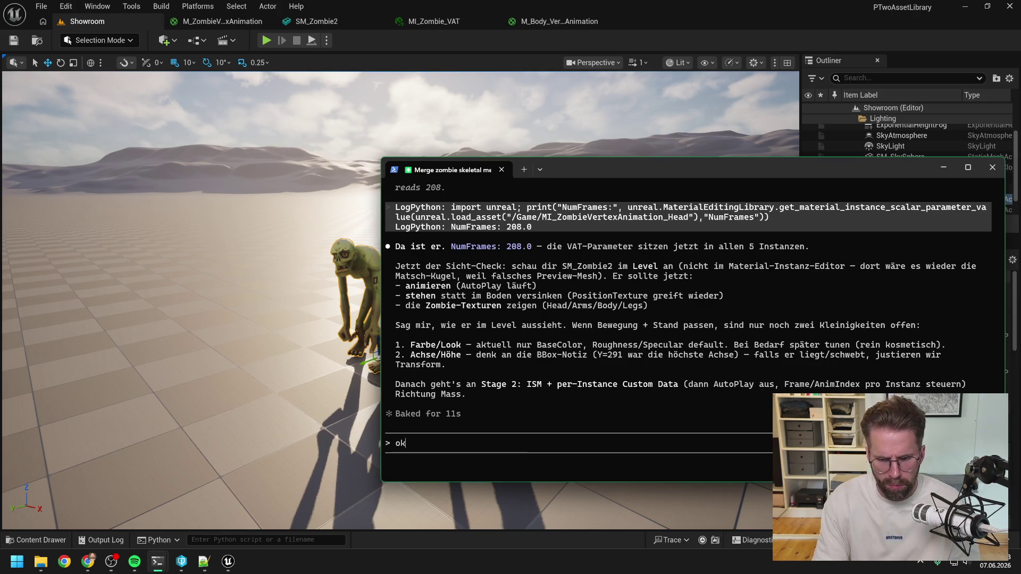
type("funktionie")
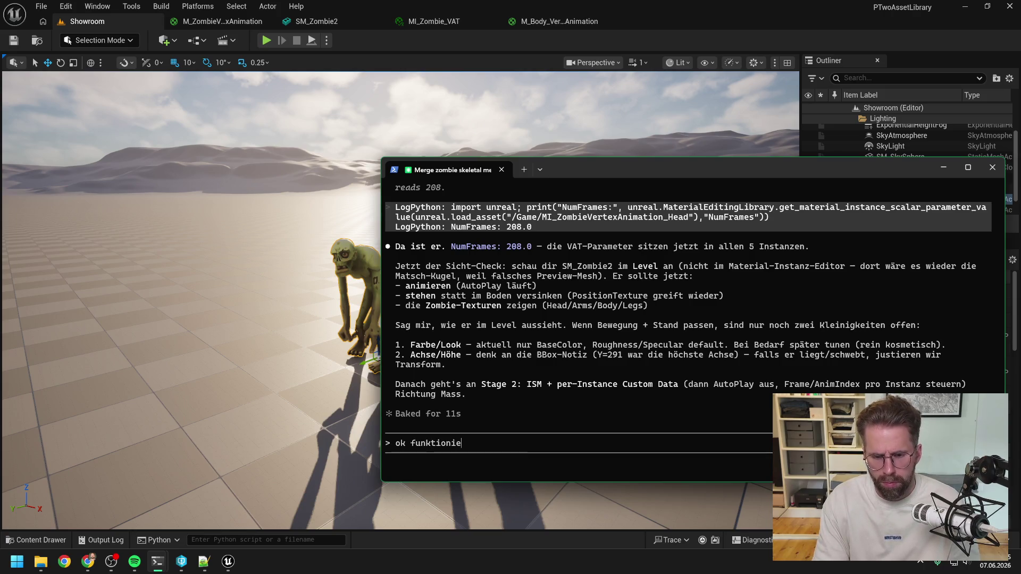
type("rt, ich vers")
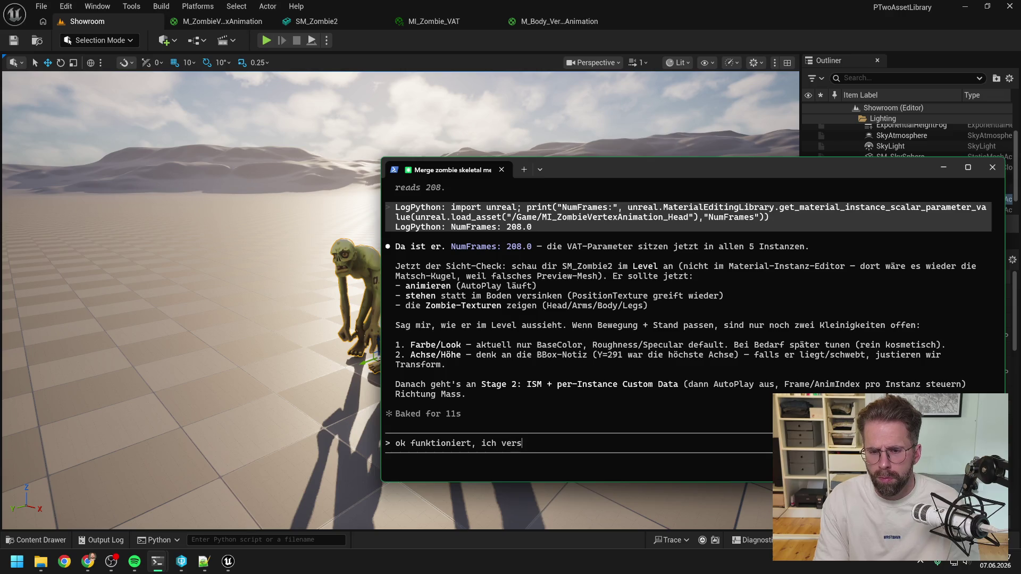
type("teh den")
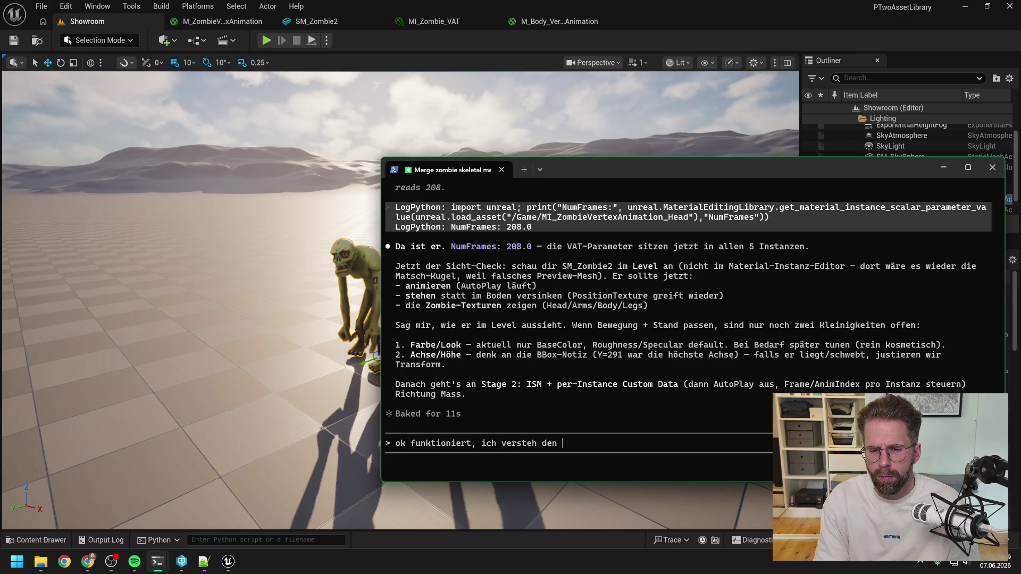
key("BackSpace")
key("BackSpace")
key("BackSpace")
key("BackSpace")
key("BackSpace")
key("BackSpace")
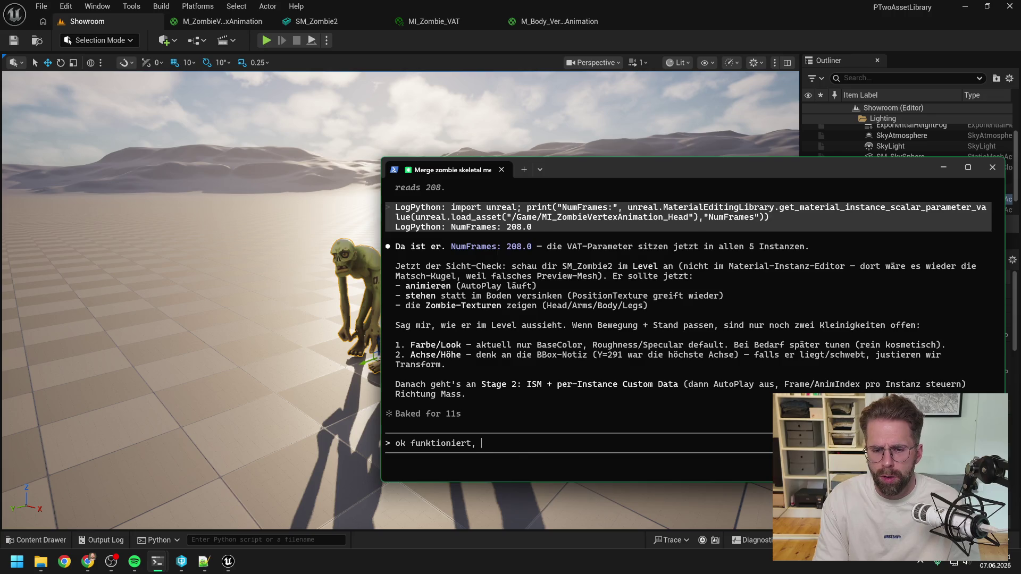
type("kannst du nochmal ")
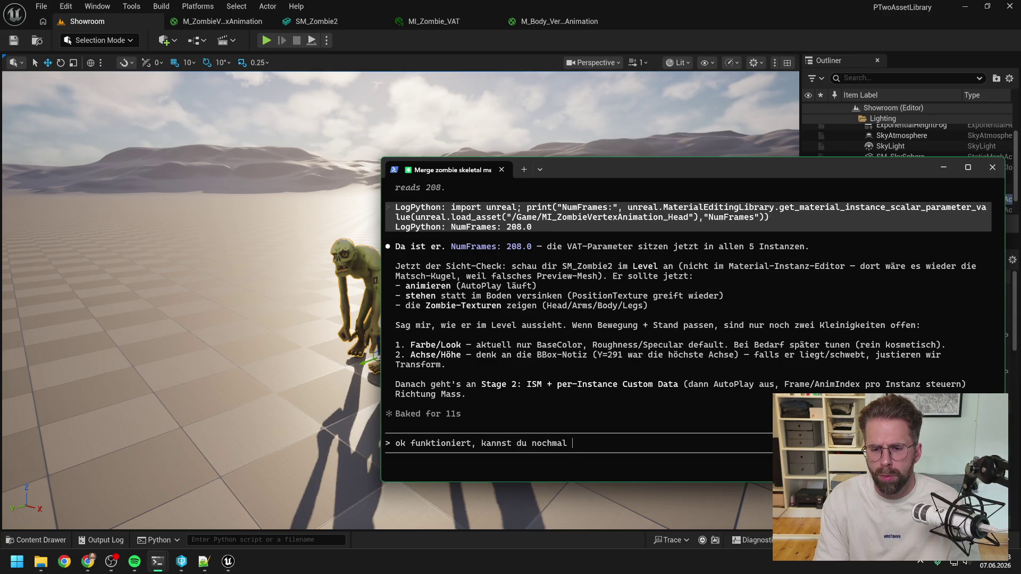
type("zusammenfa")
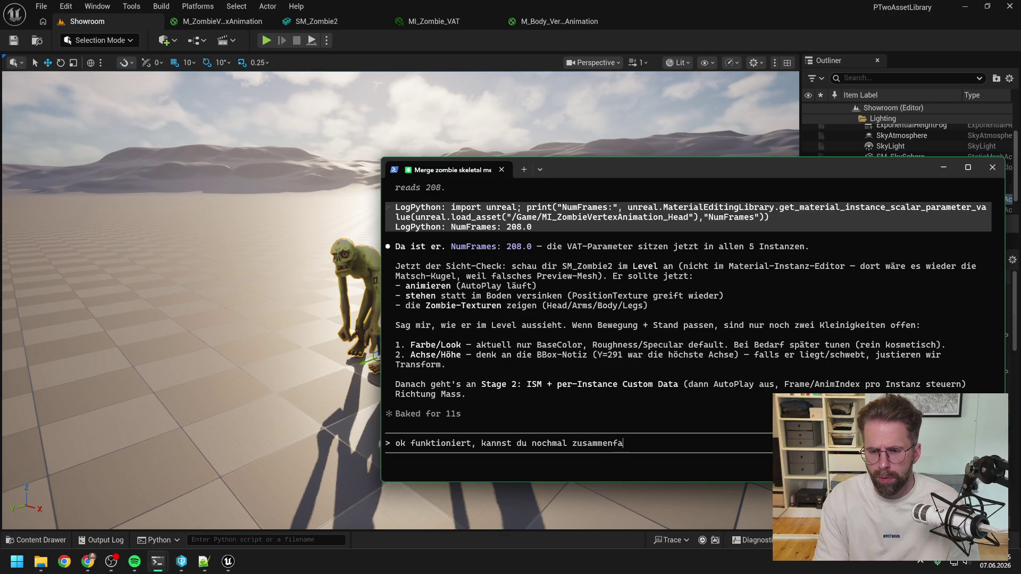
type("sseas ich fal")
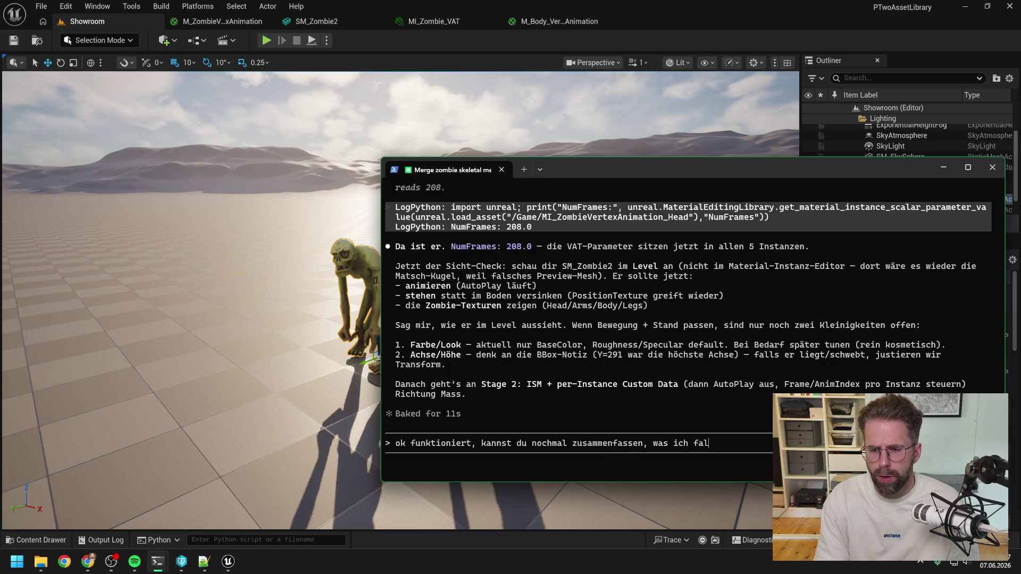
type("sch / bzw noch")
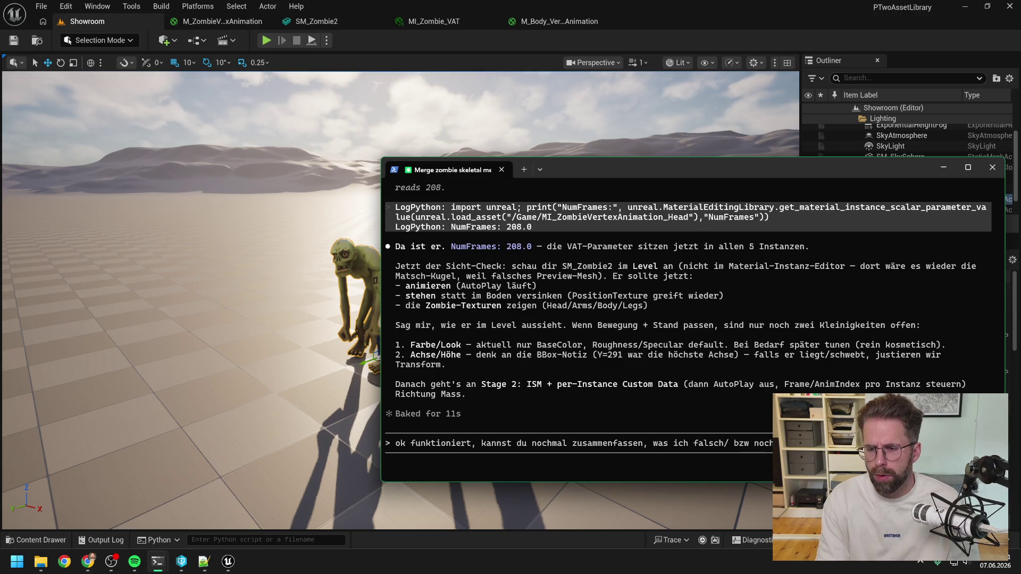
key("Return")
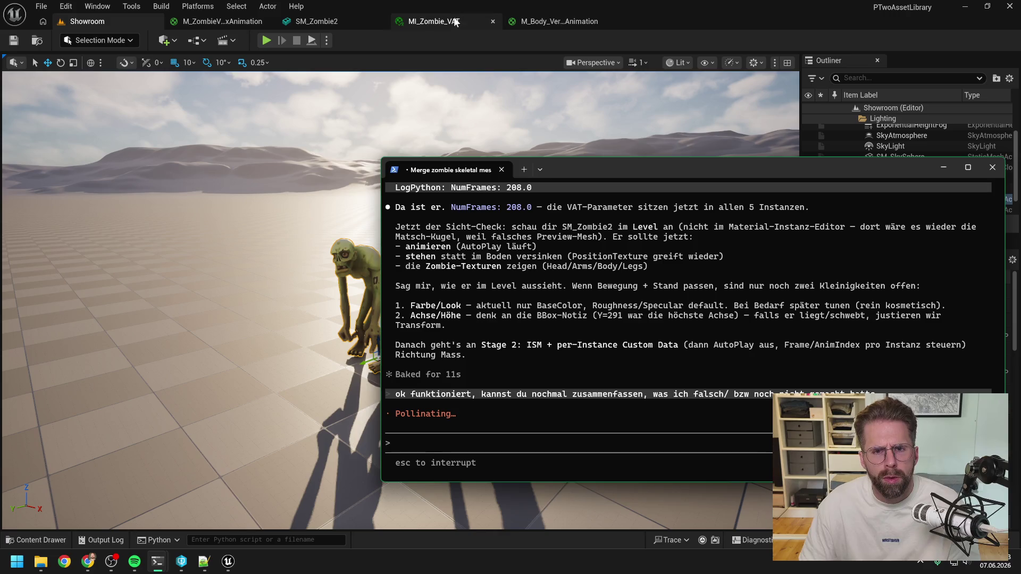
Look through the MI_Zombie_VAT, M_Body_VertexAnimation and M_ZombieVertexAnimation material tabs.
left_click(444, 20)
left_click(560, 21)
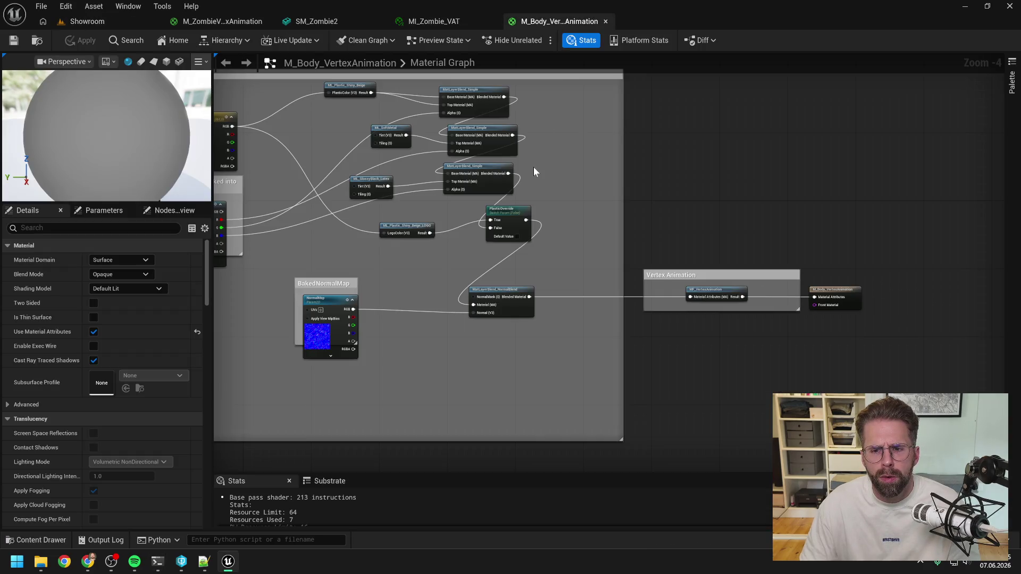
left_click(225, 21)
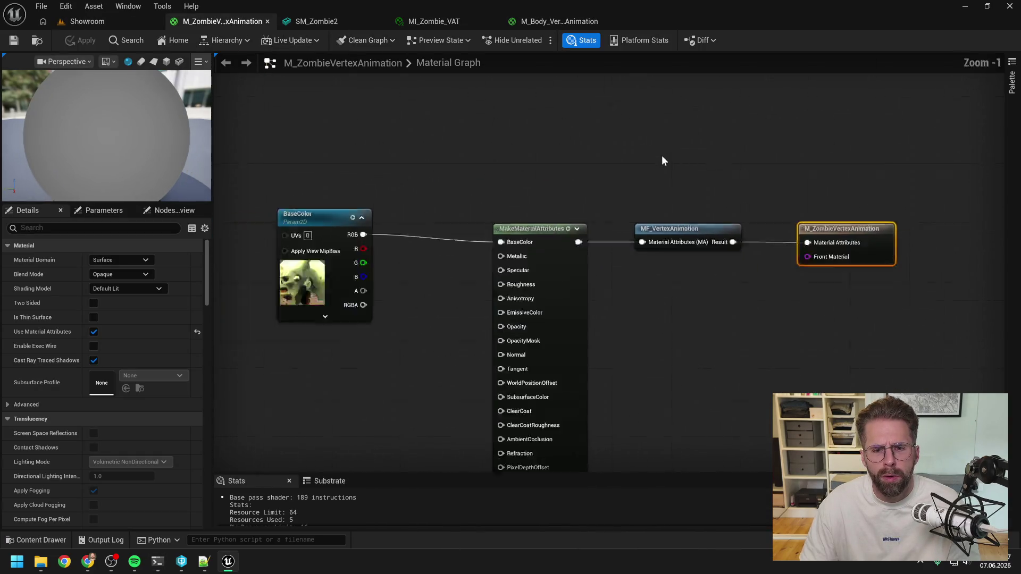
left_click(527, 169)
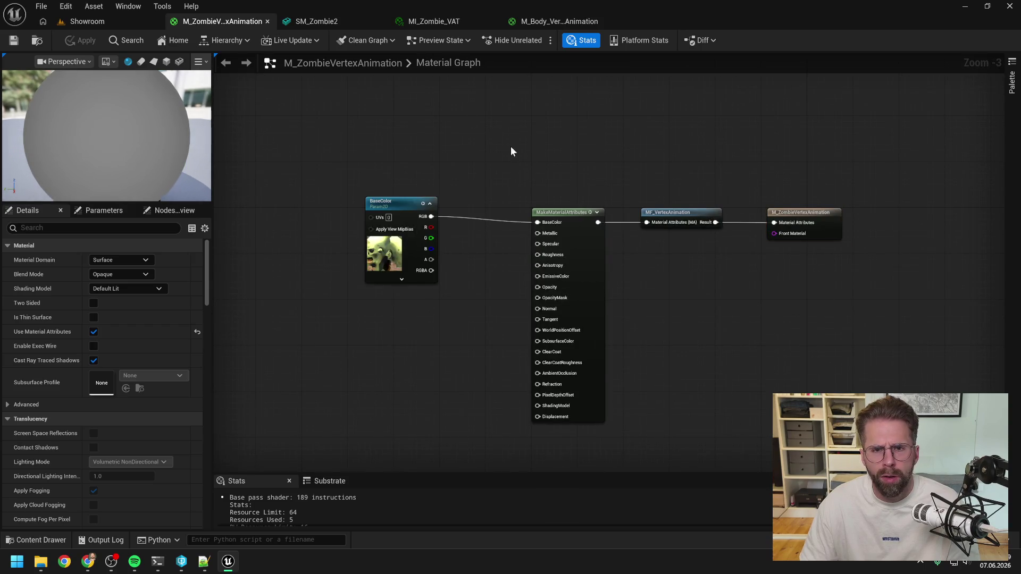
Open the ZombieAnimToTexture asset from the Content Drawer and review its Details settings.
key("ctrl+space")
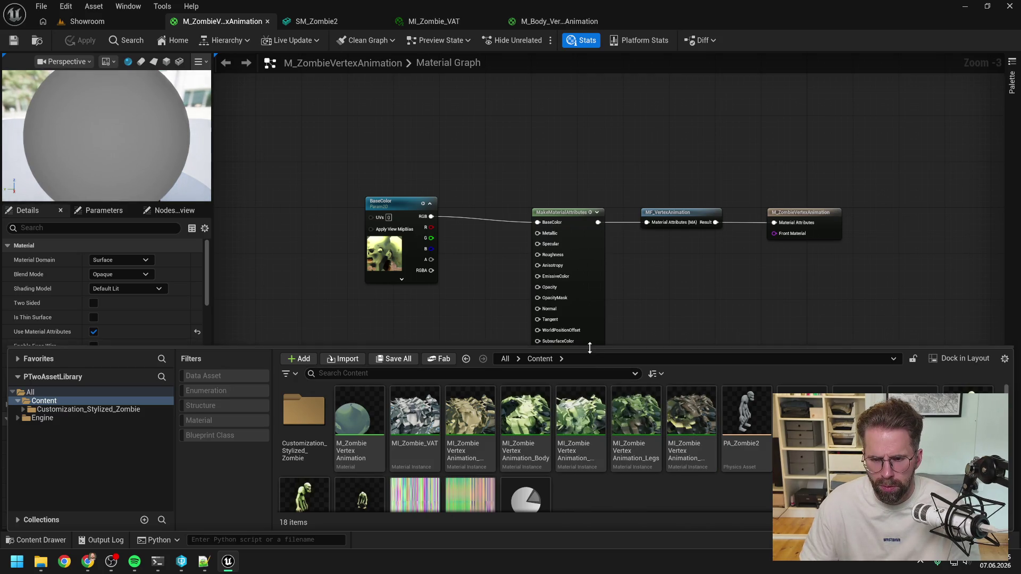
left_click_drag(590, 348, 598, 220)
left_click(517, 371)
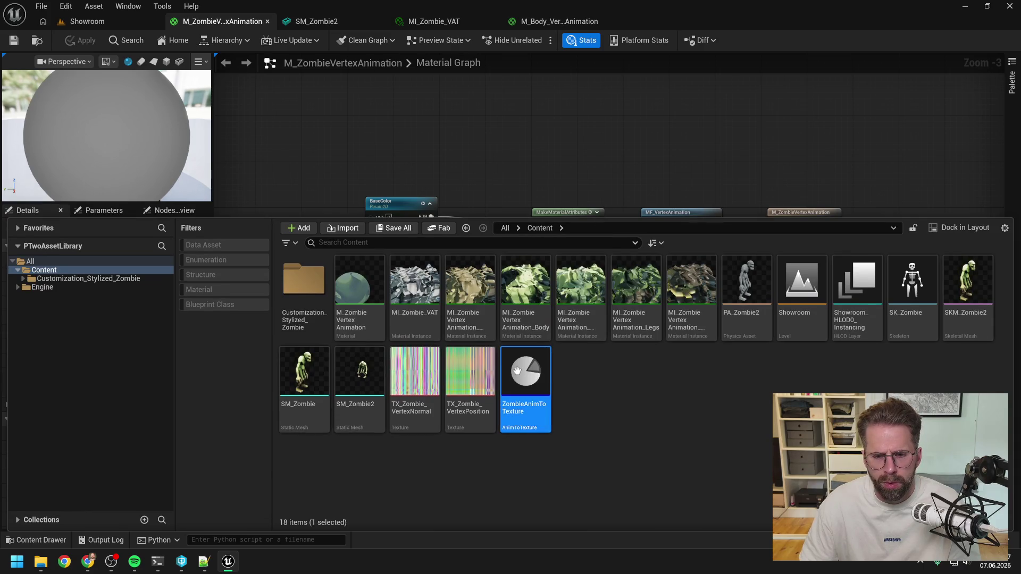
double_click(517, 371)
scroll(562, 361, "down", 5)
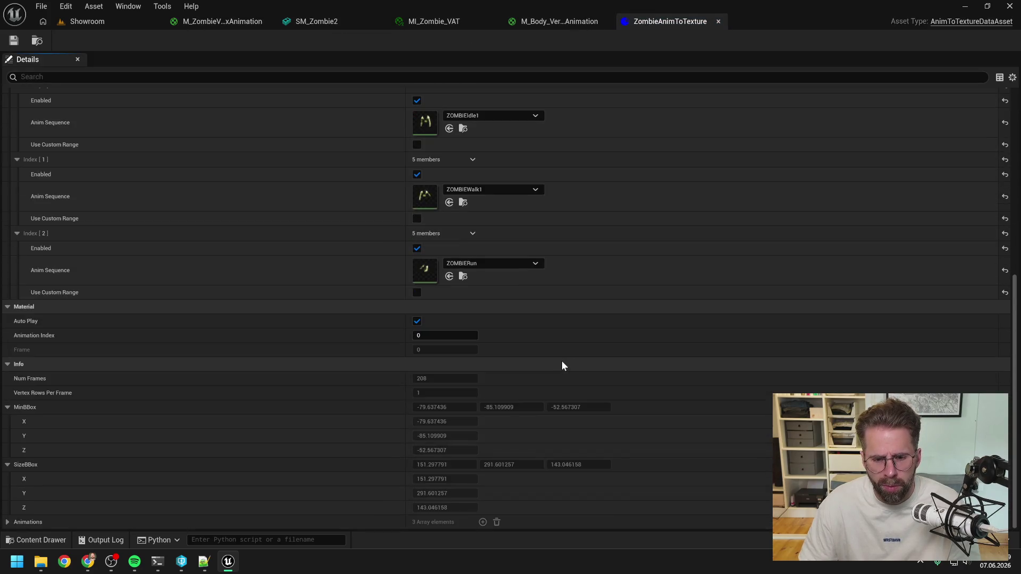
scroll(559, 359, "up", 5)
scroll(563, 362, "up", 3)
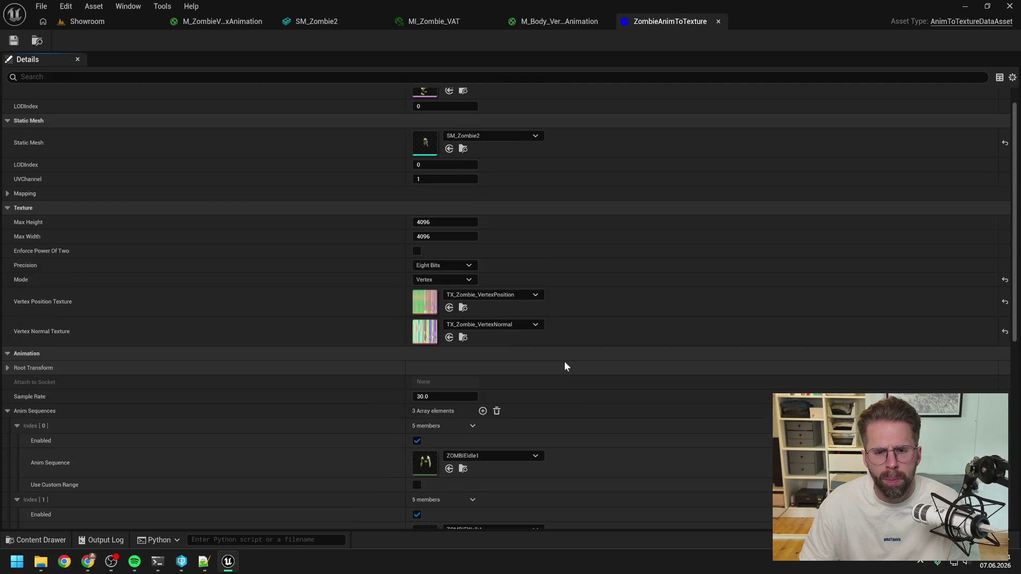
scroll(564, 362, "up", 1)
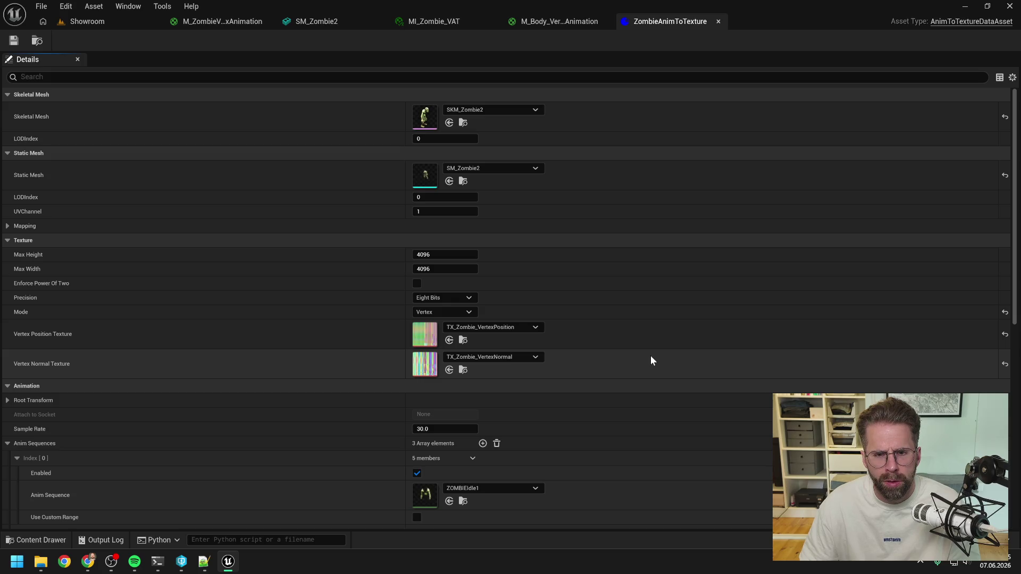
scroll(651, 356, "down", 10)
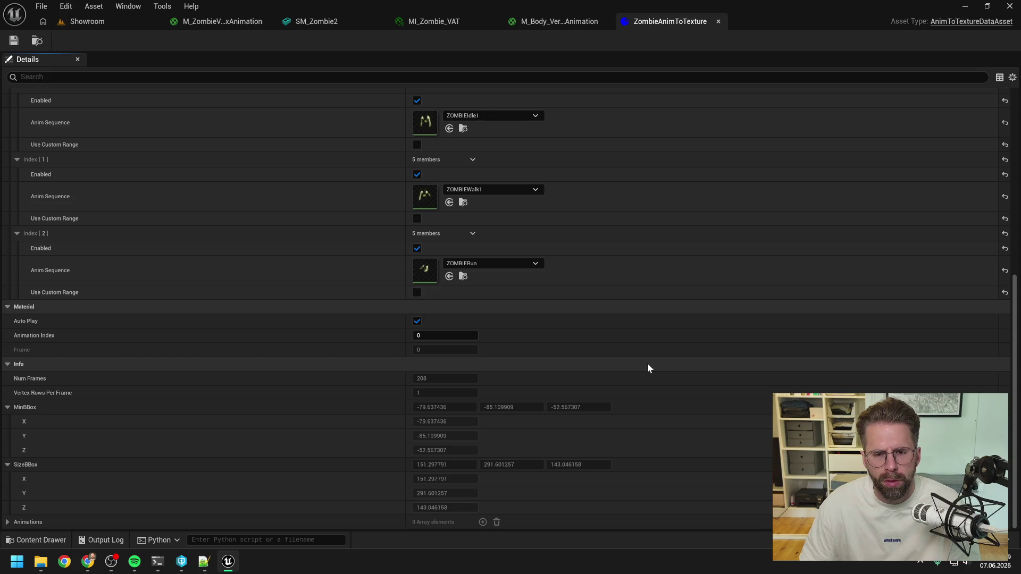
Reopen the M_ZombieVertexAnimation material graph from the Content Drawer.
key("ctrl+space")
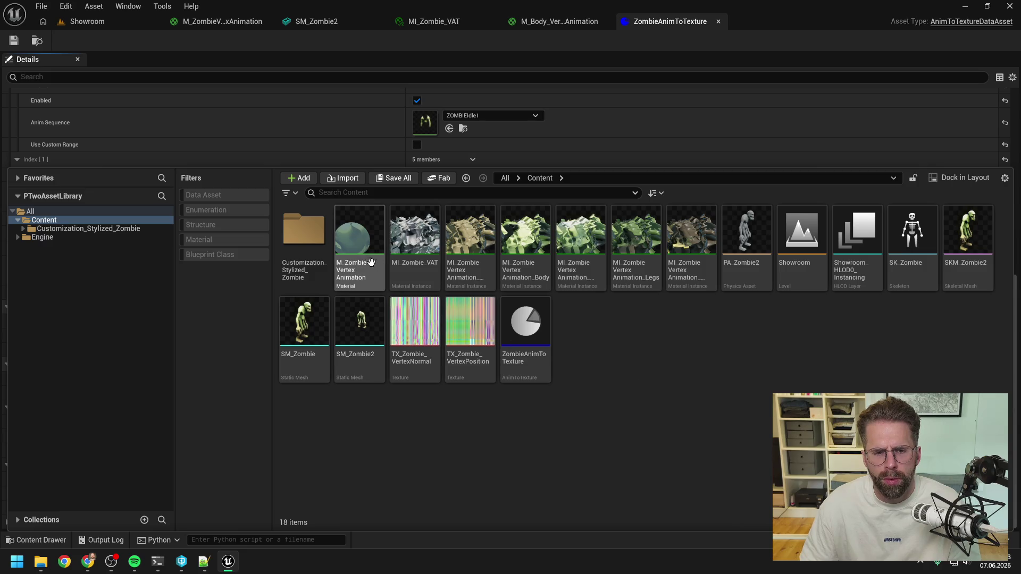
double_click(363, 262)
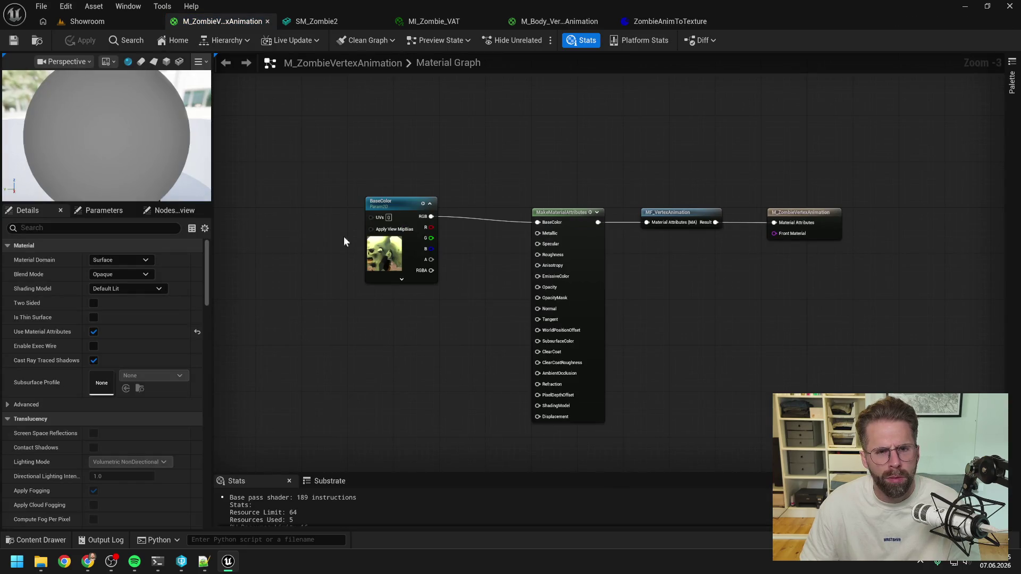
key("ctrl+space")
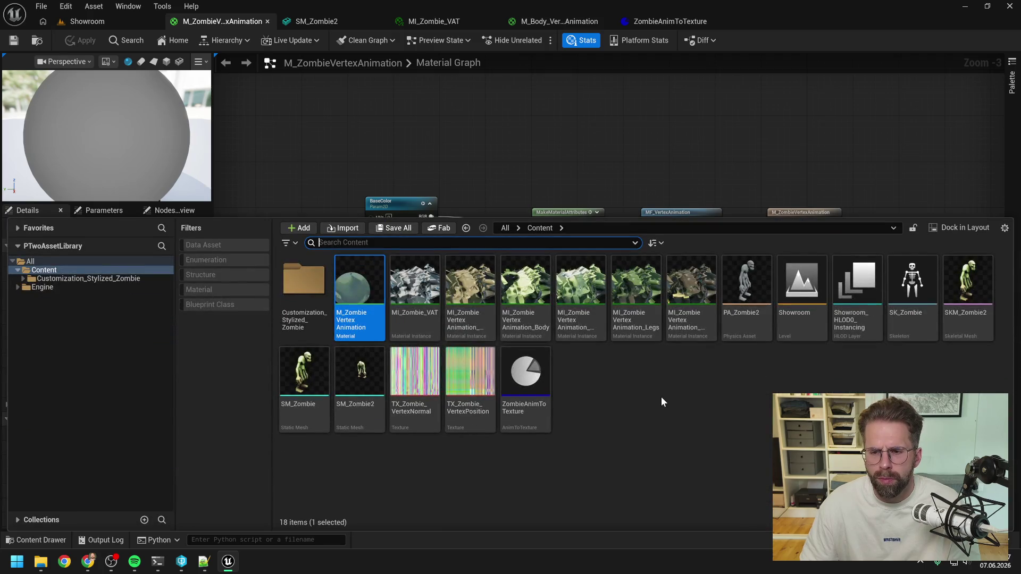
mouse_move(159, 565)
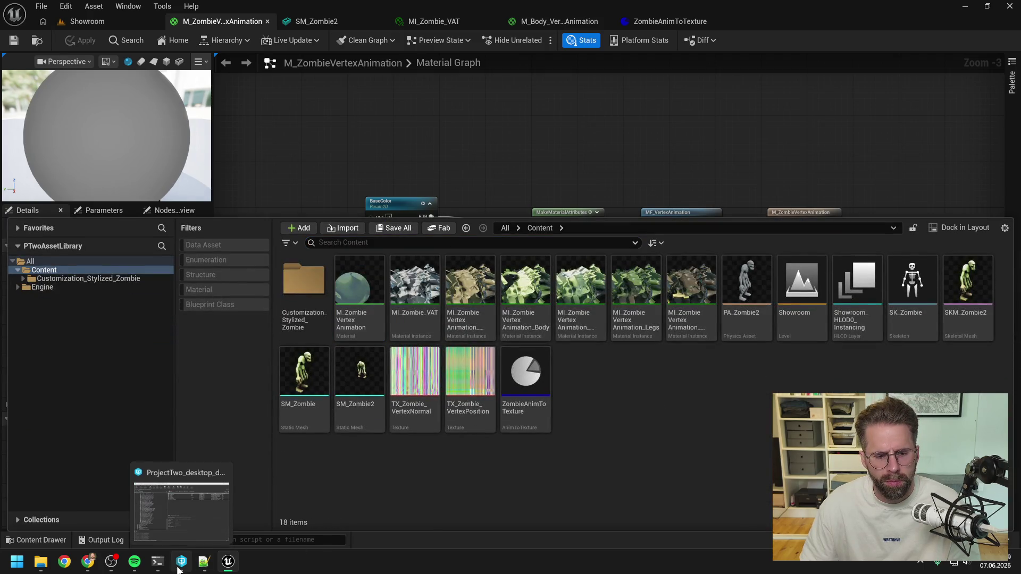
left_click(184, 534)
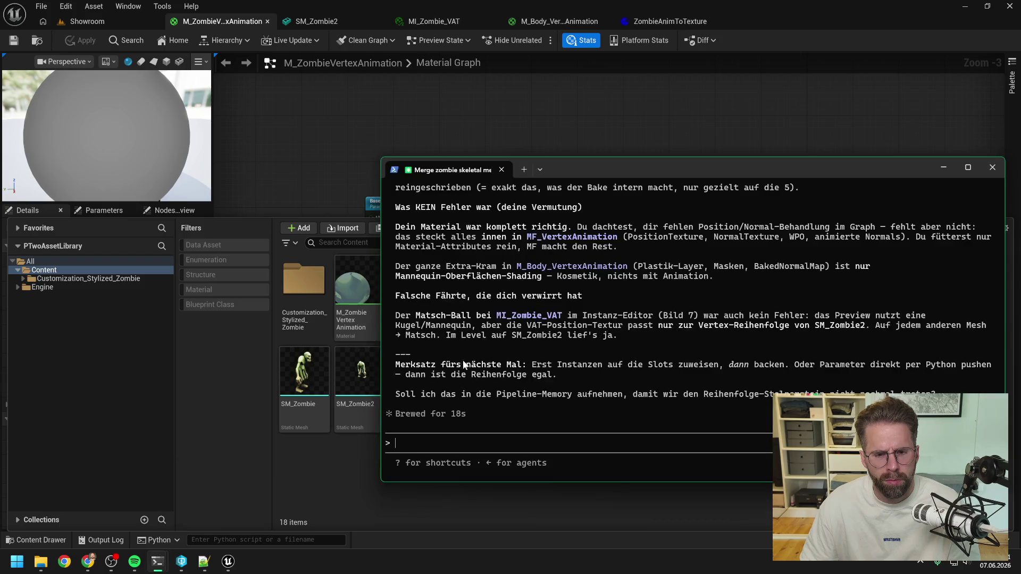
scroll(629, 318, "up", 8)
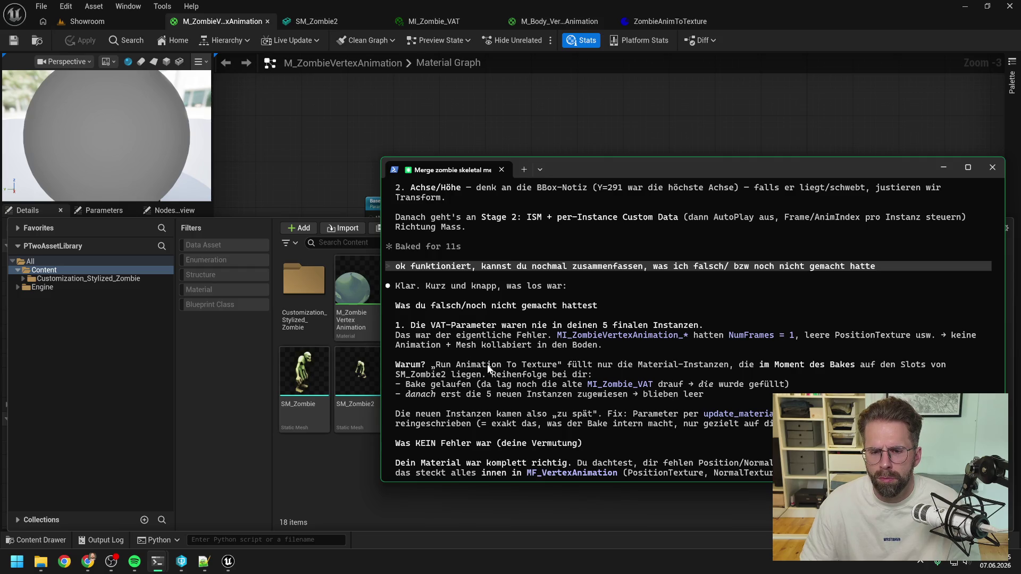
scroll(604, 362, "down", 1)
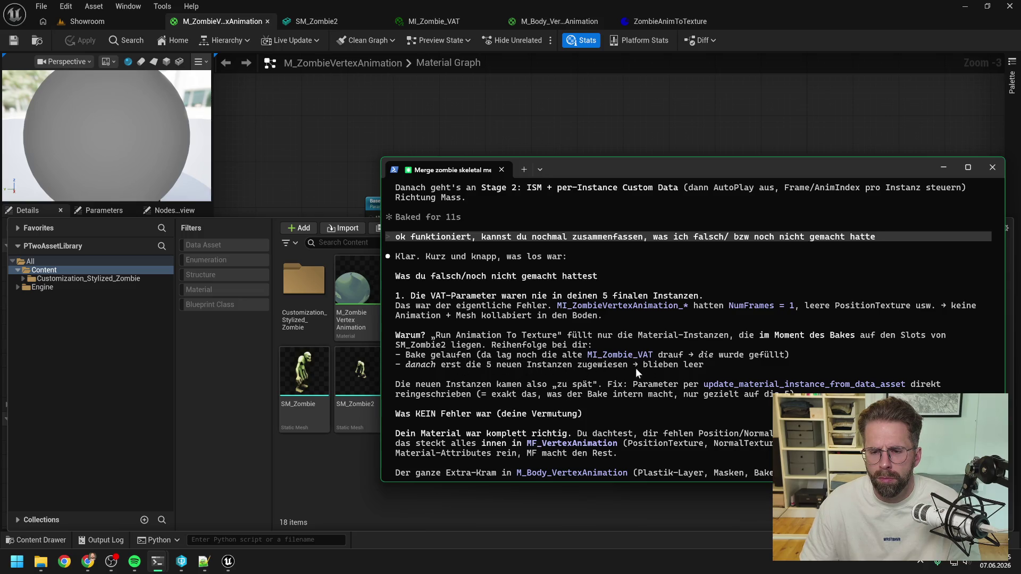
scroll(511, 360, "down", 1)
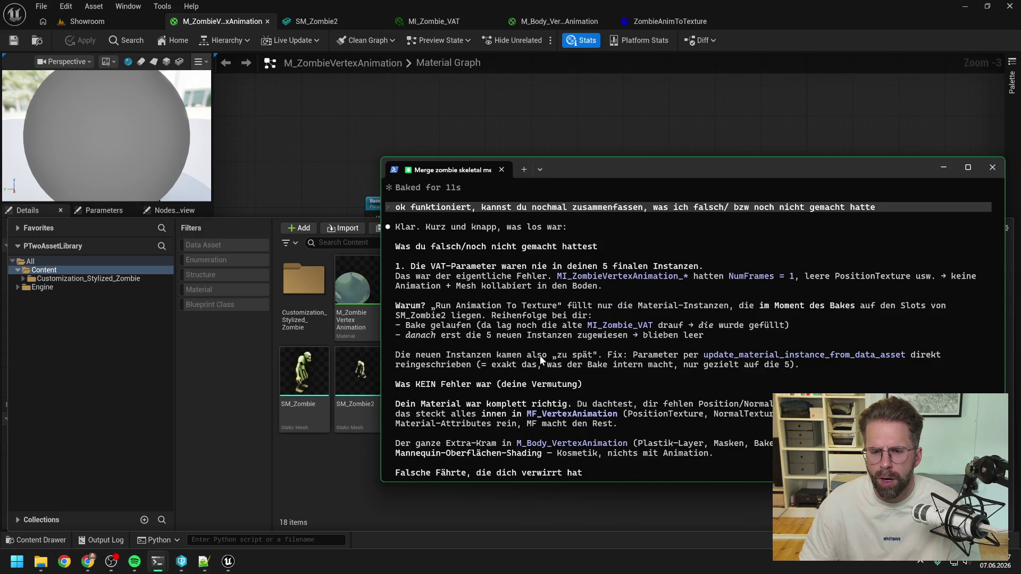
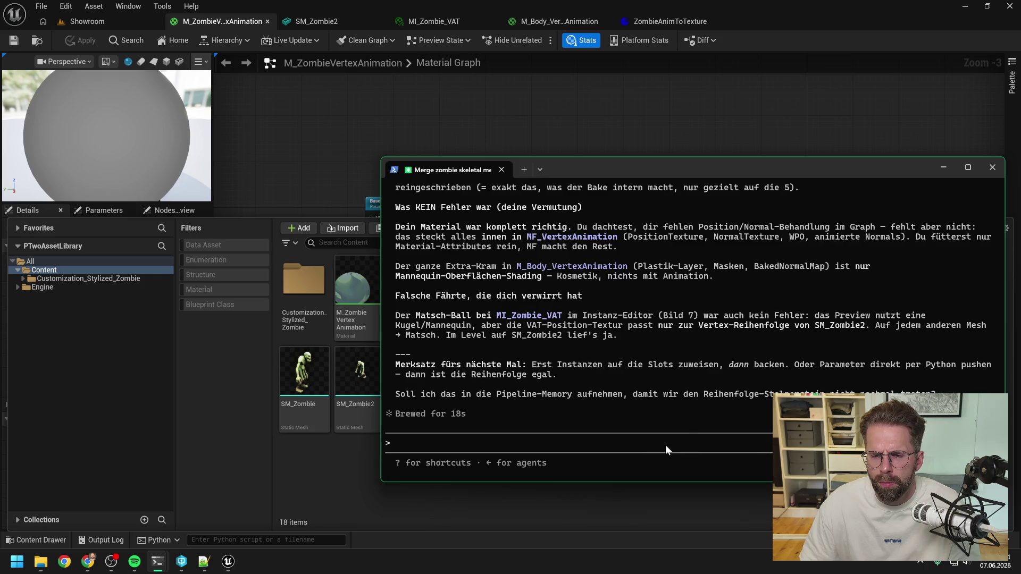
Draft a German follow-up: skeletal mesh animation from Unreal was exported to Blender as FBX and merged there.
type("ok")
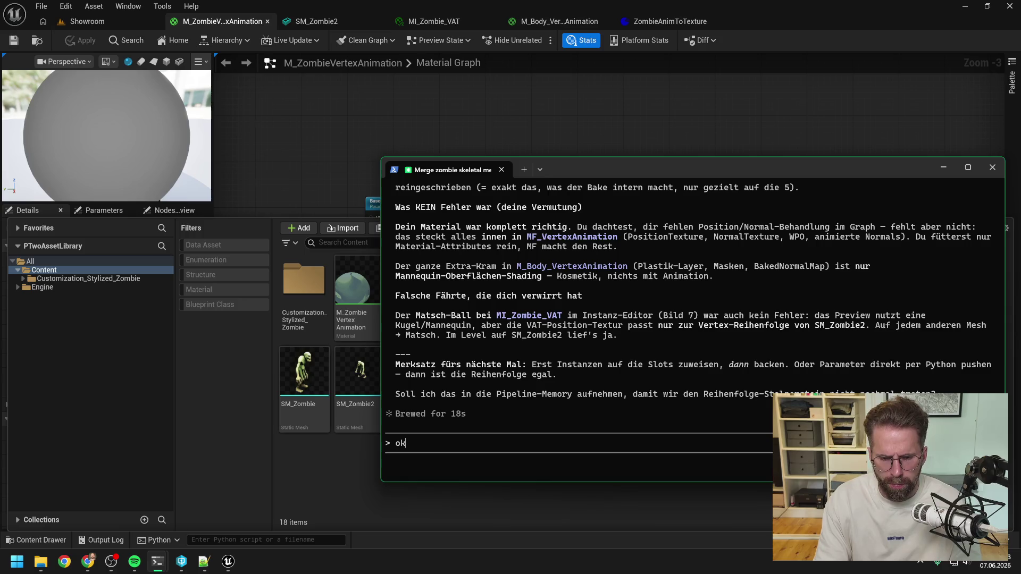
type(" dann")
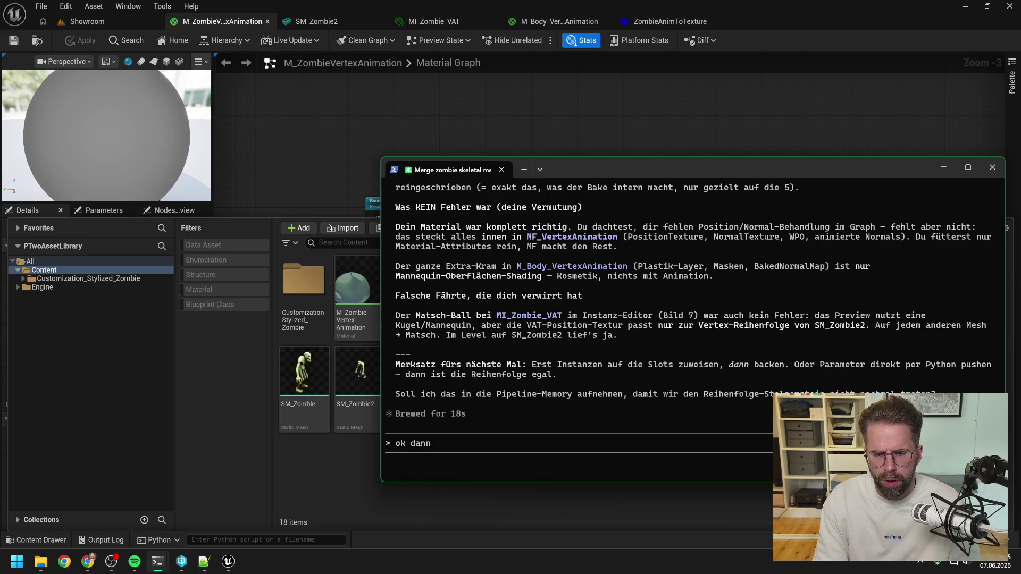
type(" funktio")
key("BackSpace")
key("BackSpace")
key("BackSpace")
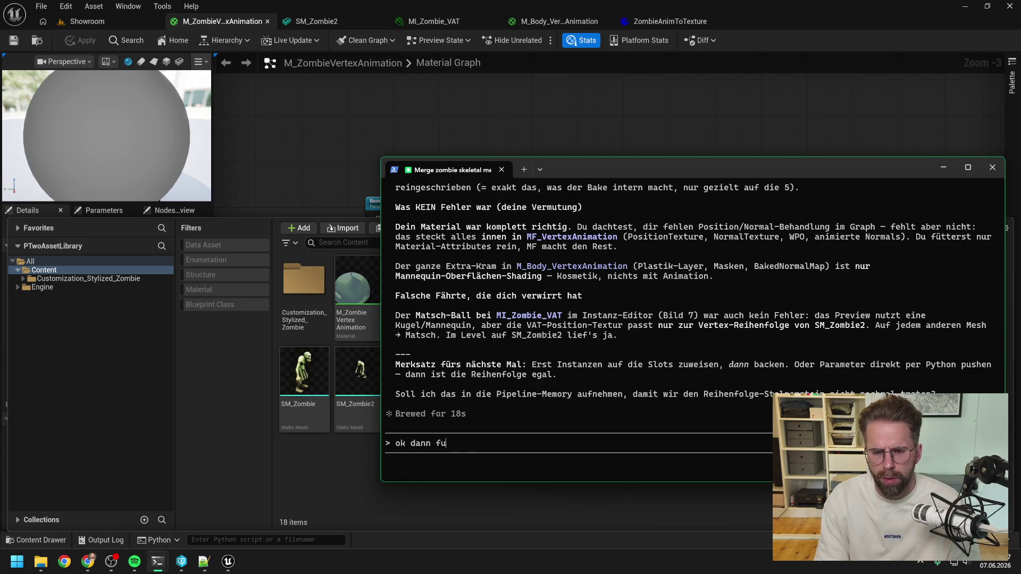
type("haben wir ")
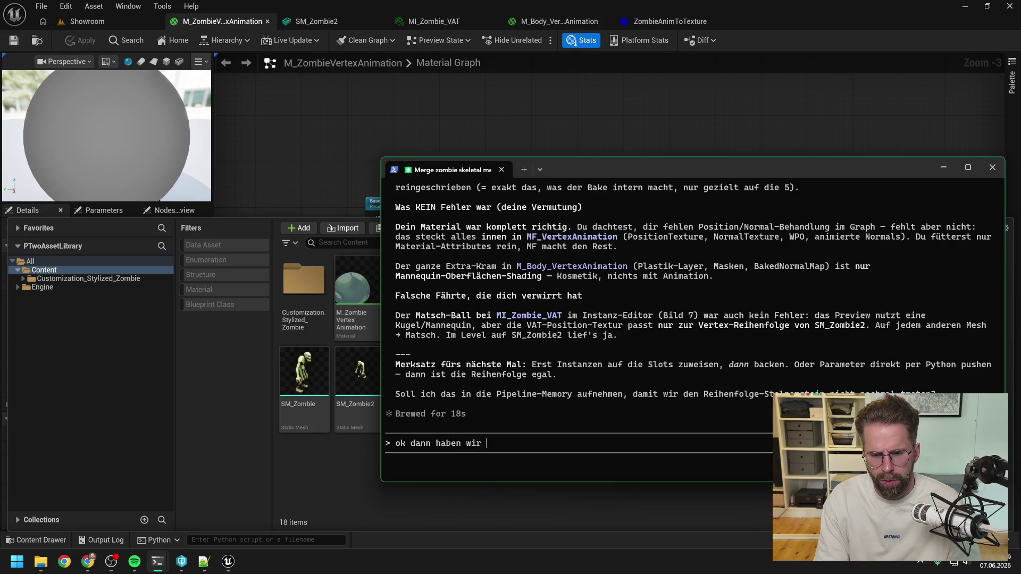
type("nun bewie")
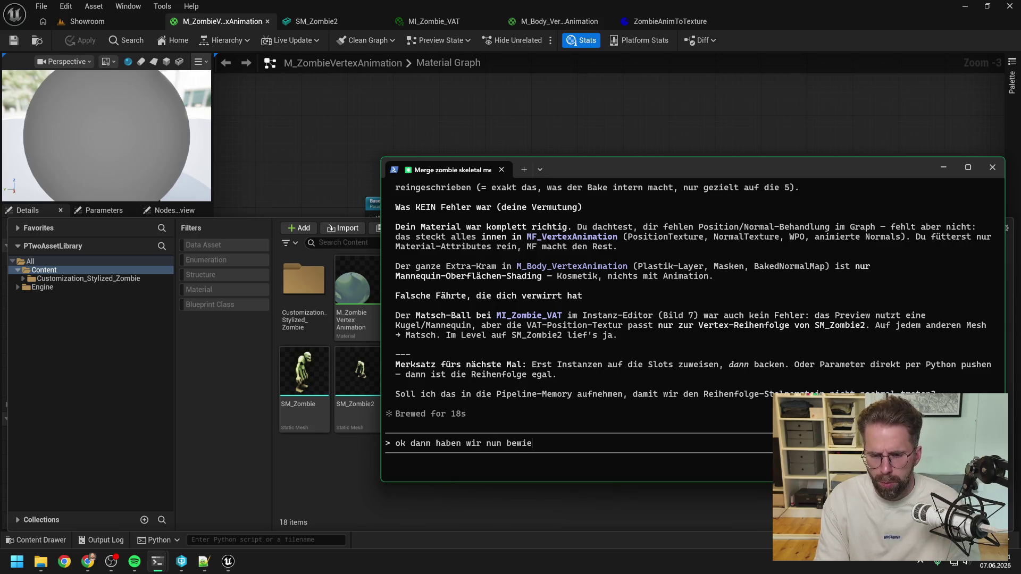
type("sen, dass wir ")
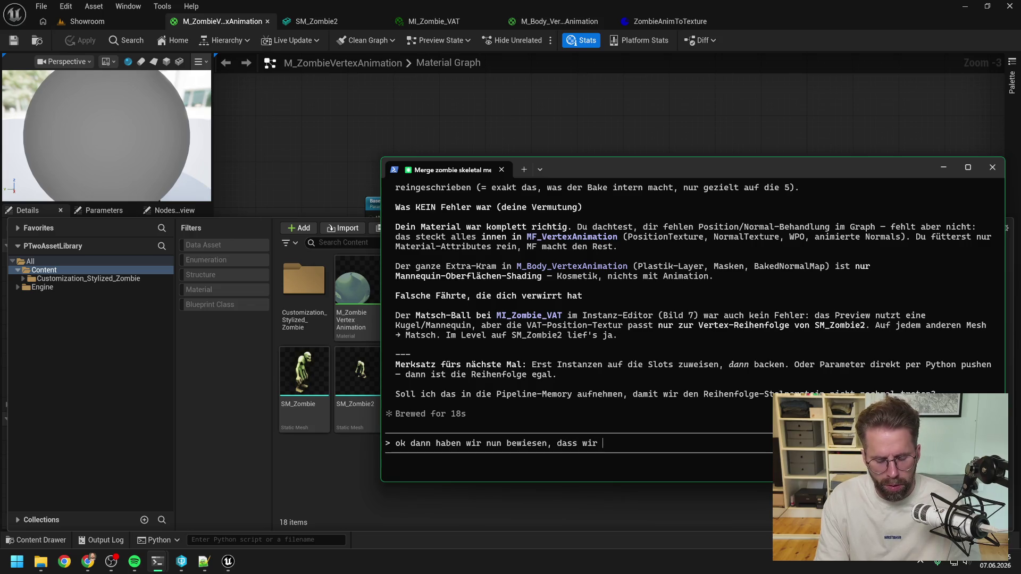
type("einzelne")
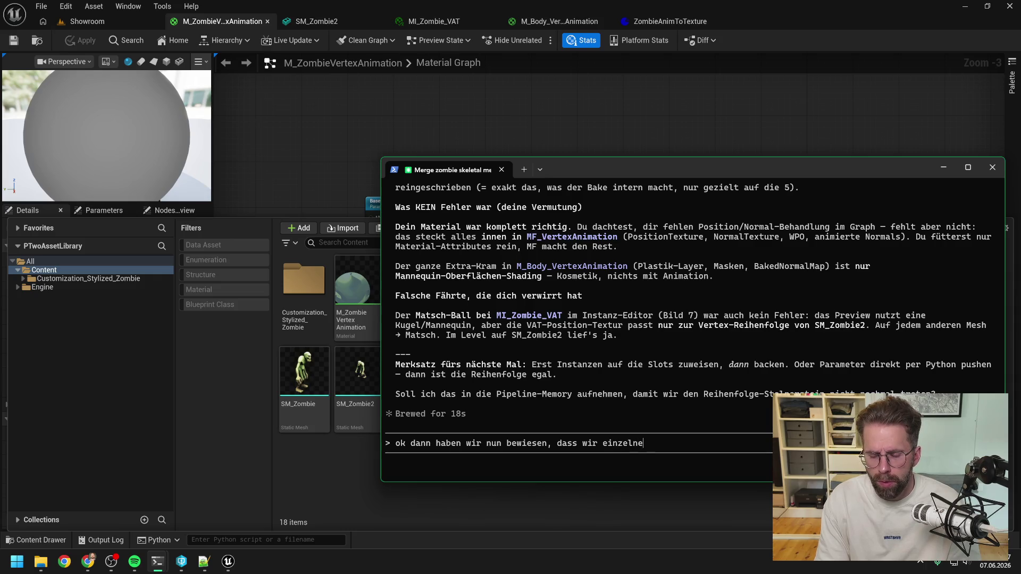
key("BackSpace")
key("BackSpace")
key("BackSpace")
type("skel")
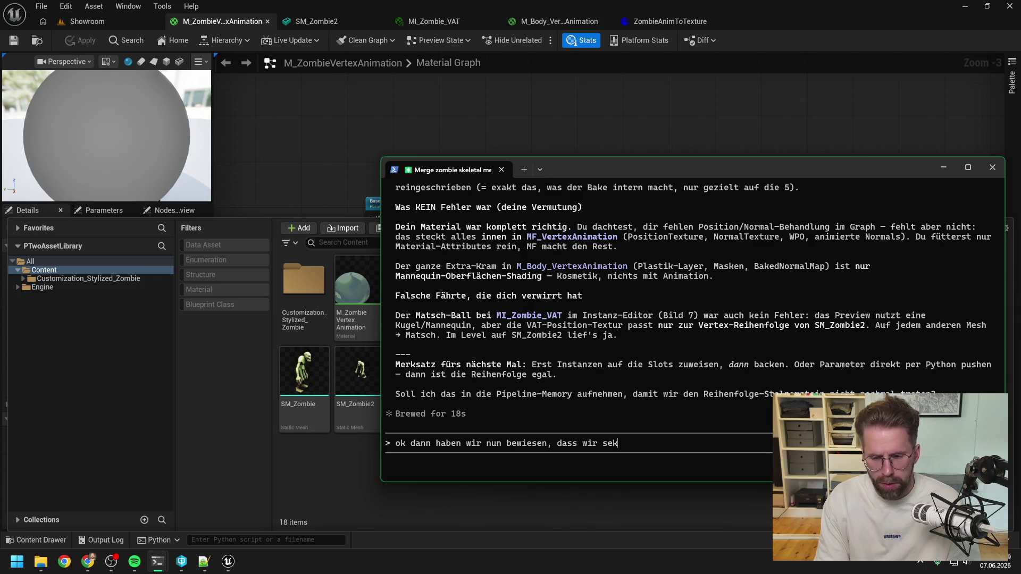
key("BackSpace")
key("BackSpace")
key("BackSpace")
type("k")
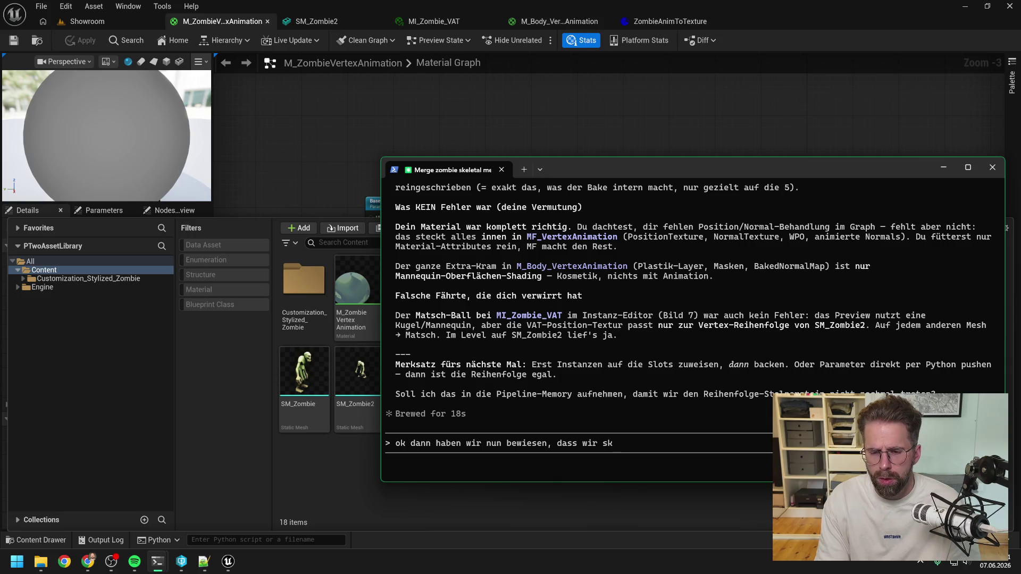
type("eletal mesh ani")
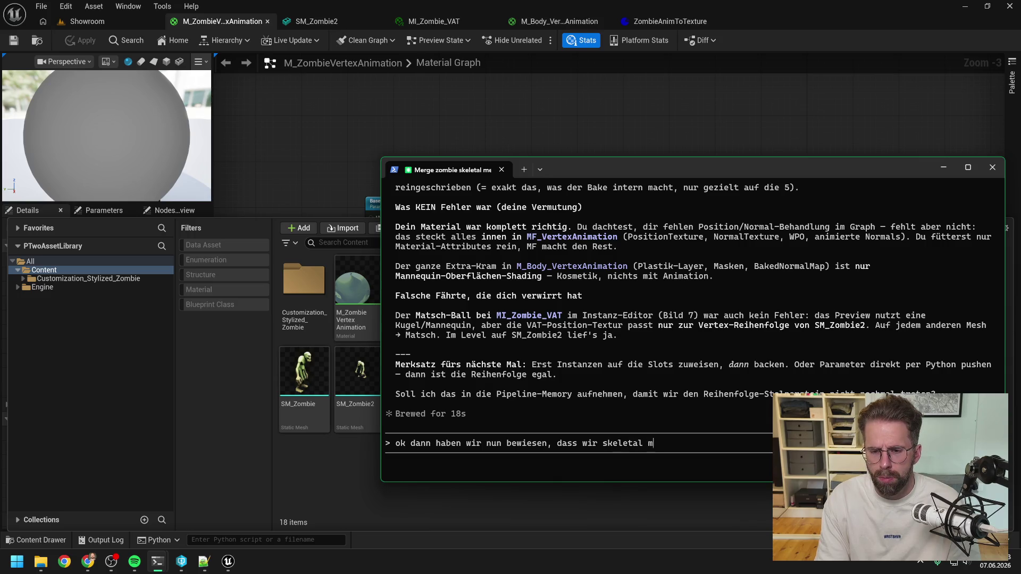
type("mation ")
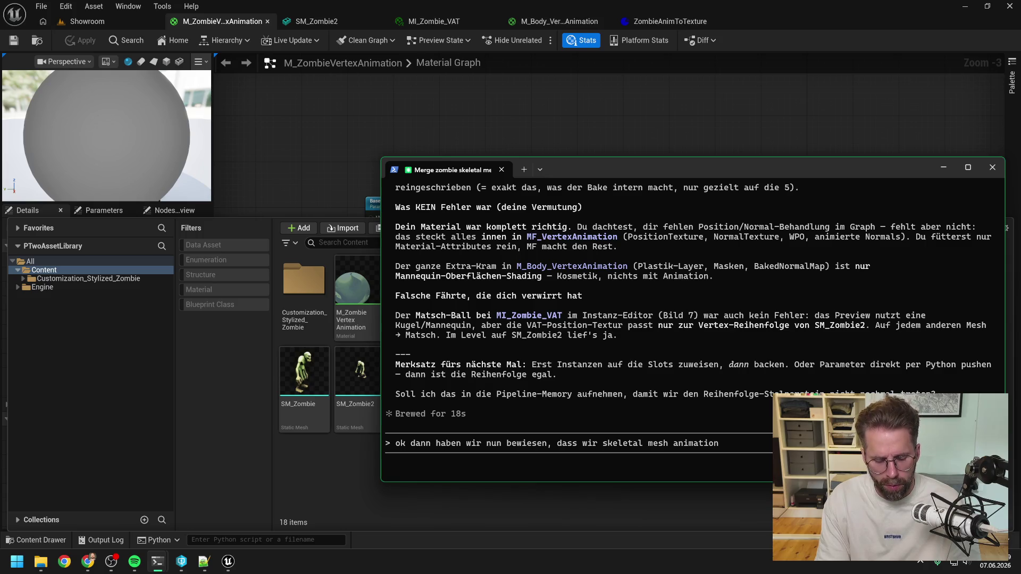
type("mit meh")
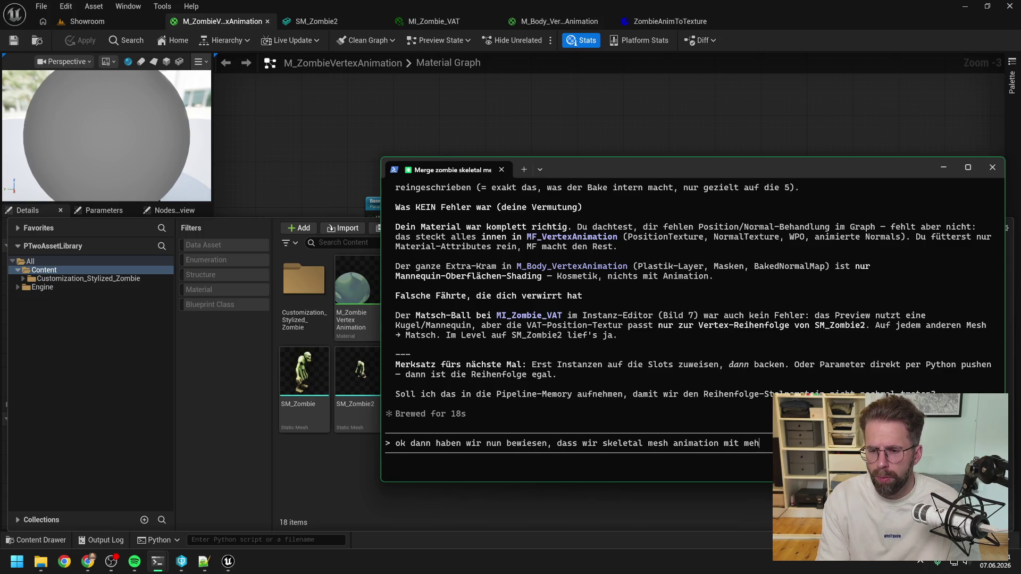
type("rer")
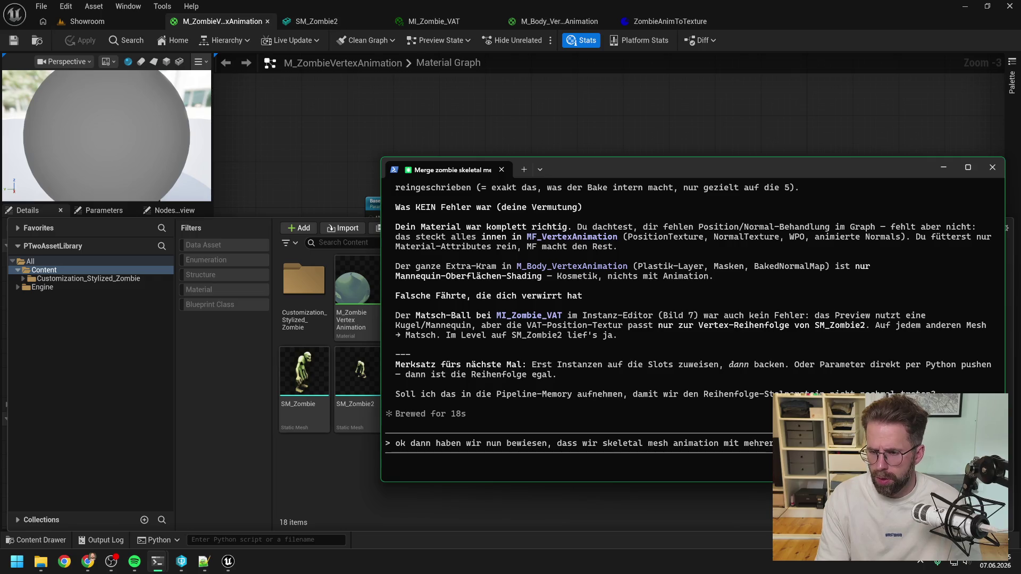
type("(ausgangsfiles in ")
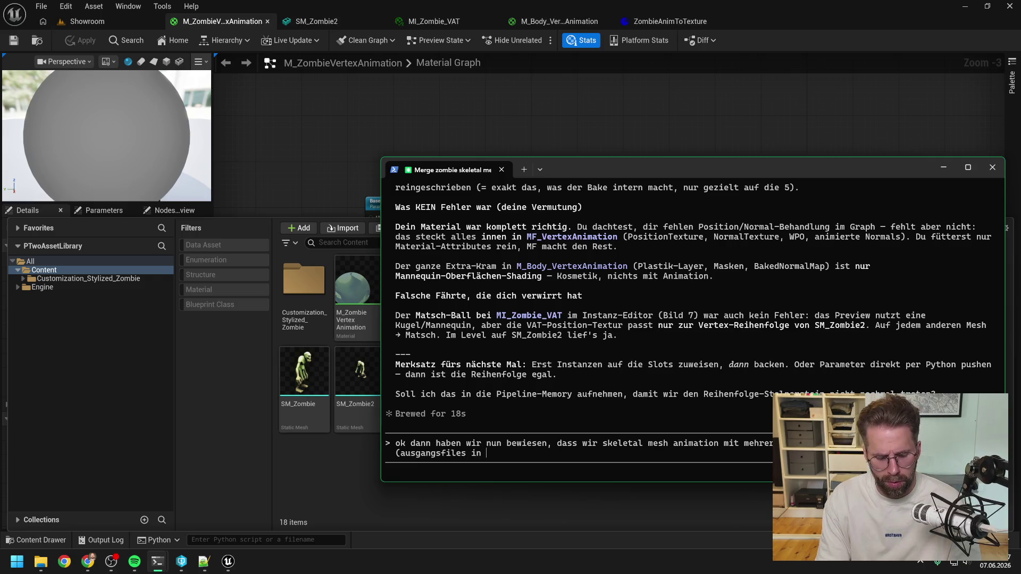
type("Unreal")
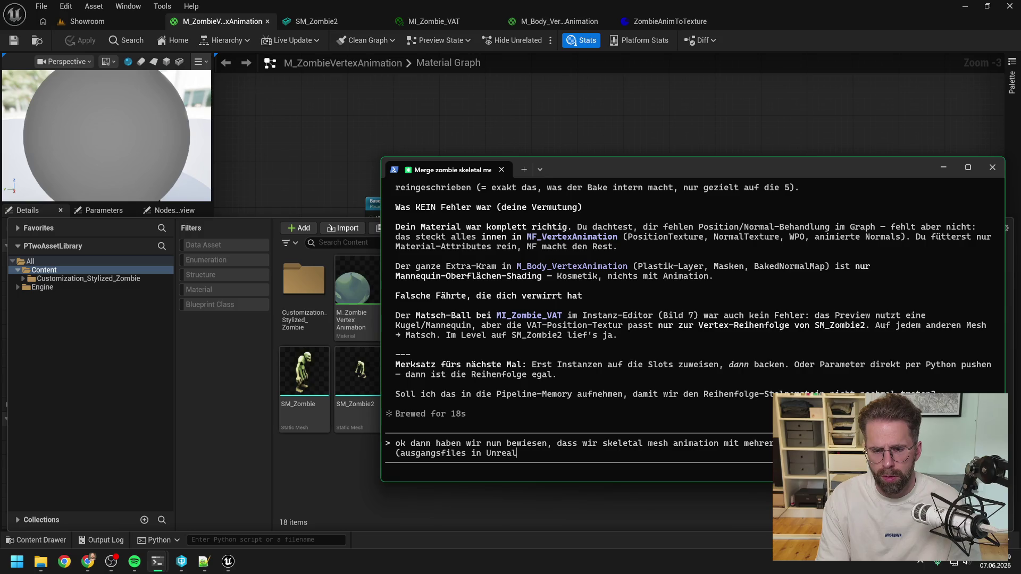
type(") zu Blender ex")
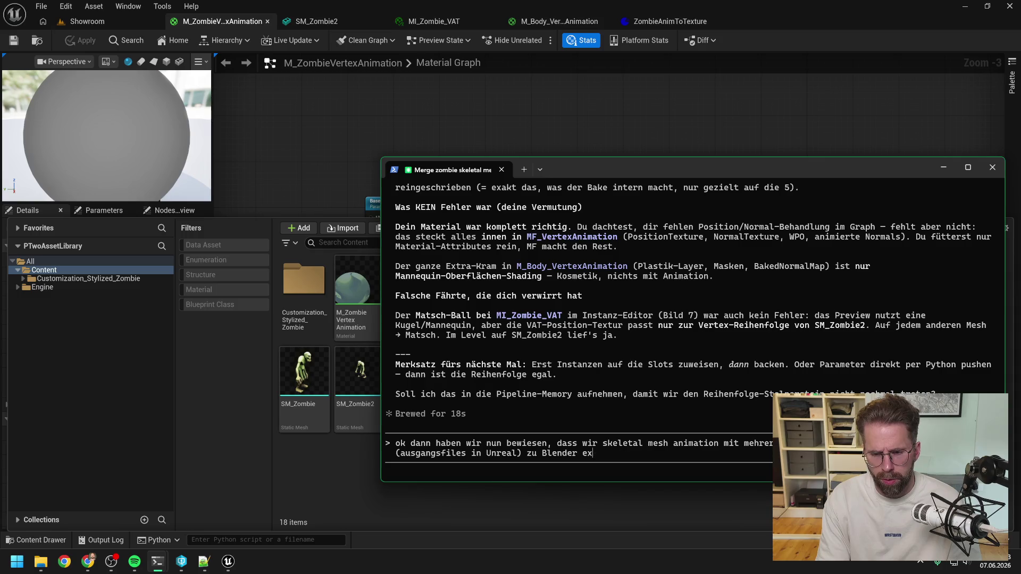
key("BackSpace")
key("BackSpace")
type("als fbx ")
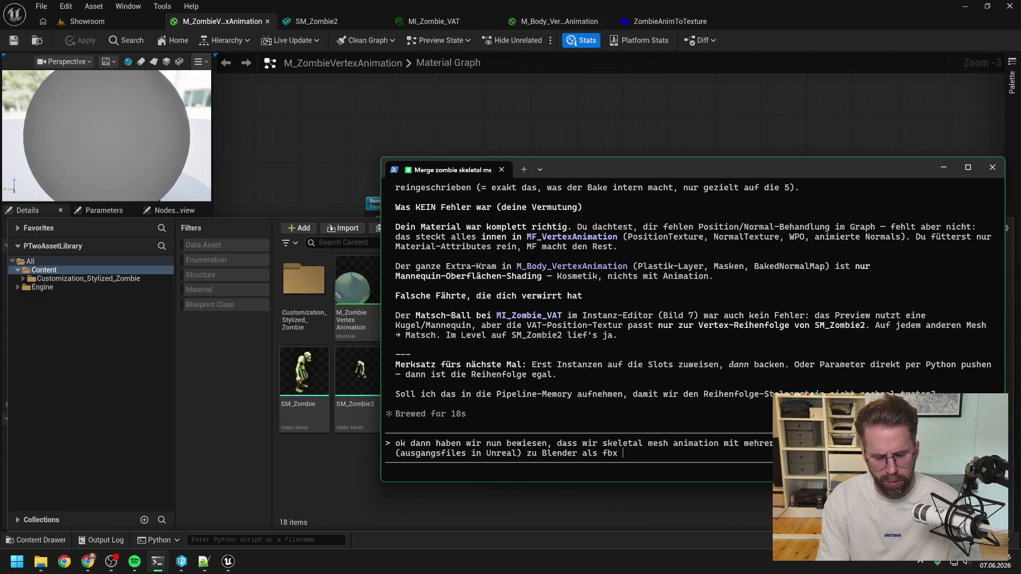
type("exportier")
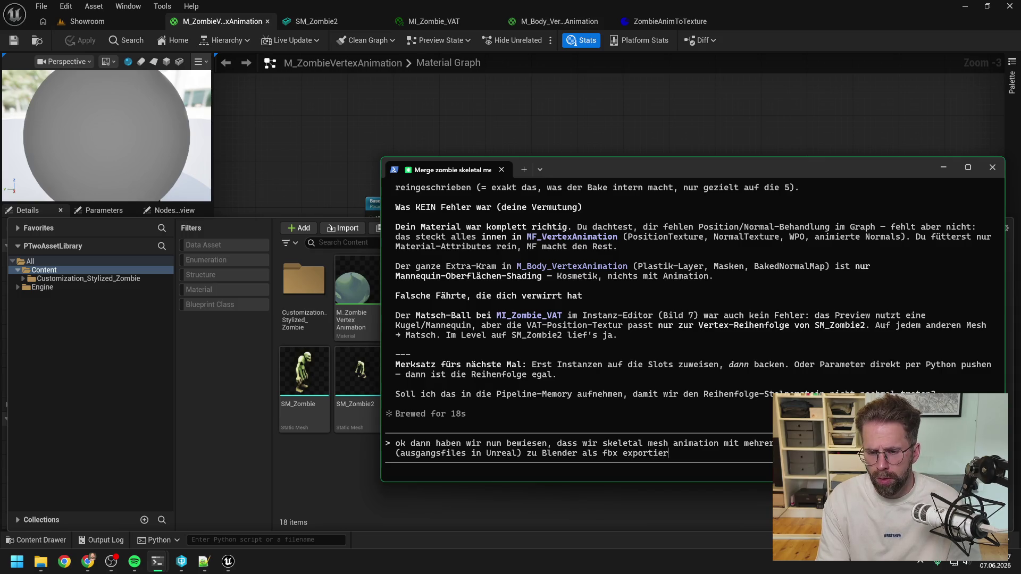
type("en können, do")
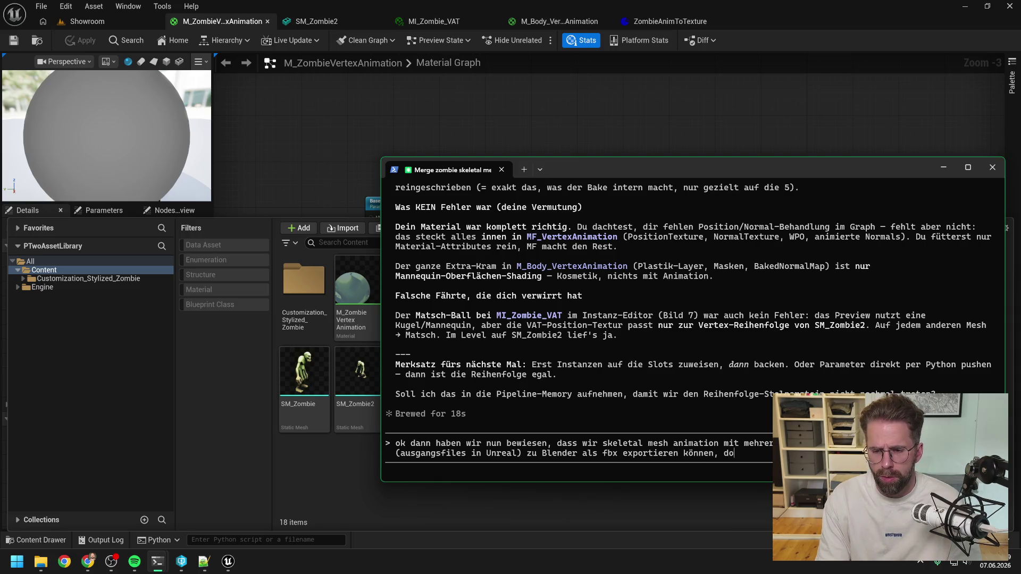
type("rt merge")
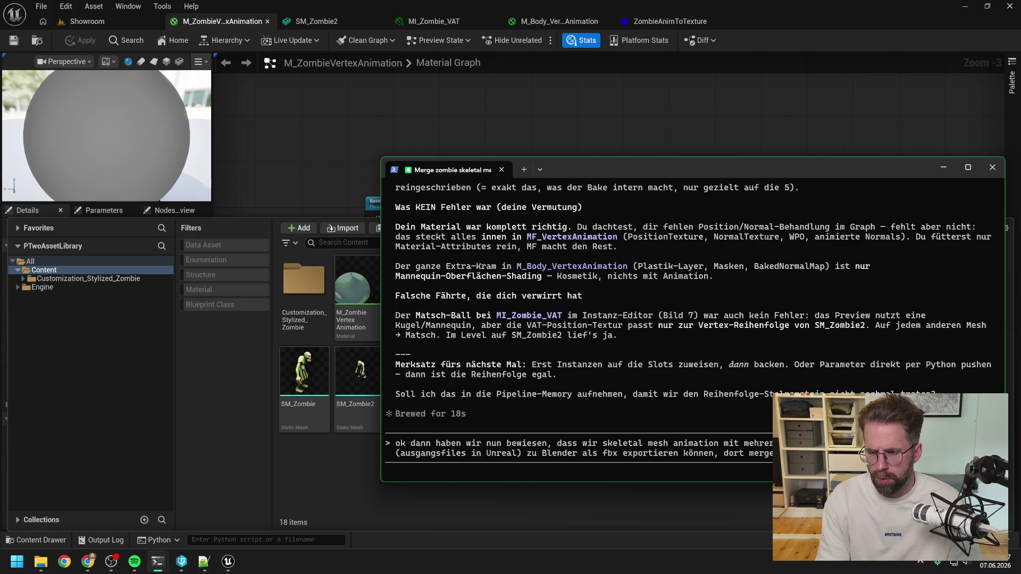
Extend the message to request a step-by-step guide of today's working pipeline, without failures, in animations.md.
type("unreal dir")
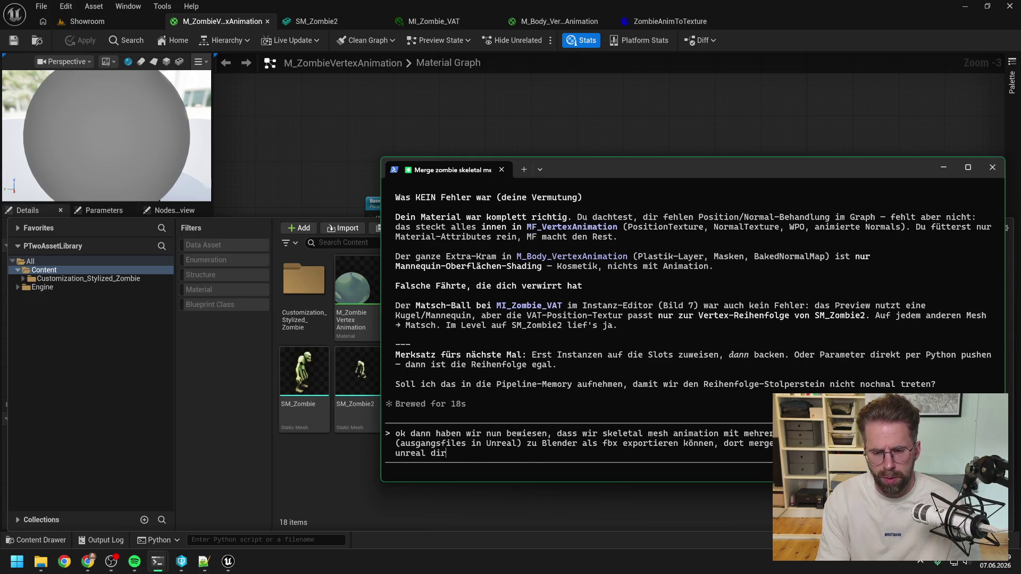
type("ekt als ve")
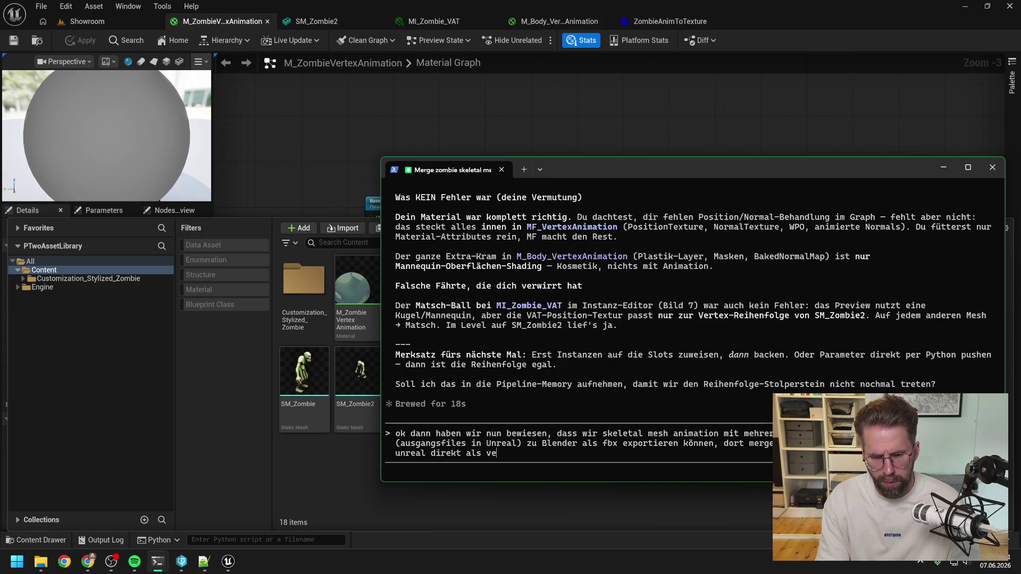
type("rtexanmia")
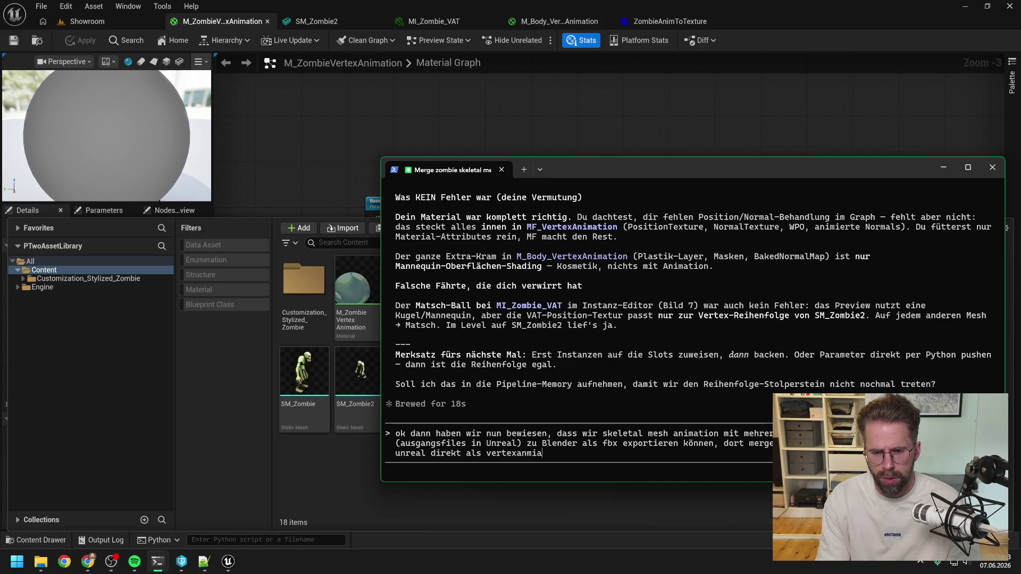
key("BackSpace")
key("BackSpace")
key("BackSpace")
type("imations ba")
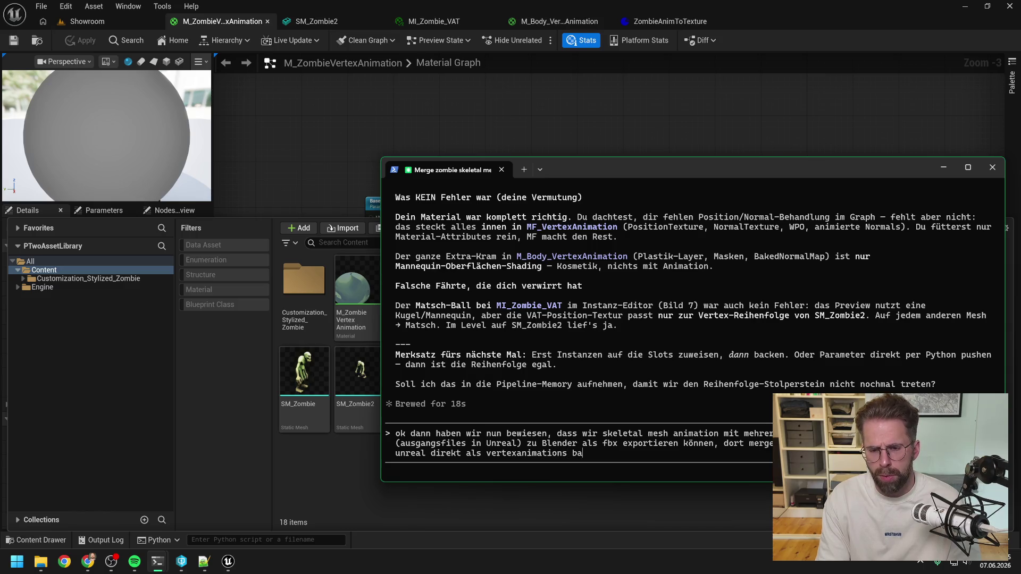
type("ken können. ")
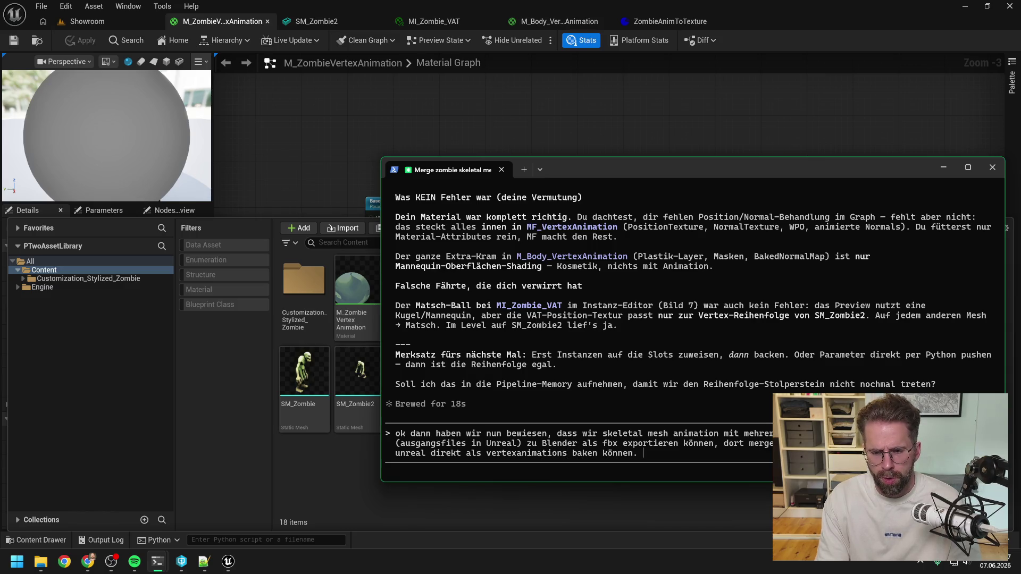
type("Kannst du mir ")
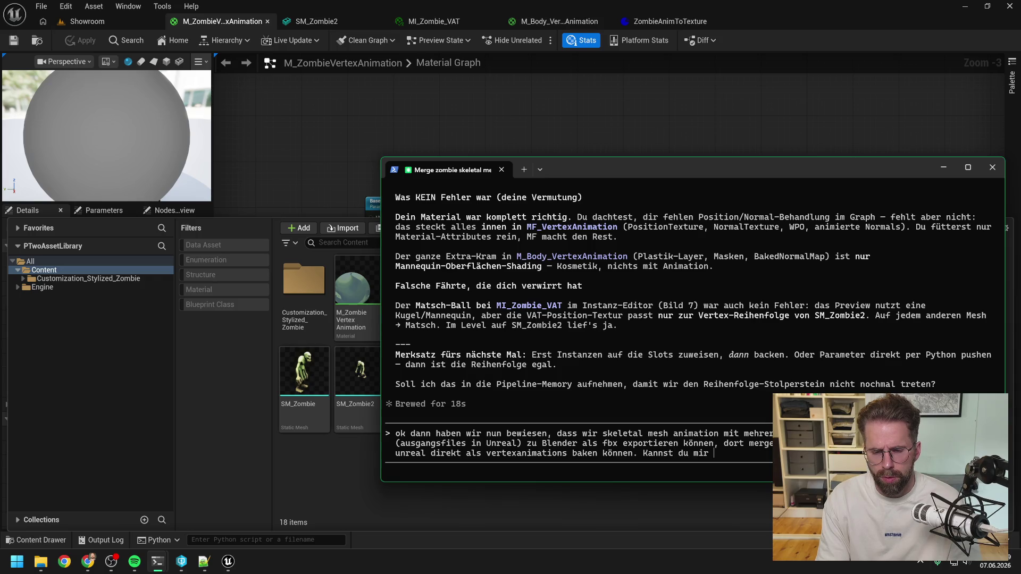
type("eine ")
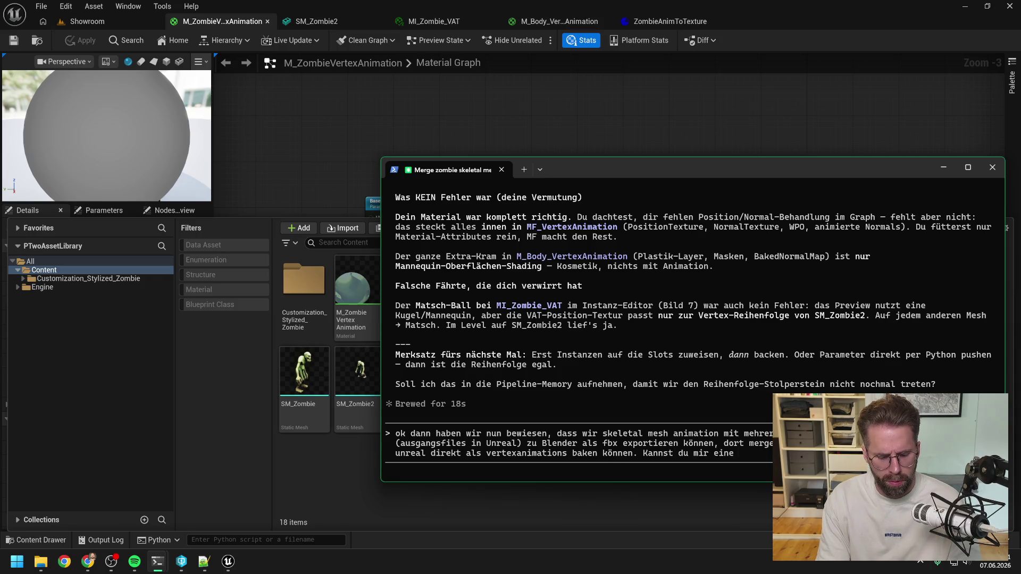
type("D")
key("BackSpace")
key("BackSpace")
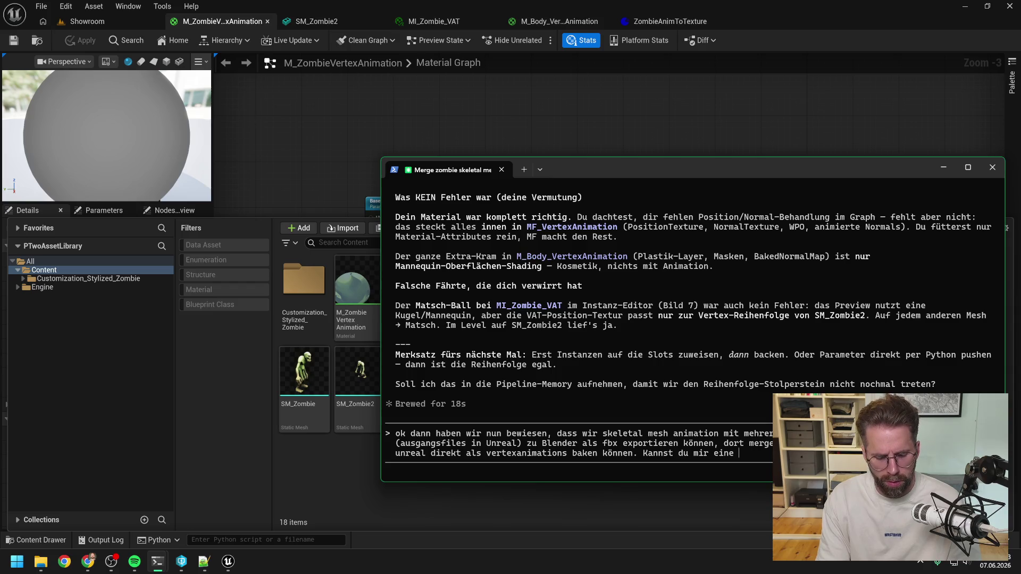
type("Schritt")
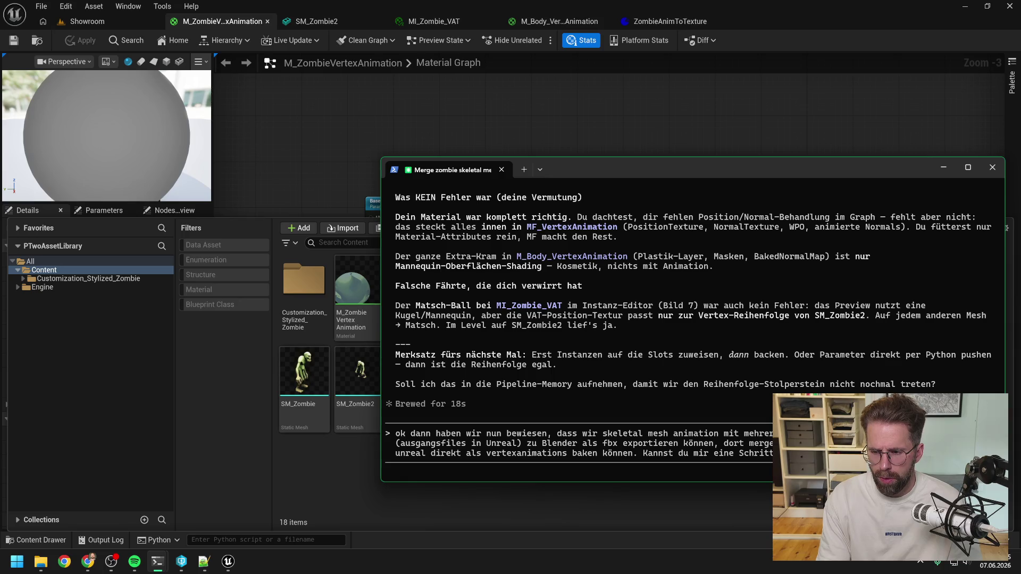
type("geschafft")
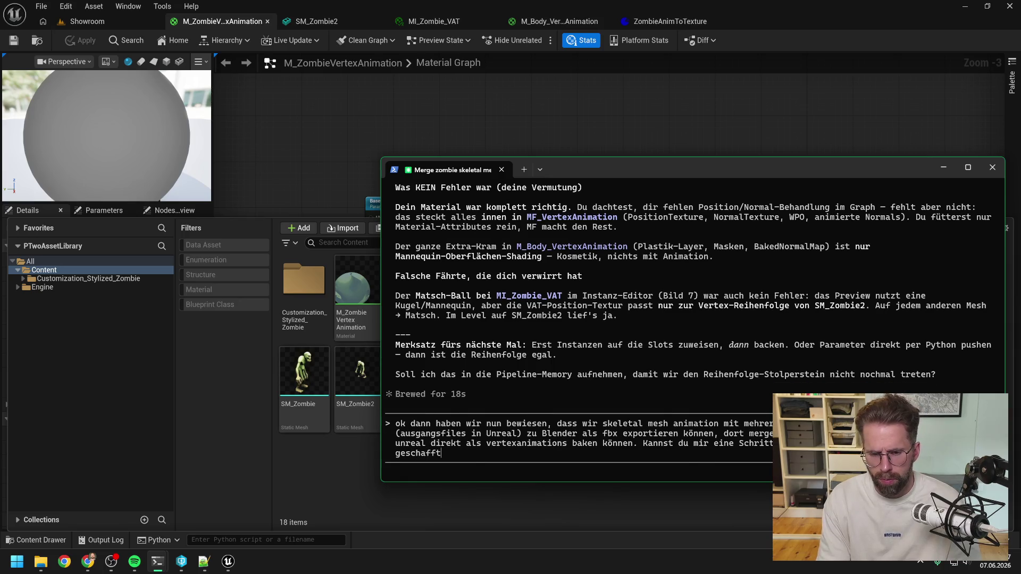
type(" haben")
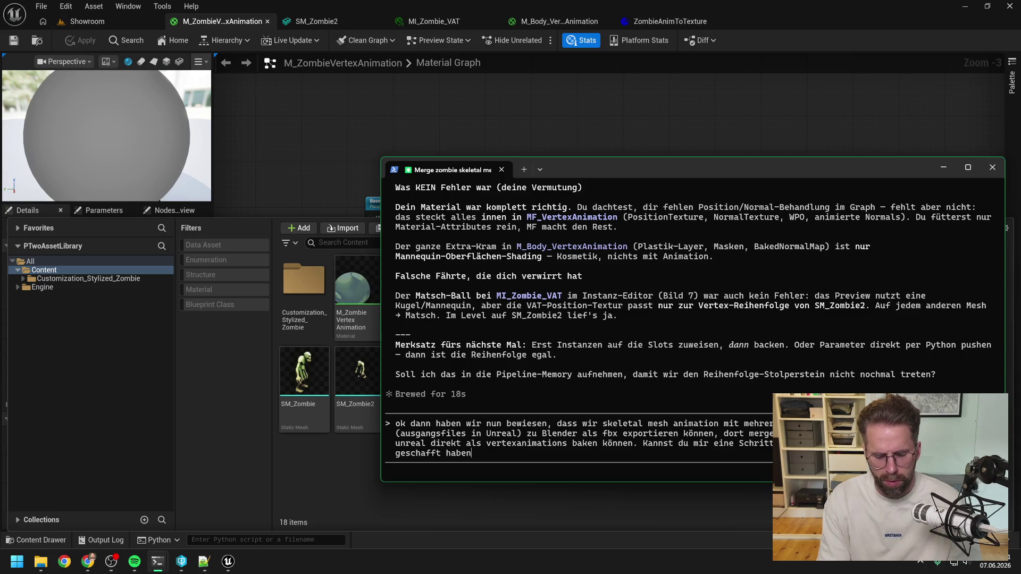
type(" (")
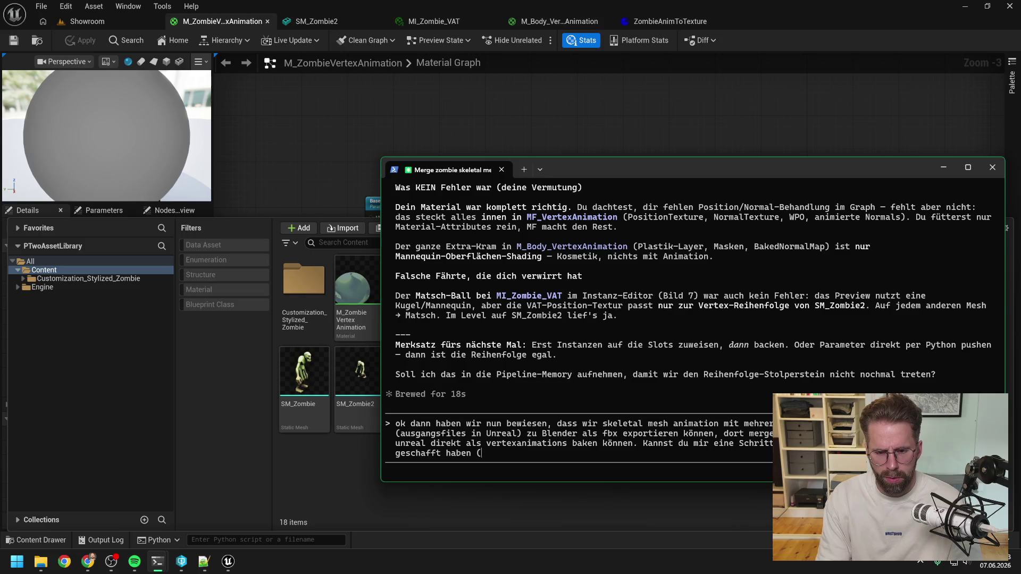
type("alle fails ")
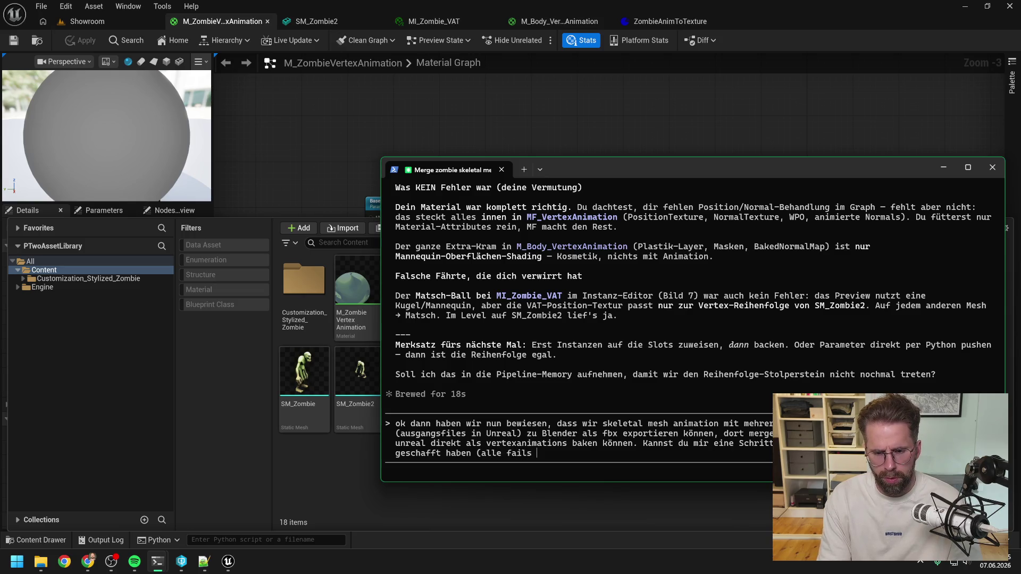
type("einfach weglasse")
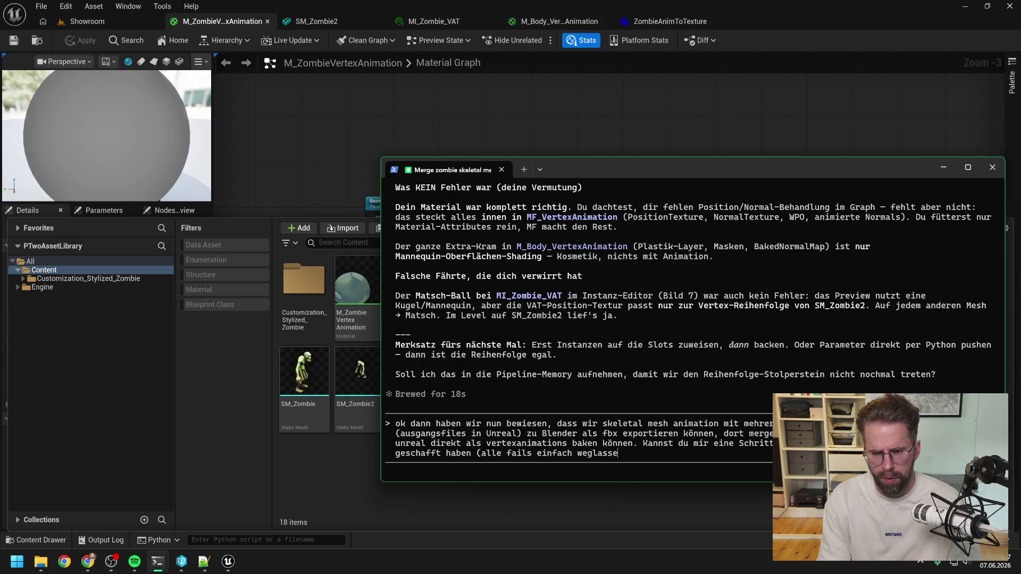
type("n)) ")
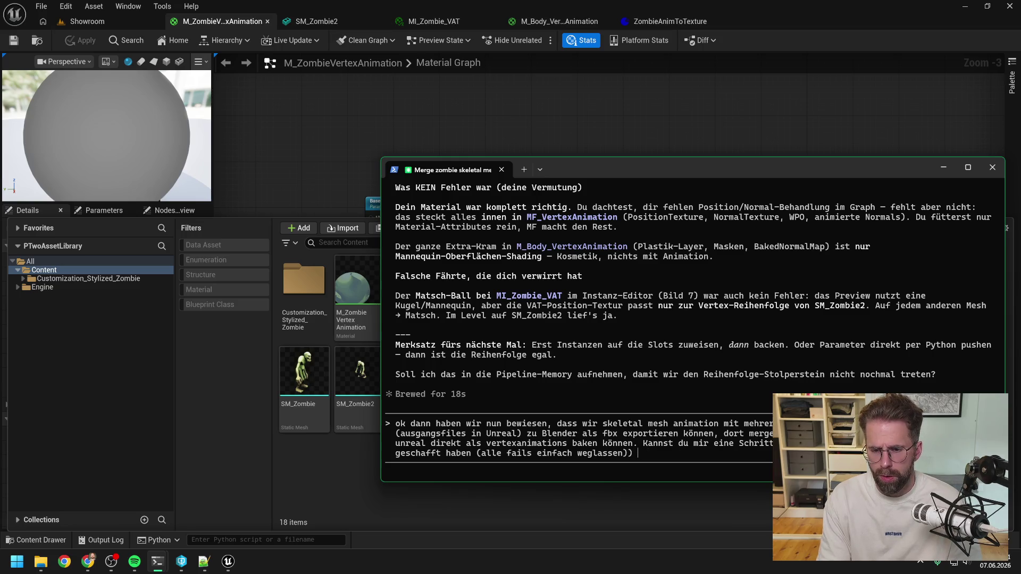
type("in ")
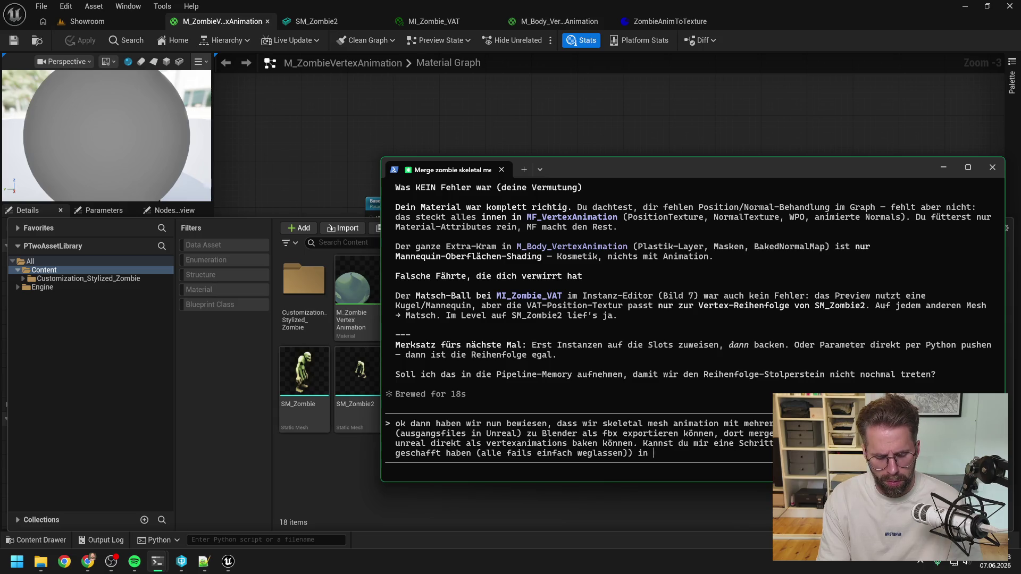
type("animations.")
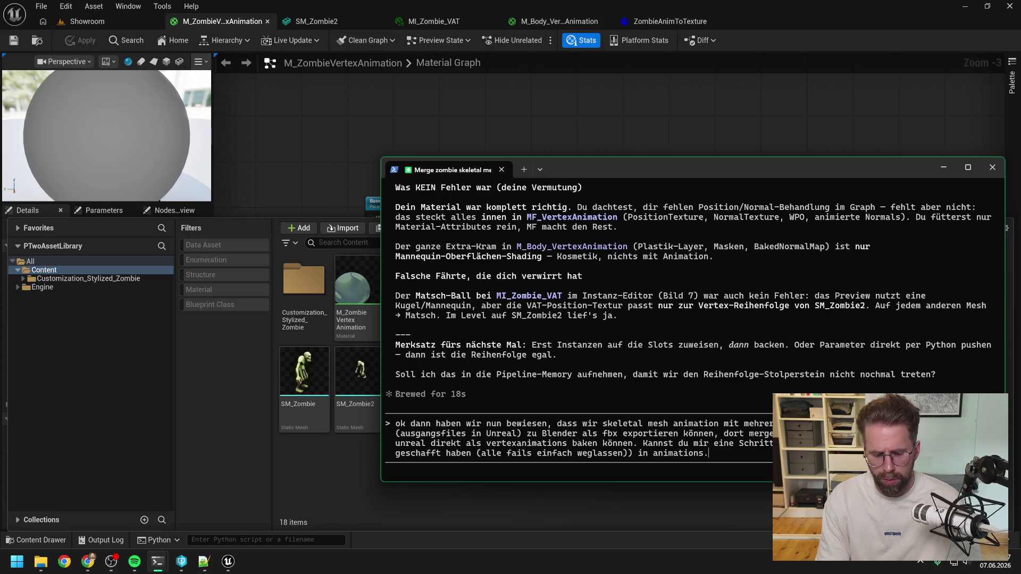
type("md zus")
type("ammensc")
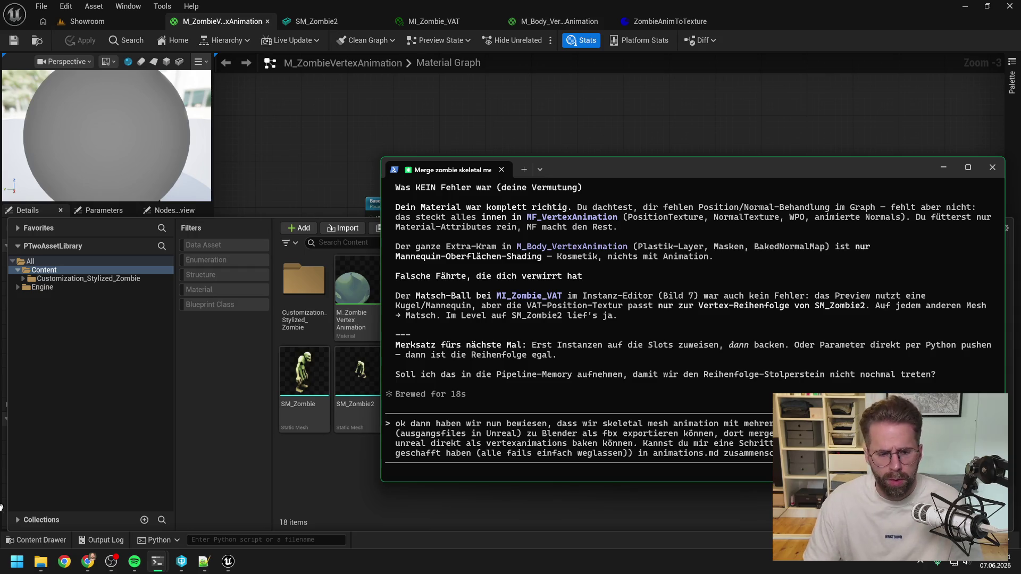
Check the Claude folder's .md files at the top of the P4V Workspace tree, then return to the terminal.
left_click(182, 563)
scroll(246, 278, "up", 20)
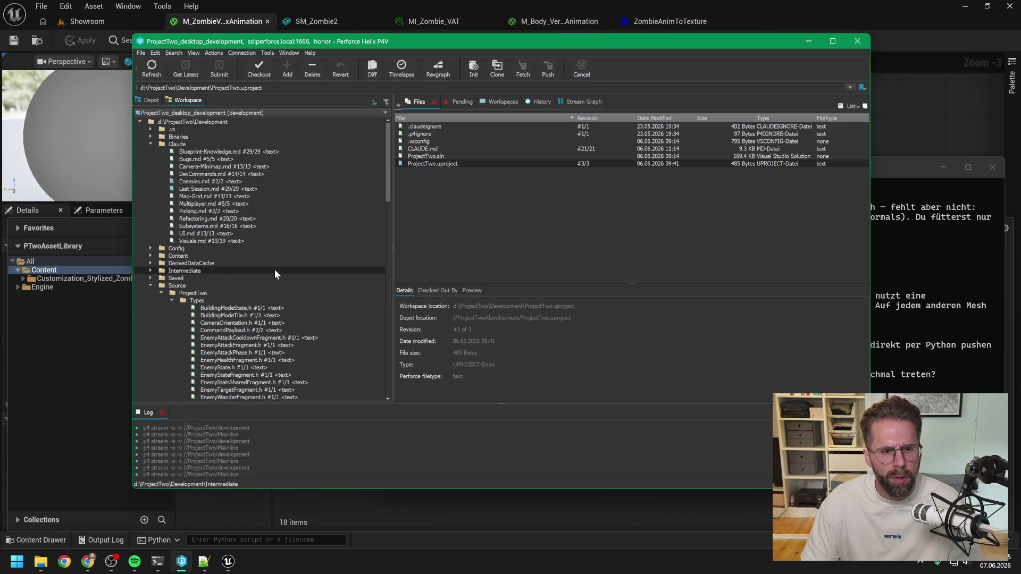
key("alt+Tab")
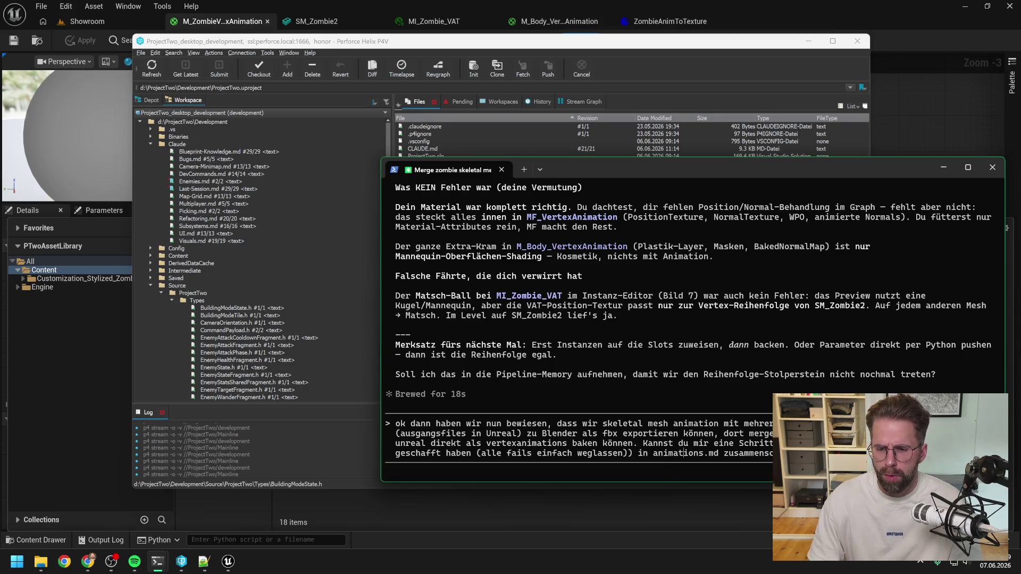
Rename the target to Animations.md, finish and send the request, then switch to the other coding session.
key("Delete")
type("A")
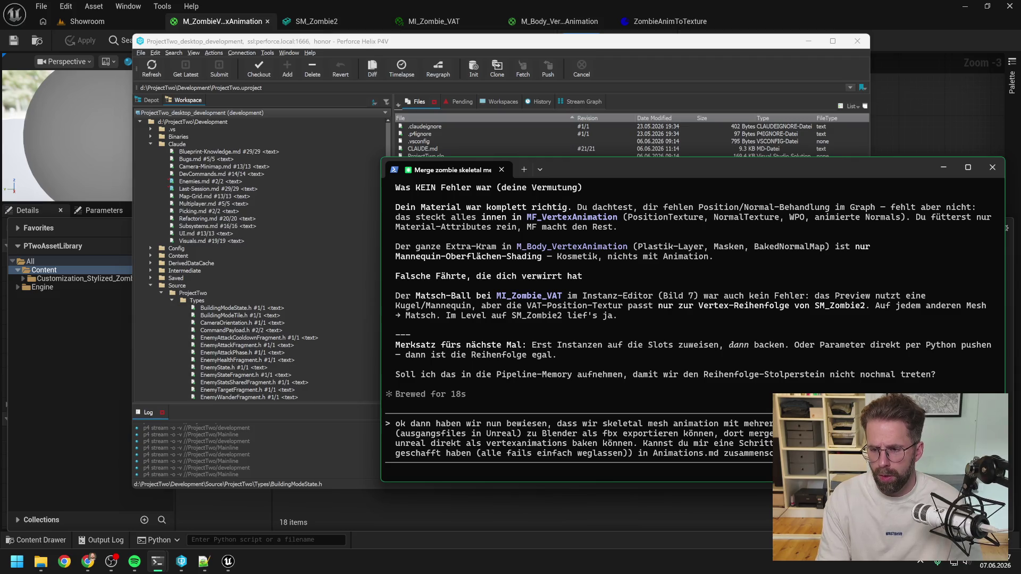
type("schnell durc")
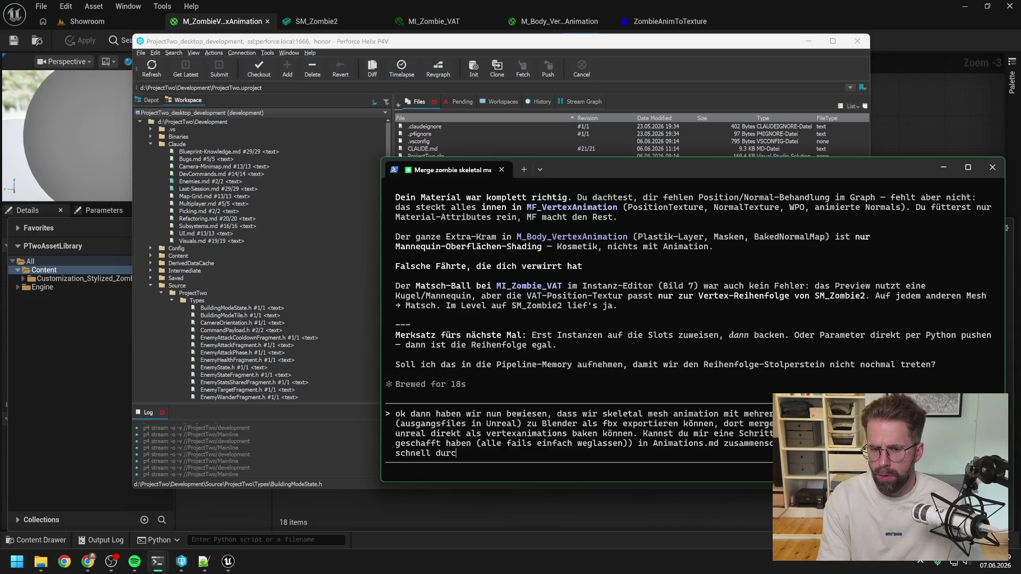
type("h diese Pi")
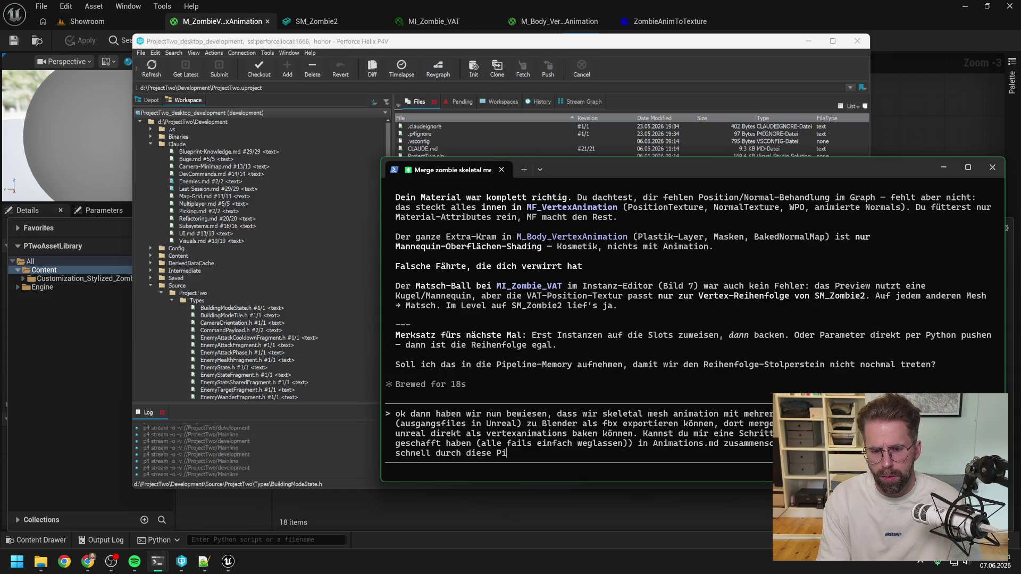
type("peline durchkommen")
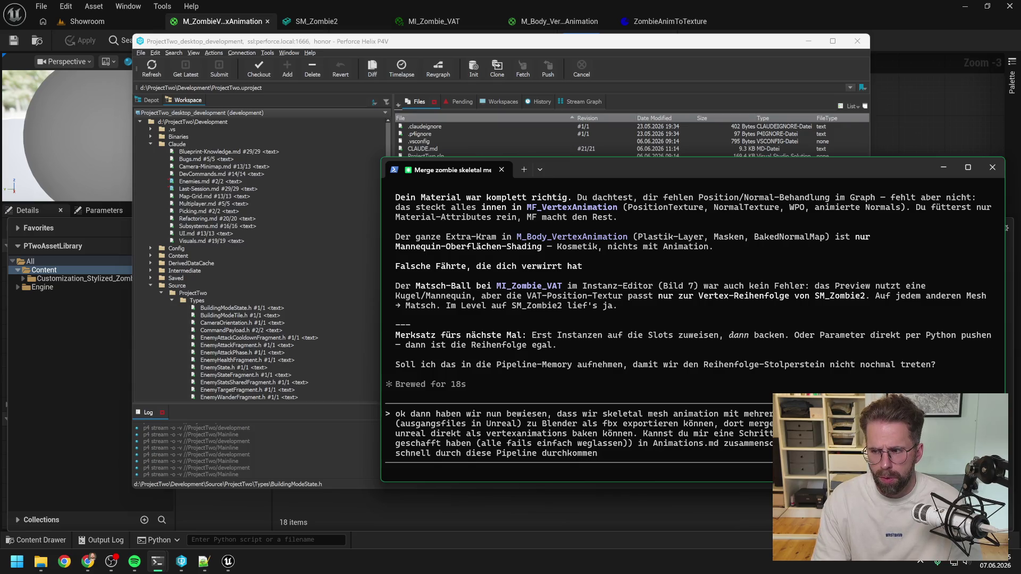
key("Return")
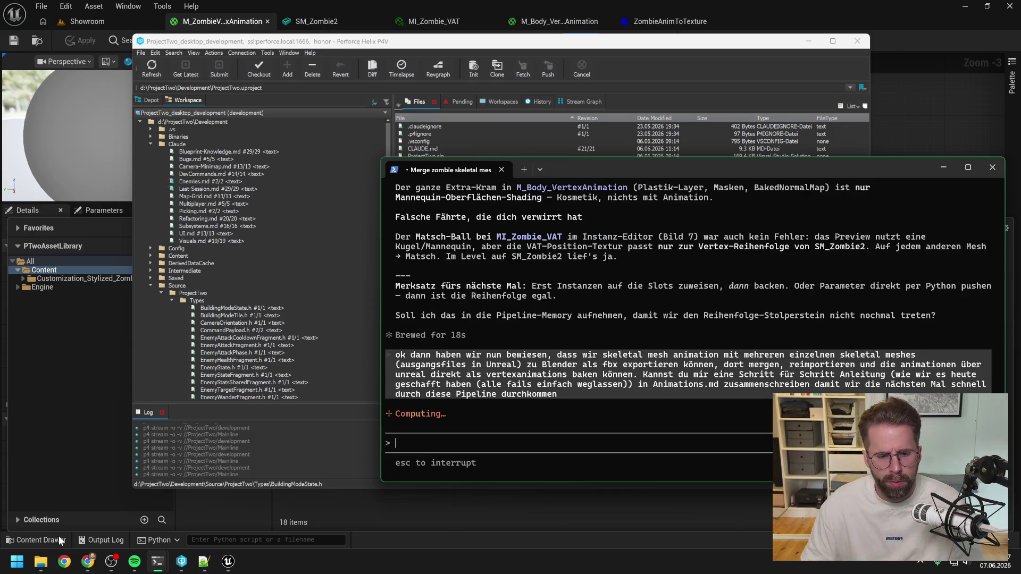
mouse_move(157, 561)
left_click(91, 504)
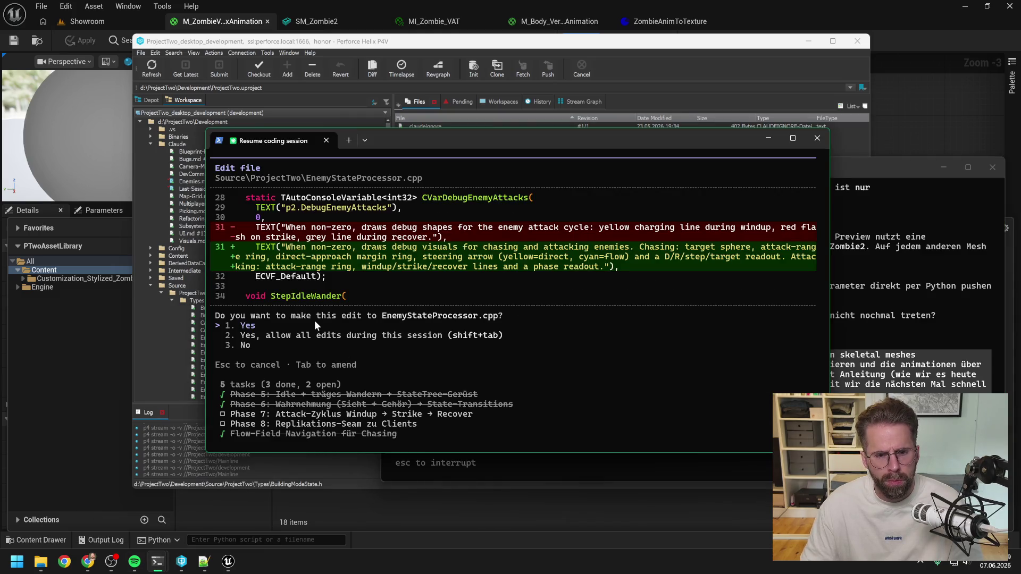
Accept the EnemyStateProcessor.cpp edit and check the session's context usage with /context.
key("Return")
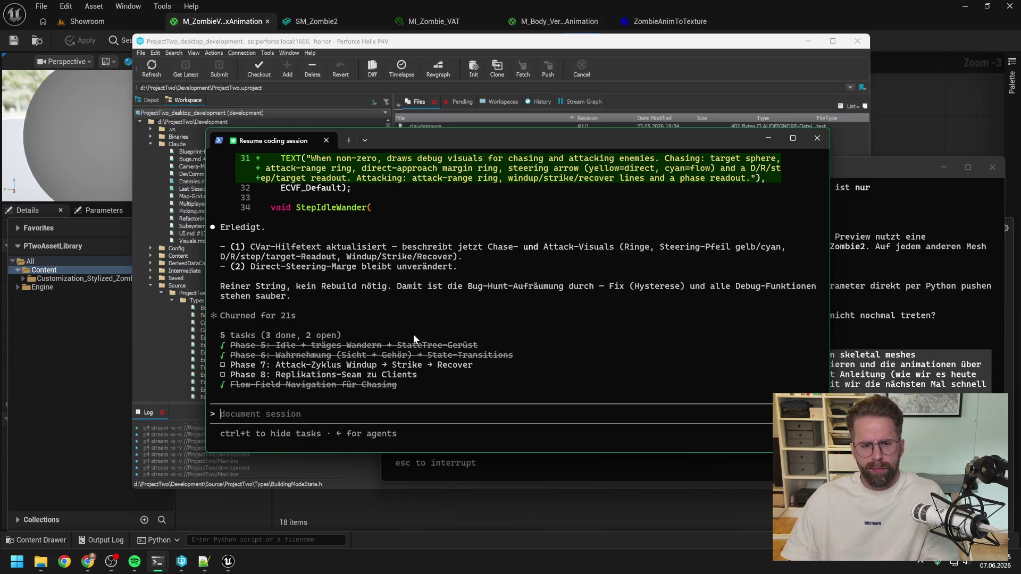
type("gut dann")
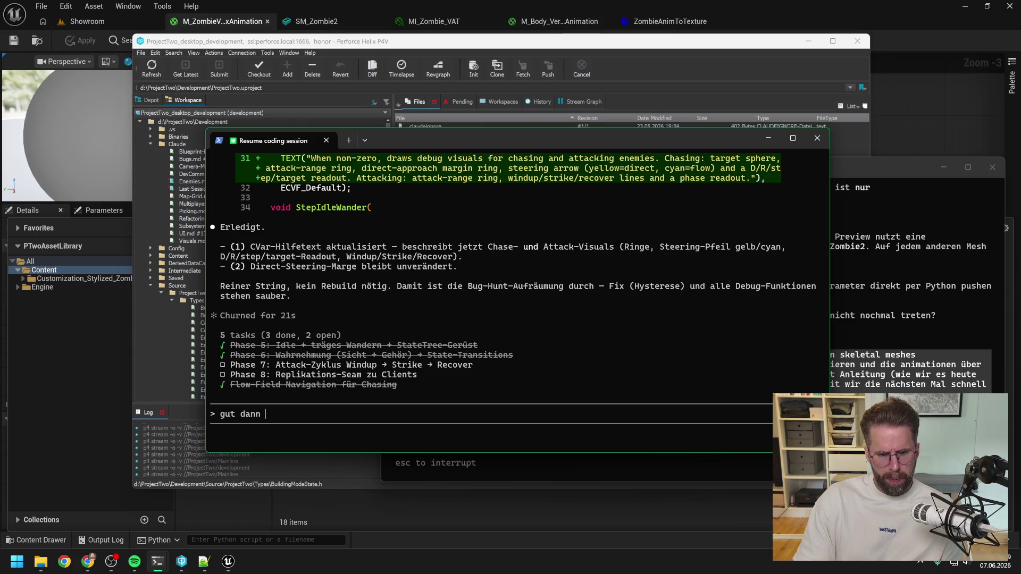
key("BackSpace")
key("BackSpace")
key("BackSpace")
type("/c")
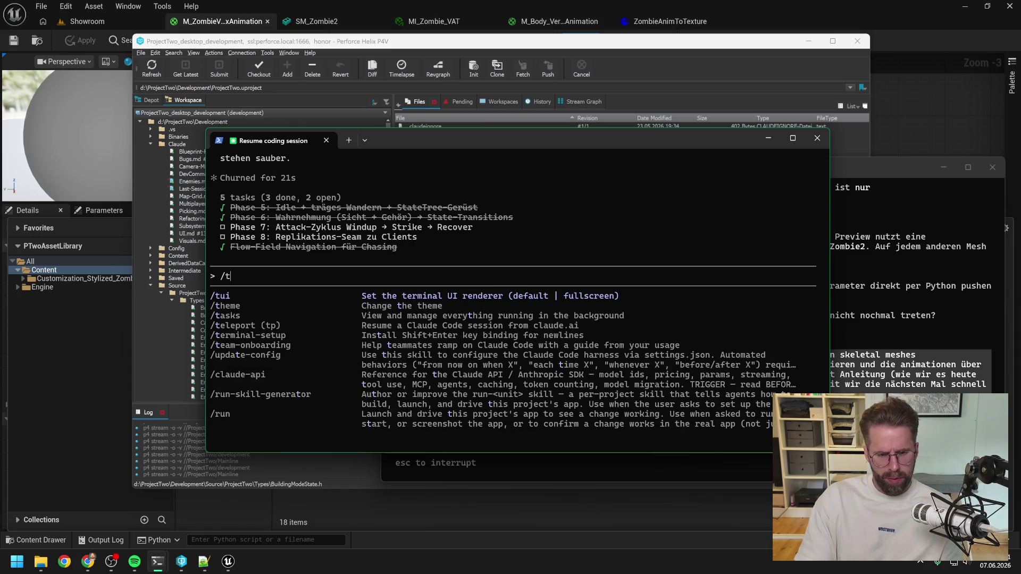
type("o2")
key("BackSpace")
type("ntext")
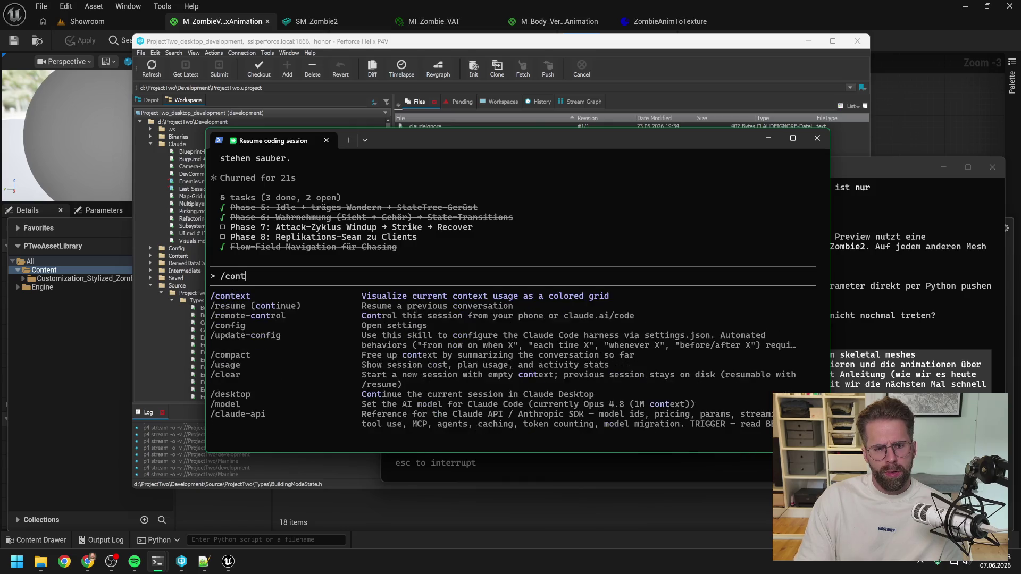
key("Return")
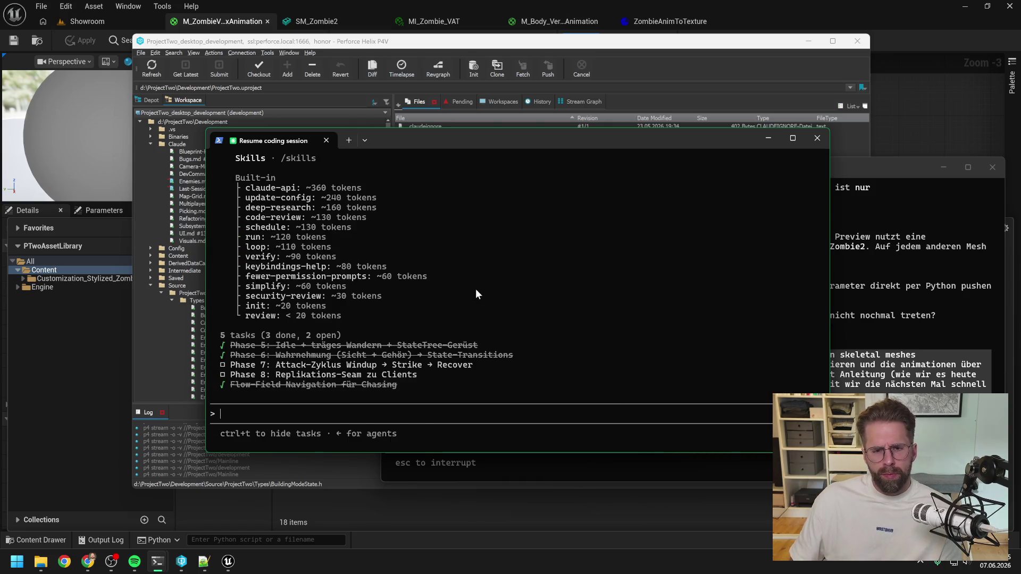
Compact the coding session's conversation with /compact.
type("/cp")
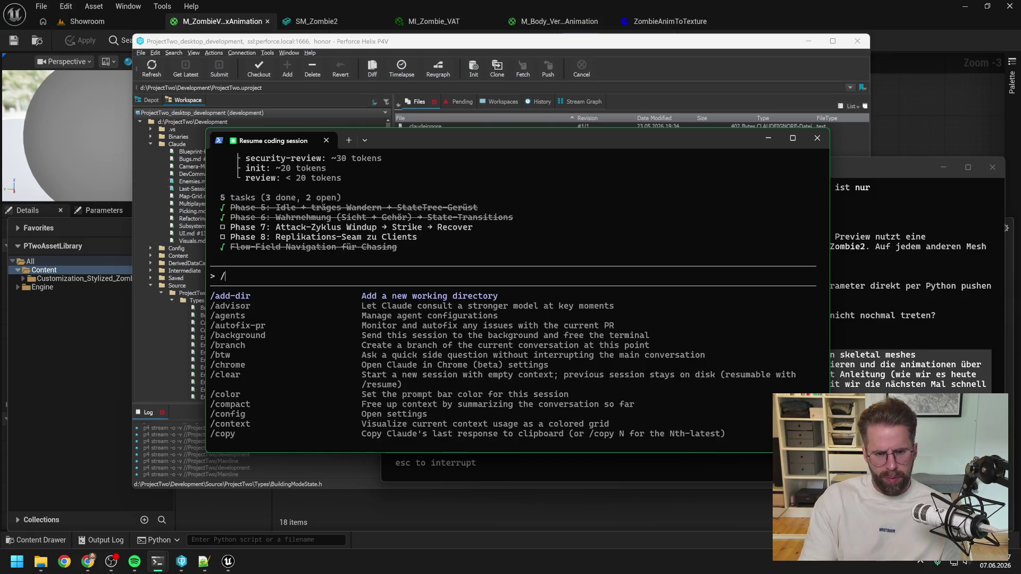
key("BackSpace")
type("ompact")
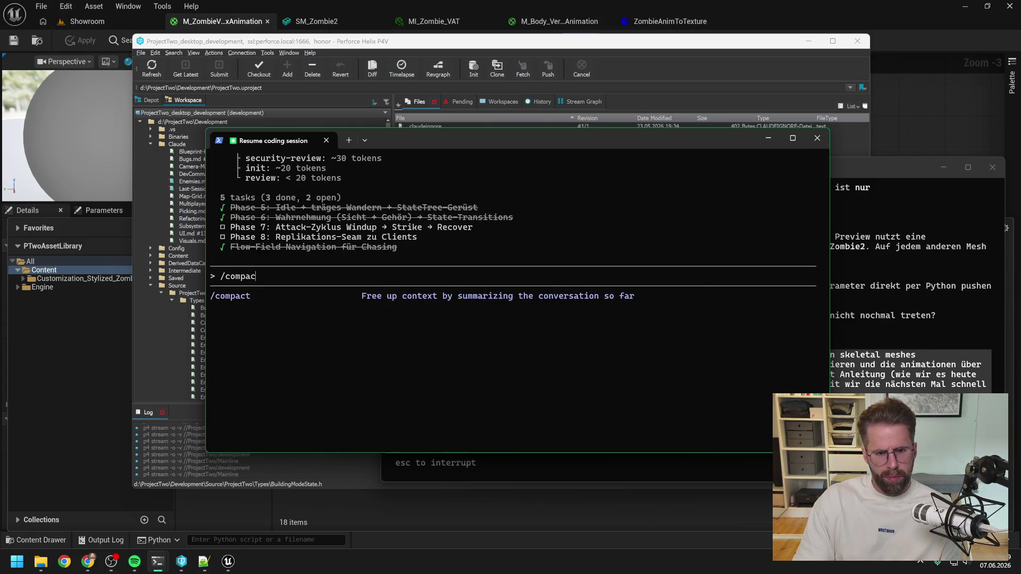
key("Return")
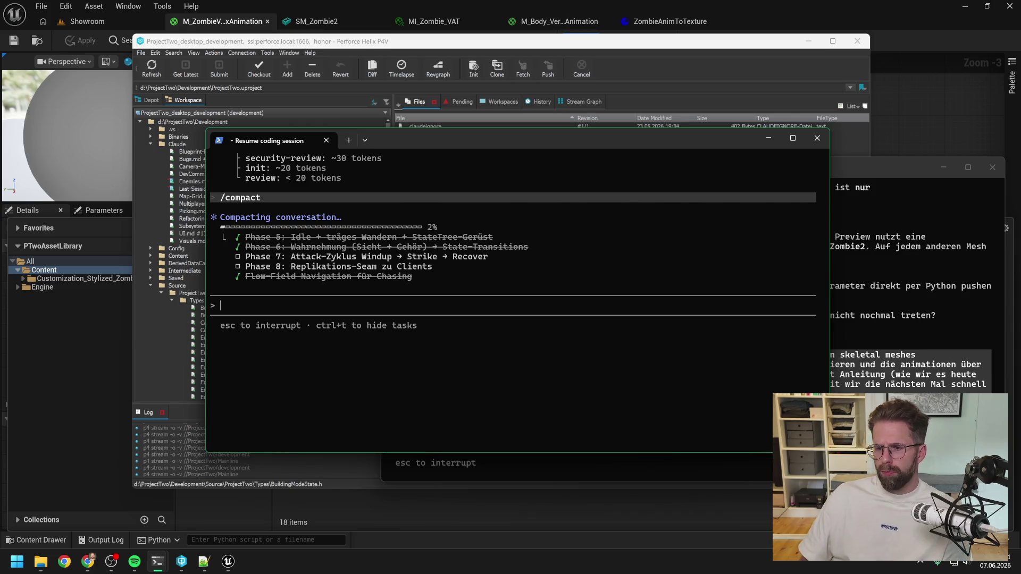
key("alt+Tab")
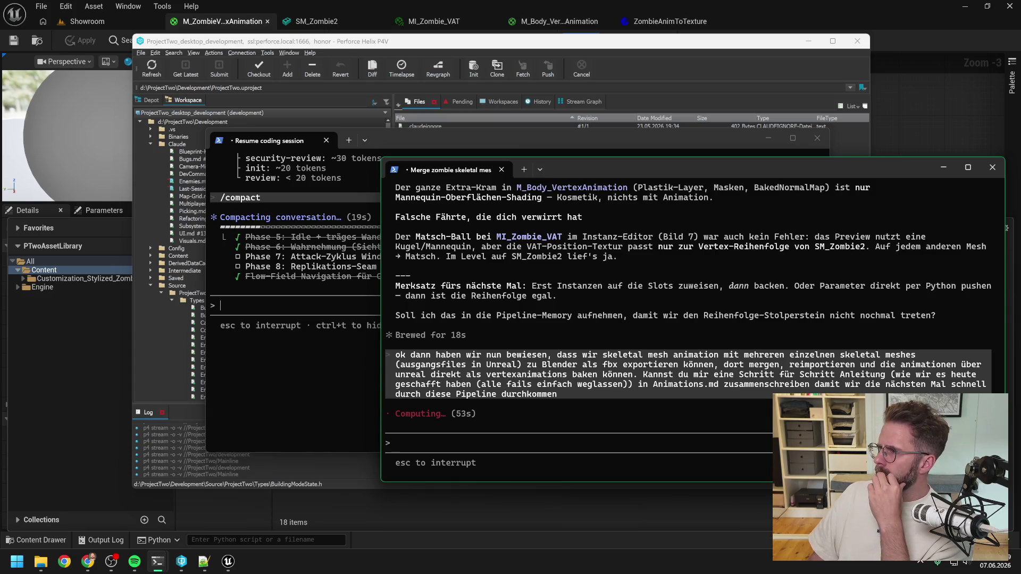
Review the /context output in the coding session, then bring the zombie merge session forward.
key("alt+Tab")
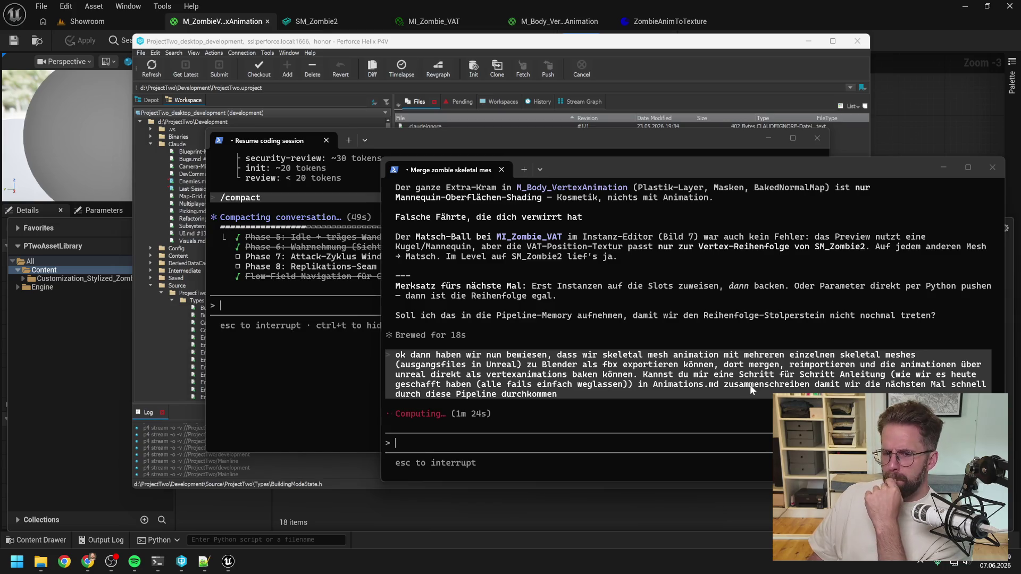
left_click(270, 380)
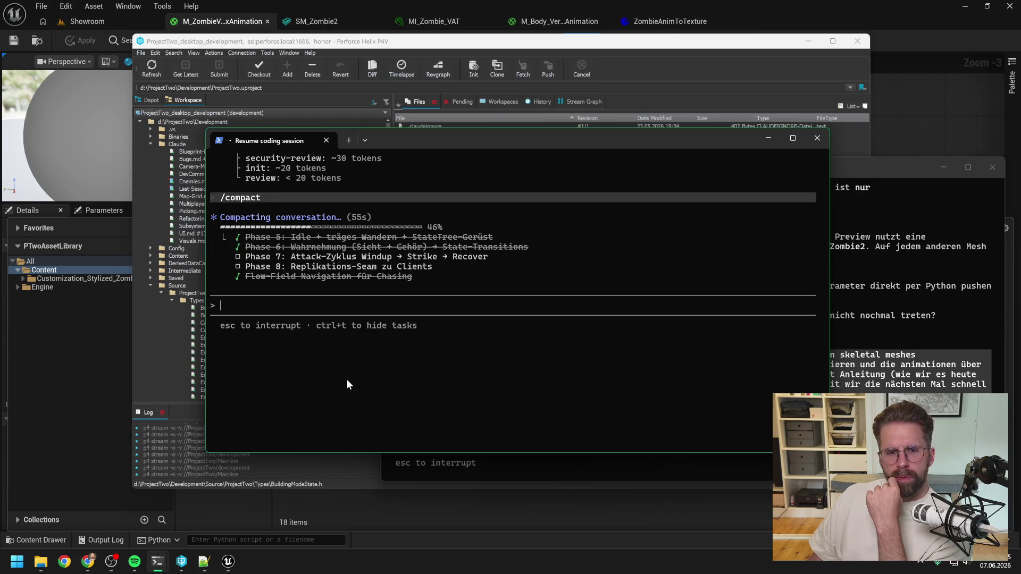
scroll(347, 380, "up", 4)
scroll(507, 378, "up", 1)
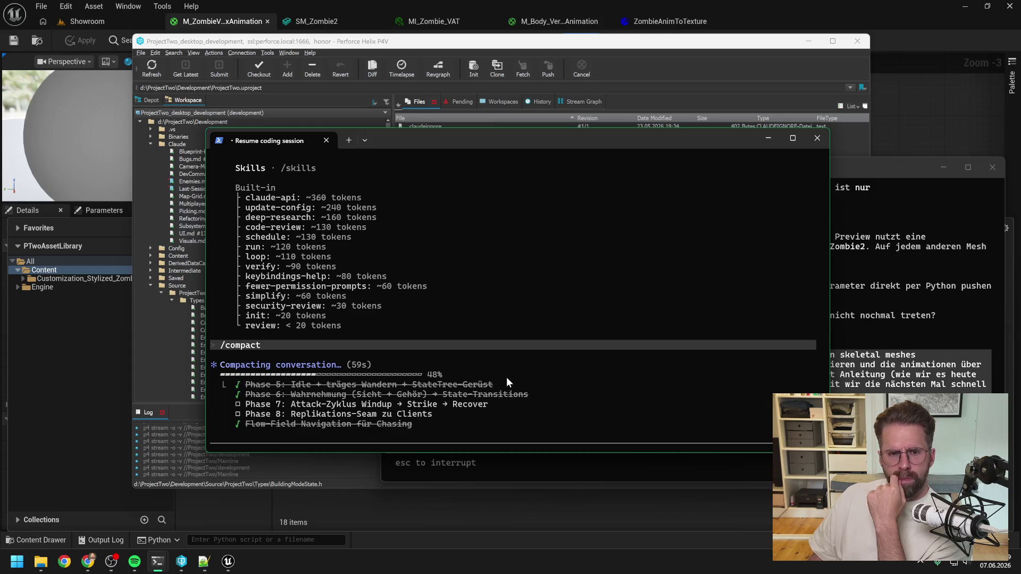
scroll(507, 377, "up", 5)
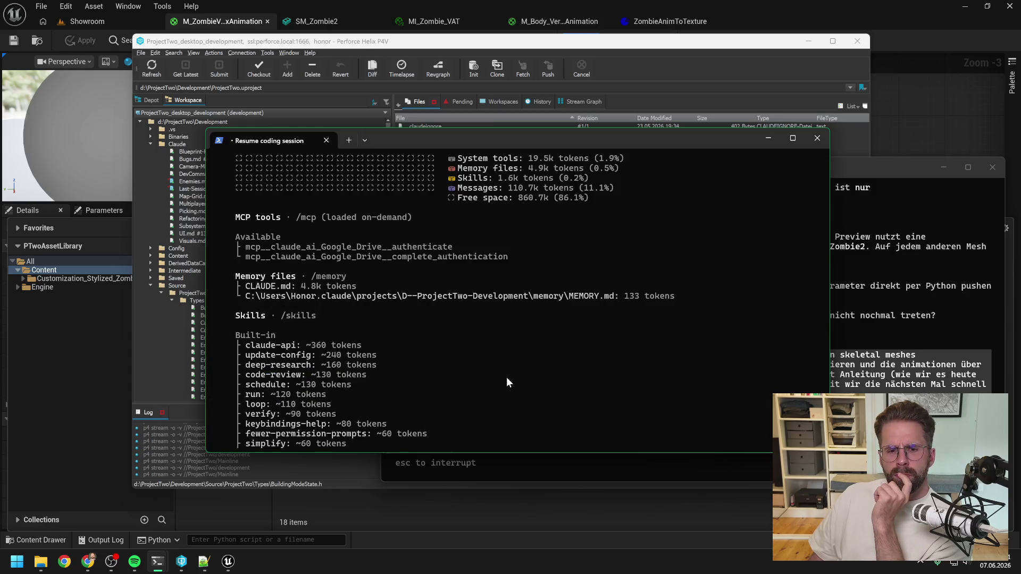
scroll(523, 377, "up", 6)
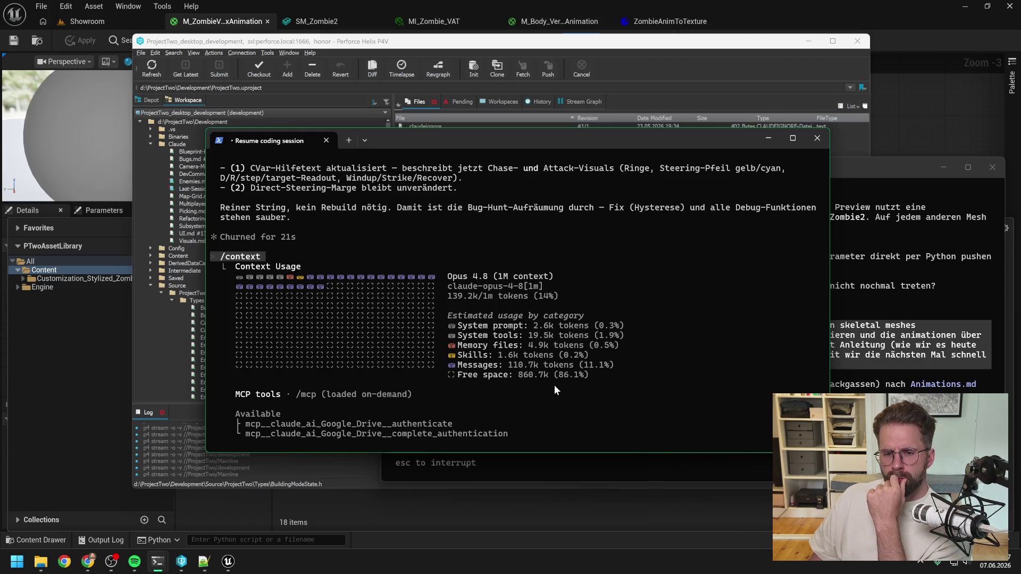
scroll(554, 385, "down", 15)
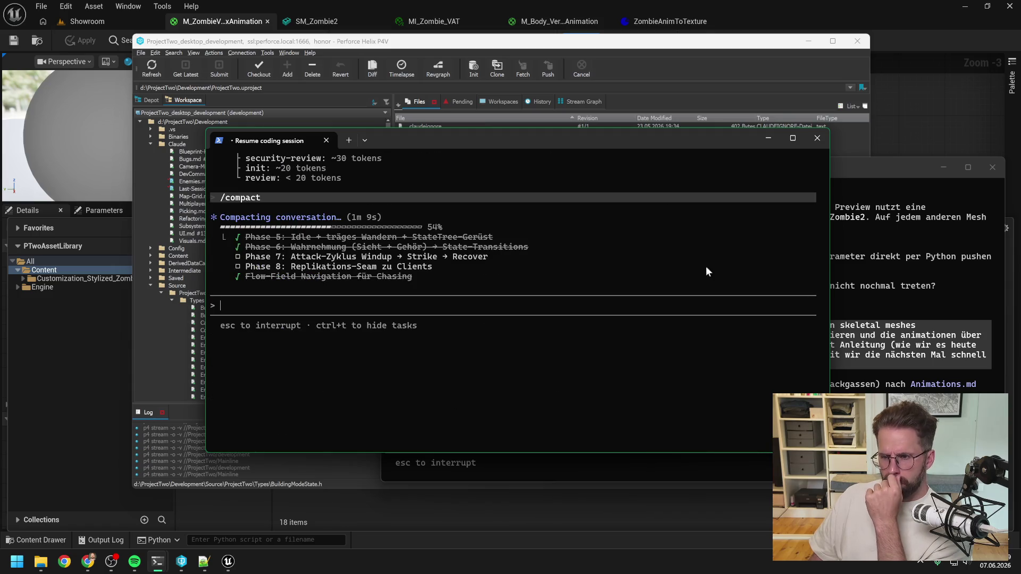
left_click(868, 168)
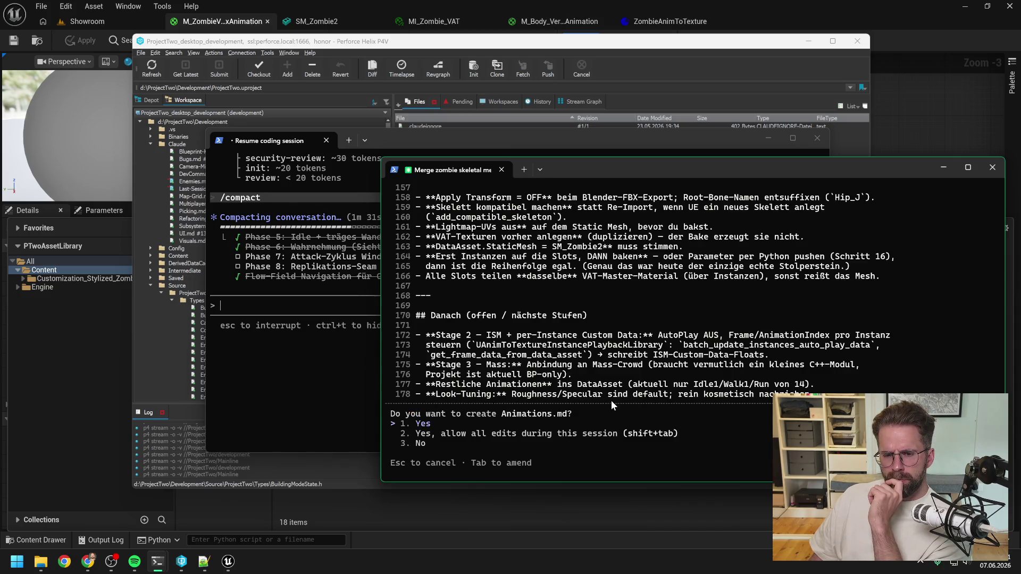
Approve creating the 178-line Animations.md beside the .uproject.
key("Return")
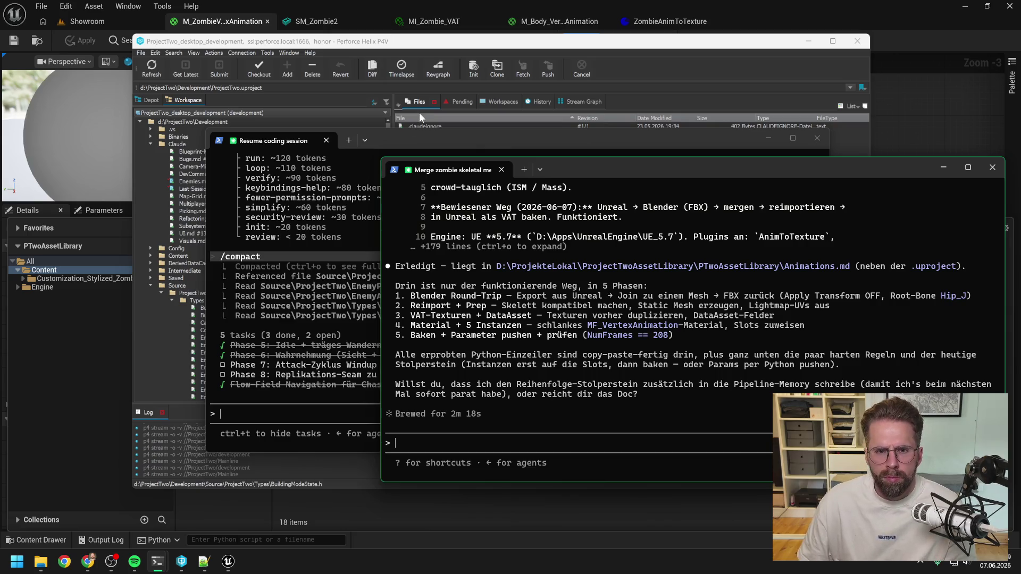
Copy Animations.md into D:\ProjectTwo\Development\Claude using Explorer.
left_click(430, 41)
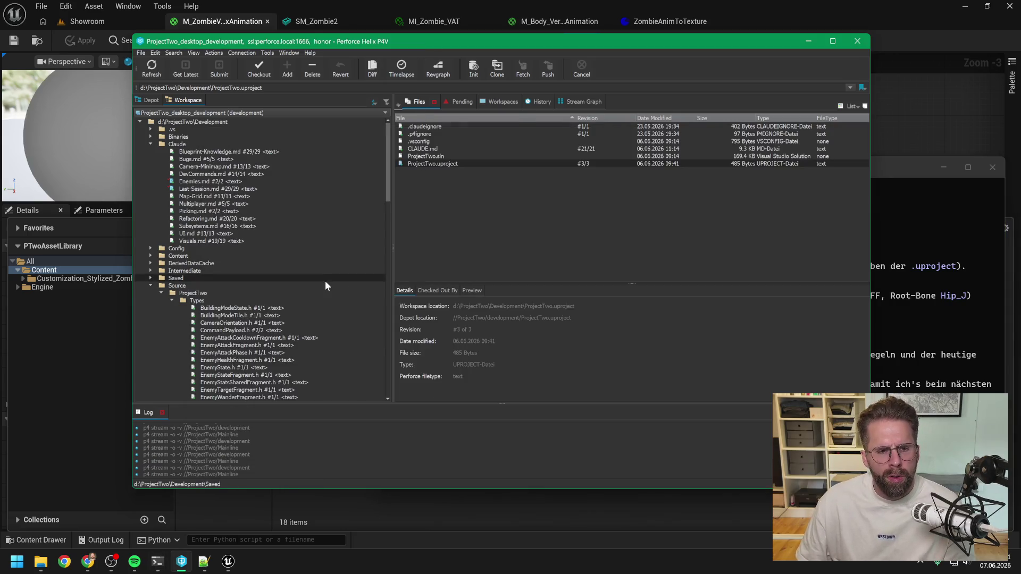
scroll(317, 313, "down", 5)
scroll(317, 316, "up", 5)
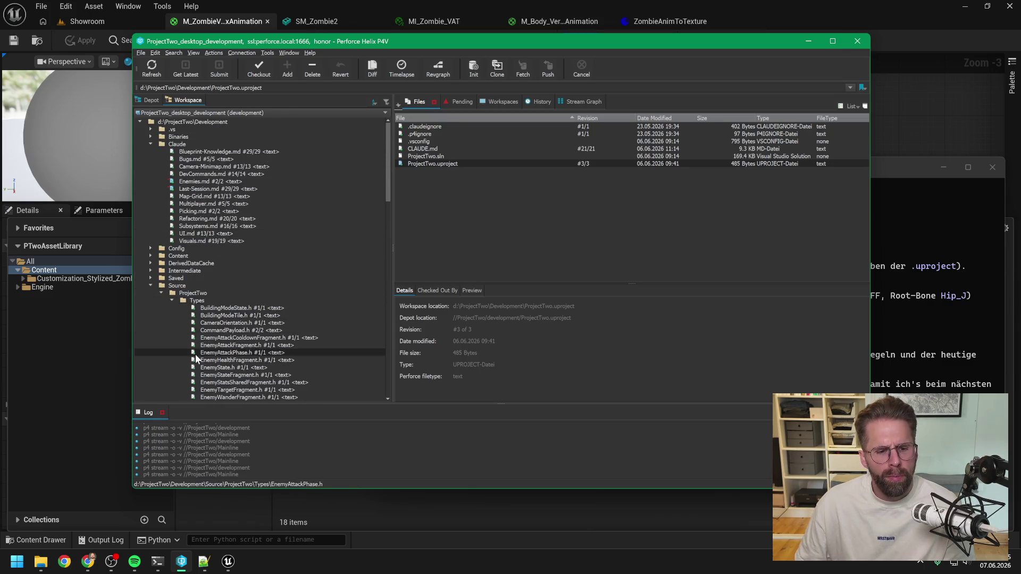
mouse_move(41, 561)
left_click(127, 498)
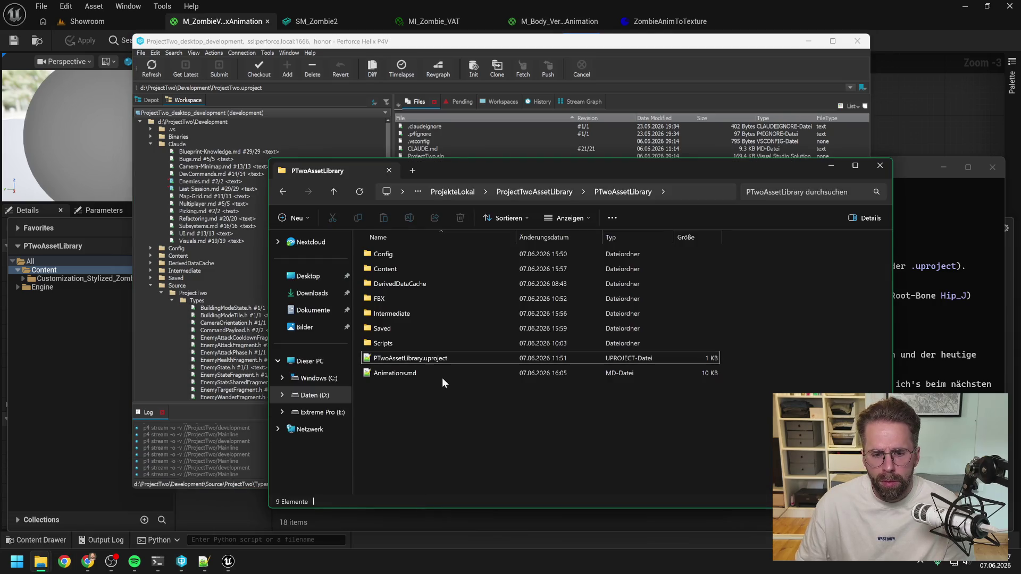
left_click(428, 376)
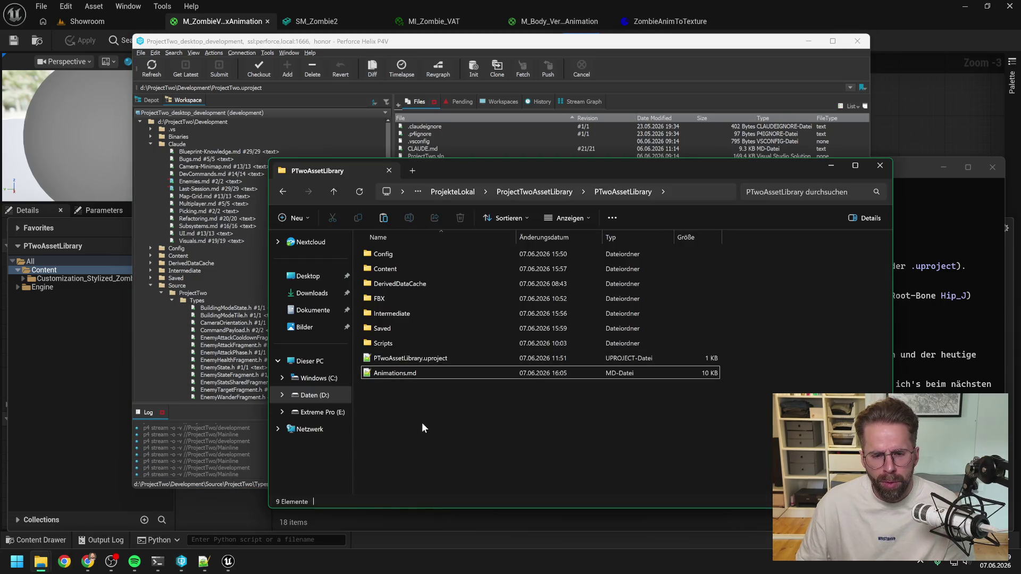
left_click(314, 395)
left_click(398, 431)
double_click(398, 431)
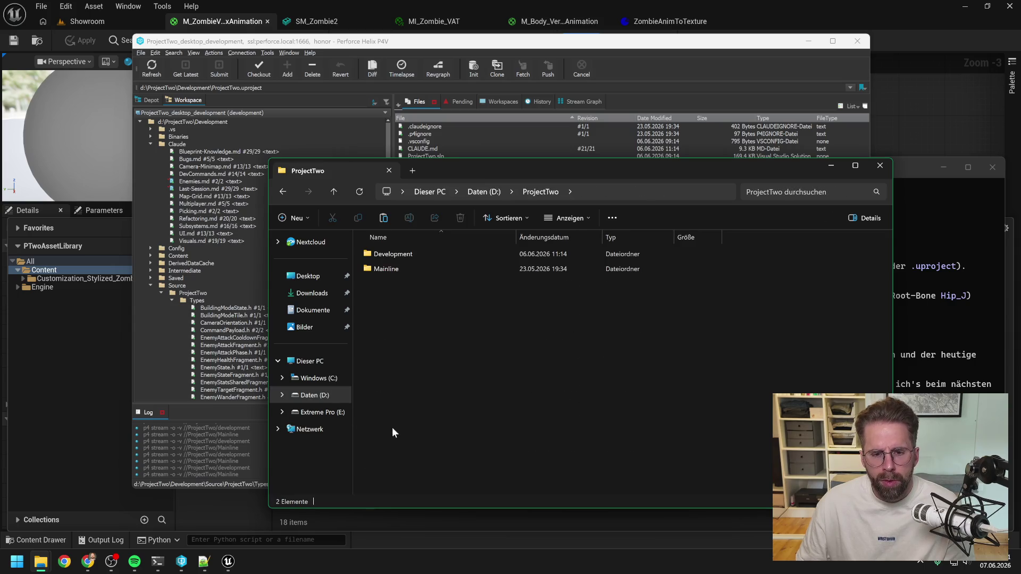
double_click(385, 256)
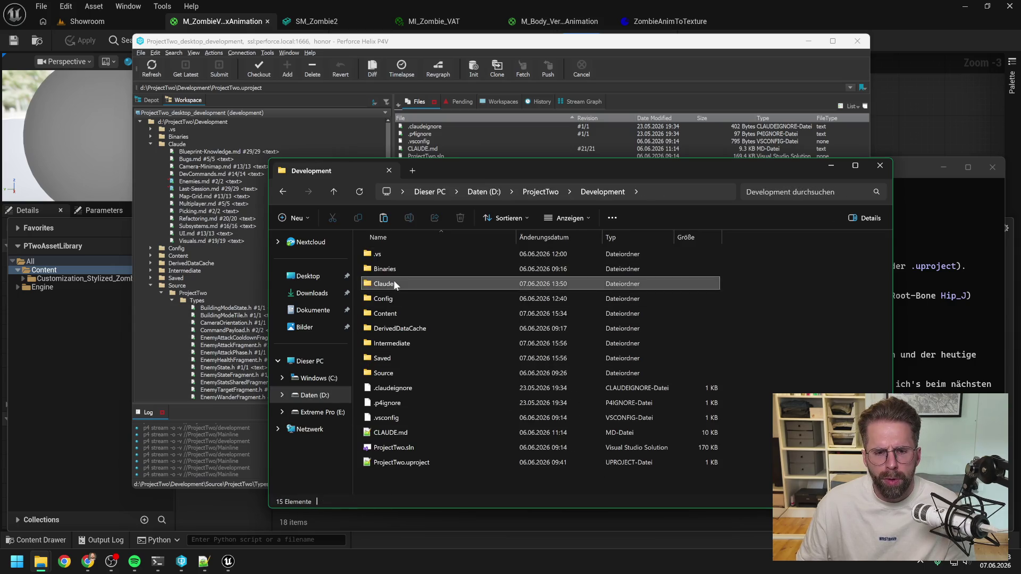
double_click(393, 282)
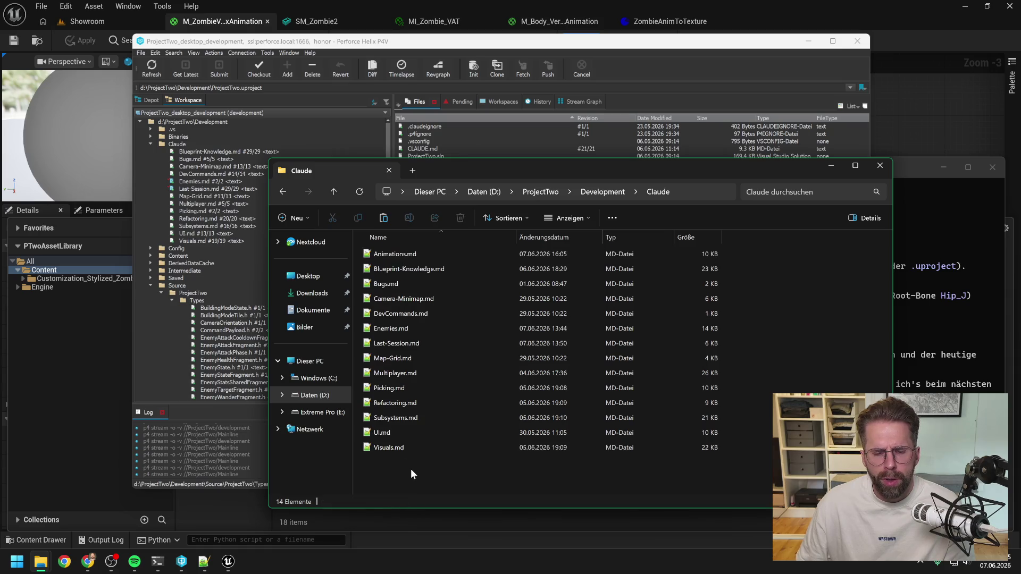
Mark Animations.md for add and submit it as change 195 described 'New Claude file'.
left_click(154, 71)
left_click(207, 151)
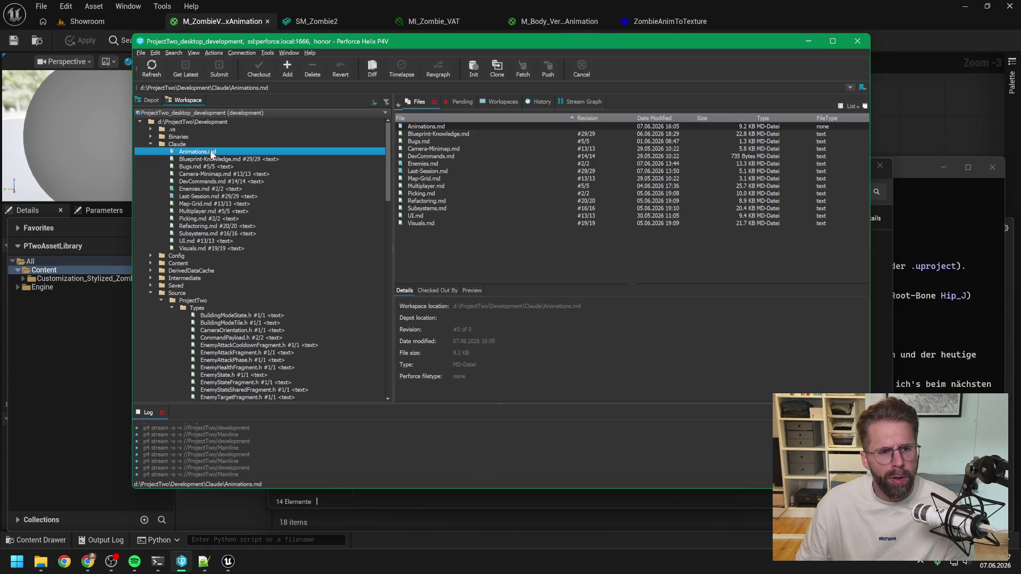
left_click(288, 69)
left_click(220, 73)
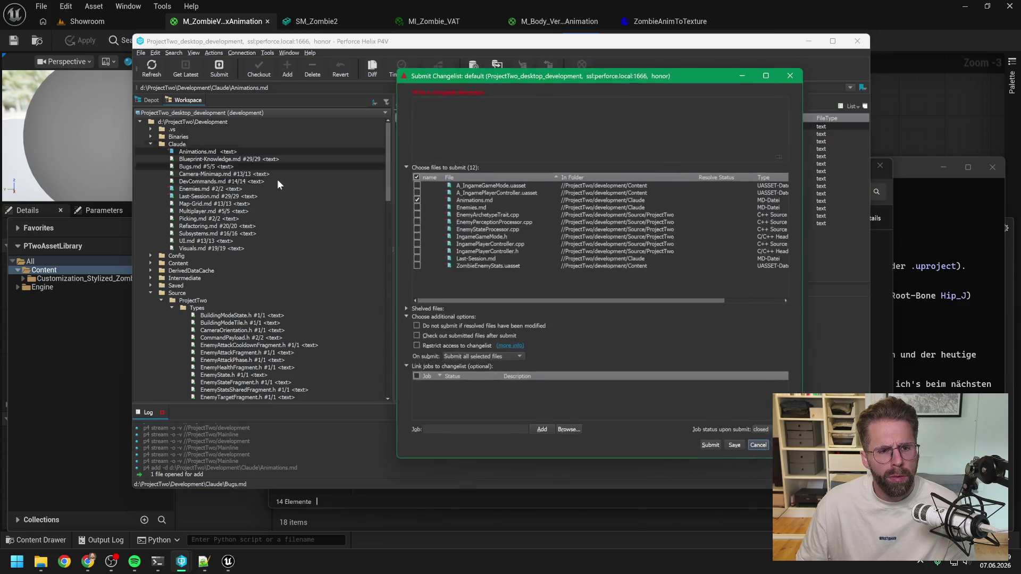
type("New C")
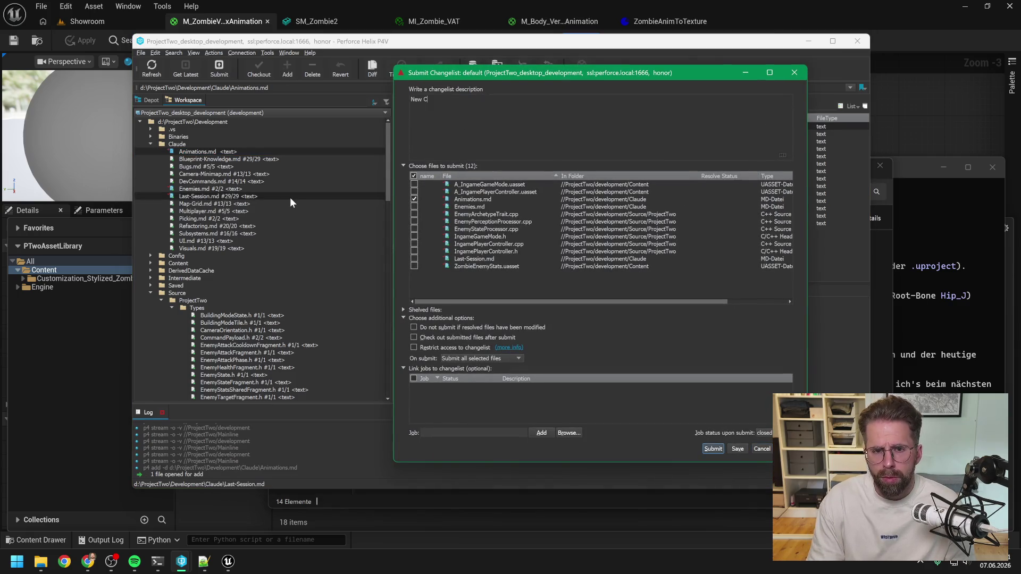
type("laule")
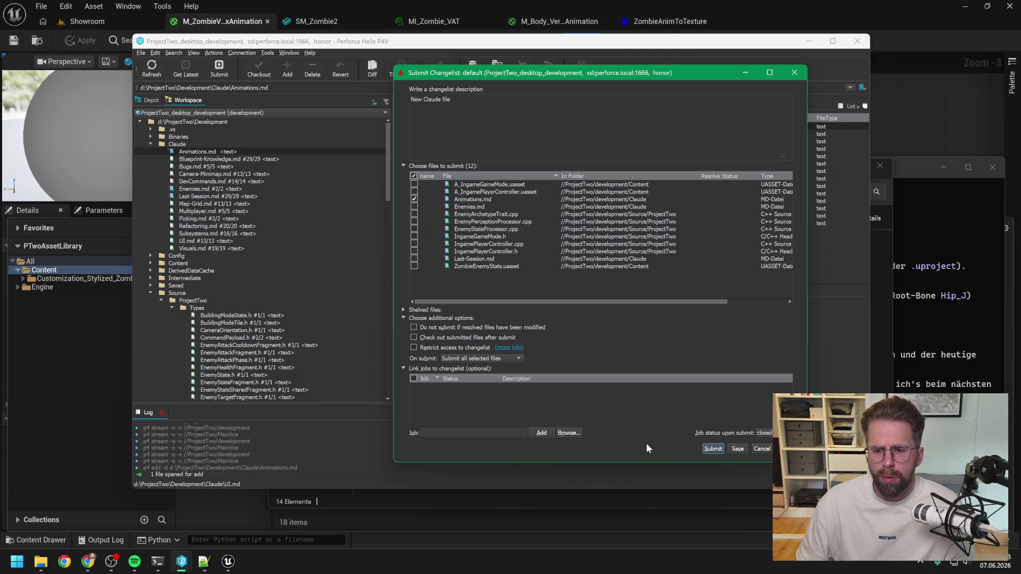
left_click(714, 449)
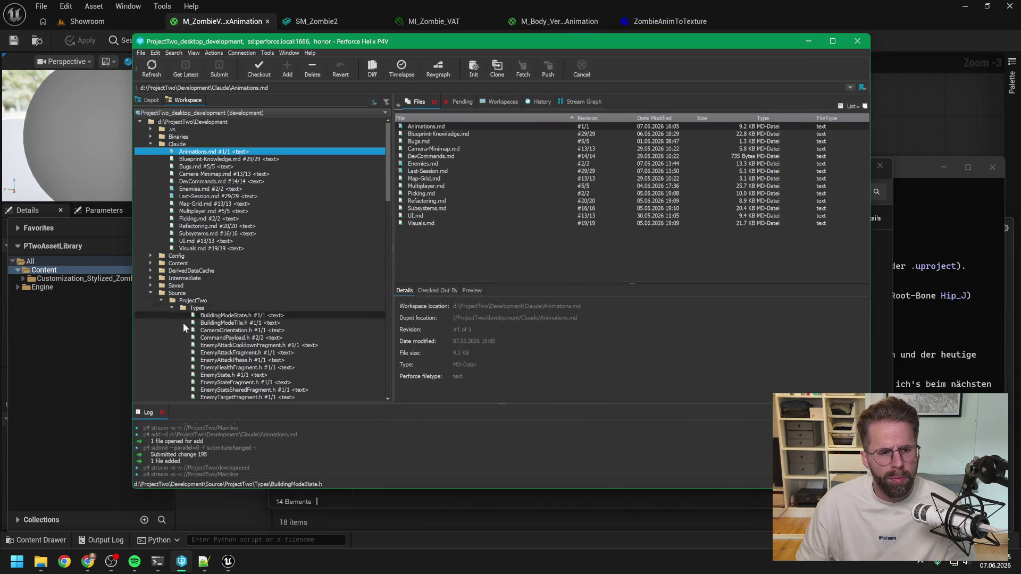
left_click(157, 562)
left_click(100, 519)
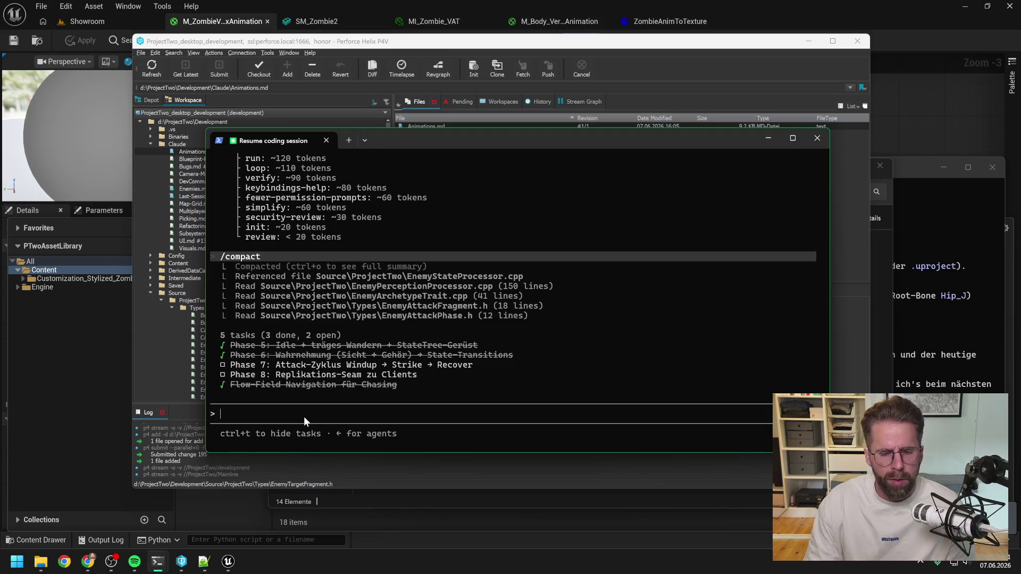
Close the Unreal Editor and dismiss its Save Content prompt.
scroll(332, 340, "up", 9)
scroll(374, 289, "up", 10)
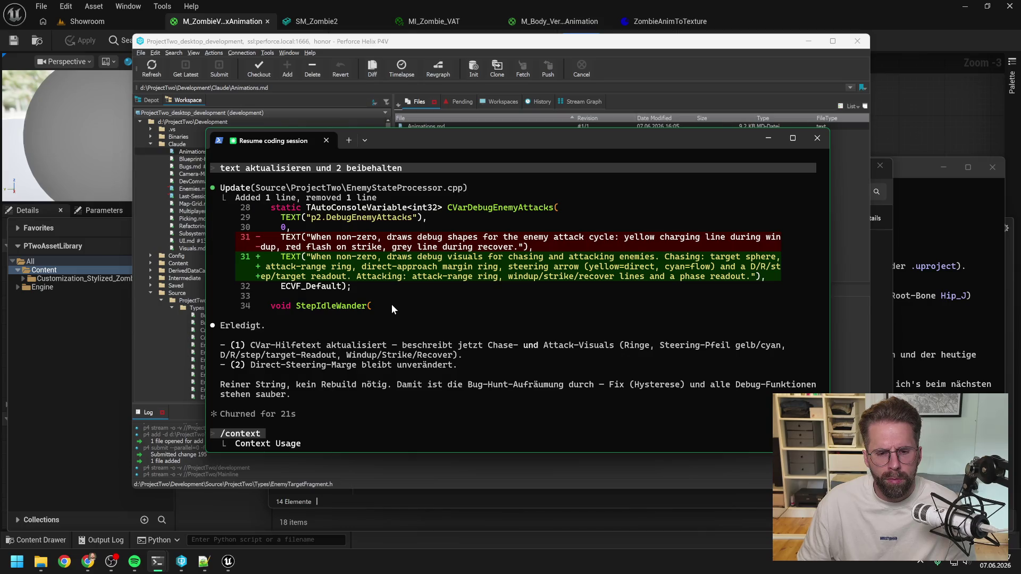
scroll(391, 304, "down", 15)
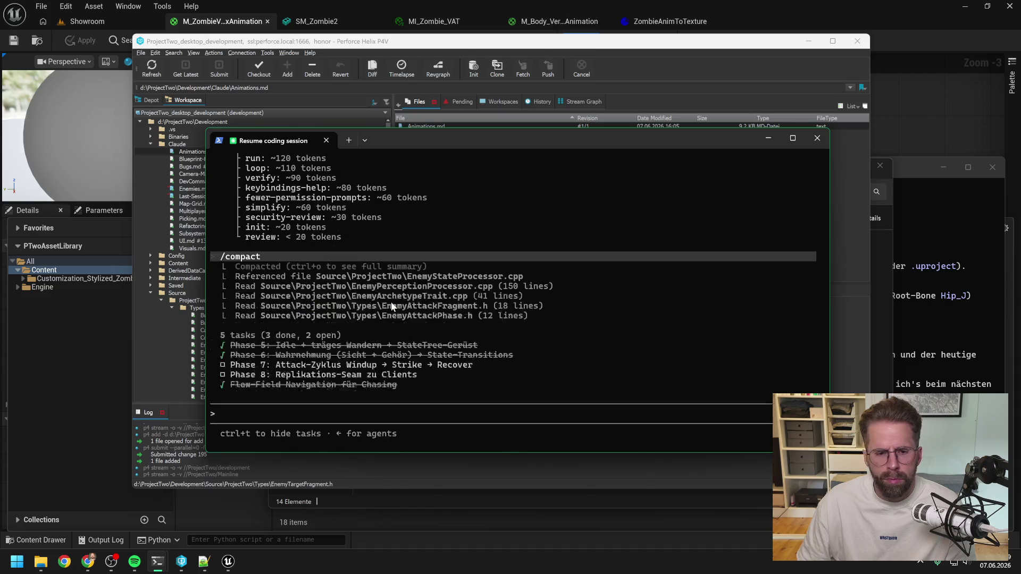
mouse_move(41, 566)
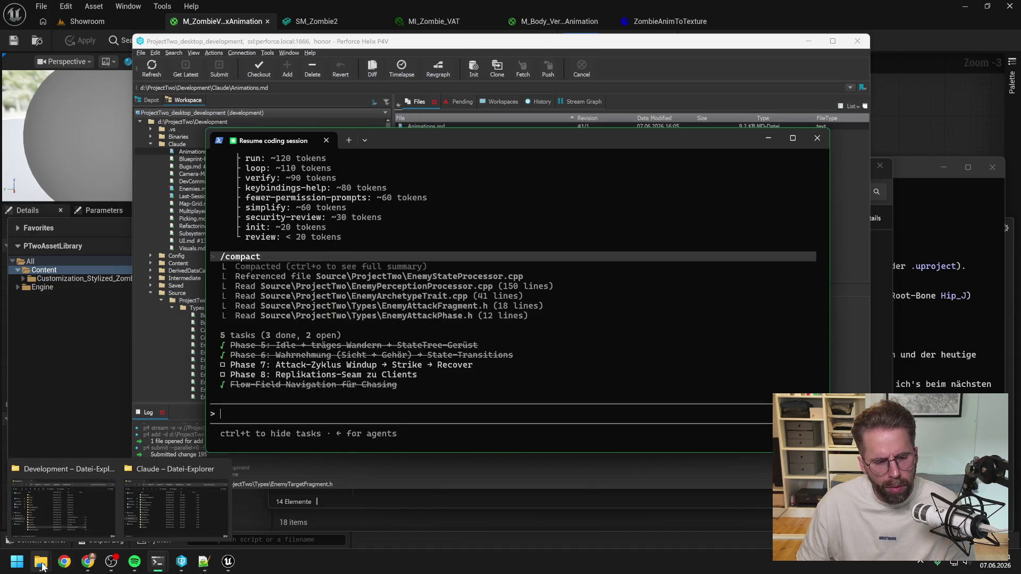
left_click(1009, 5)
left_click(516, 395)
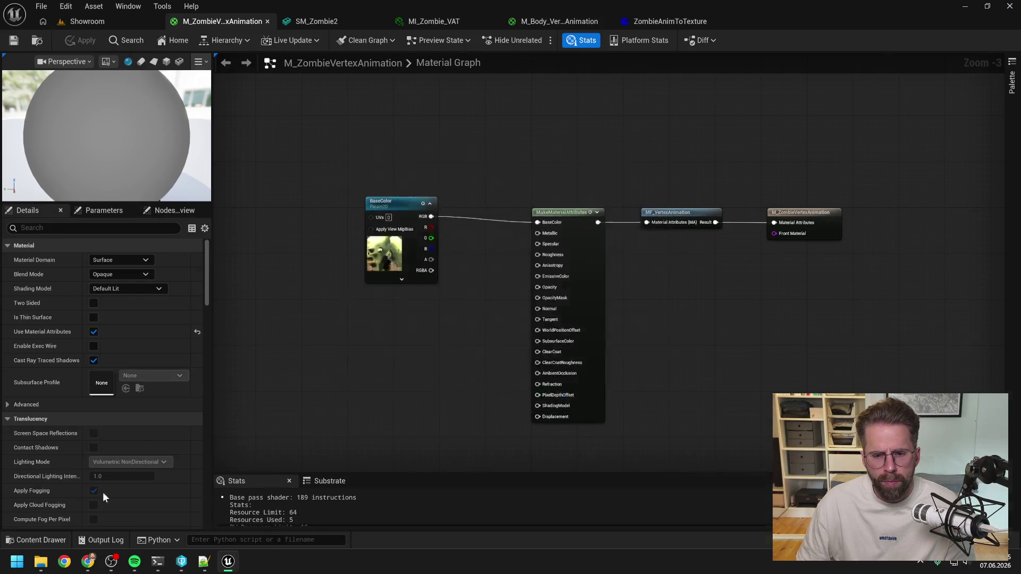
Build ProjectTwo from ProjectTwo.sln in Visual Studio (1 succeeded, 0 failed), then close Visual Studio.
mouse_move(41, 562)
left_click(38, 505)
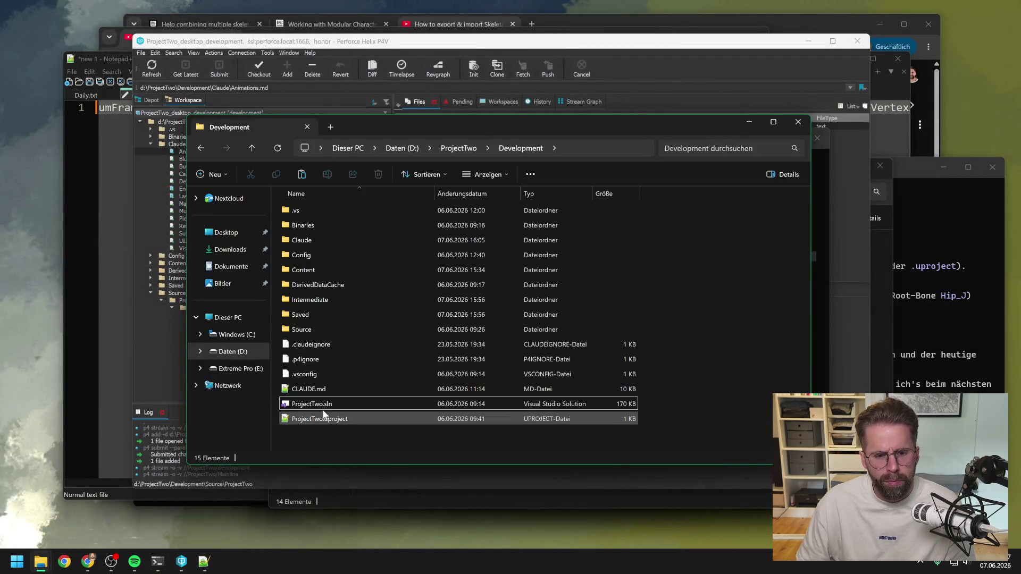
double_click(319, 404)
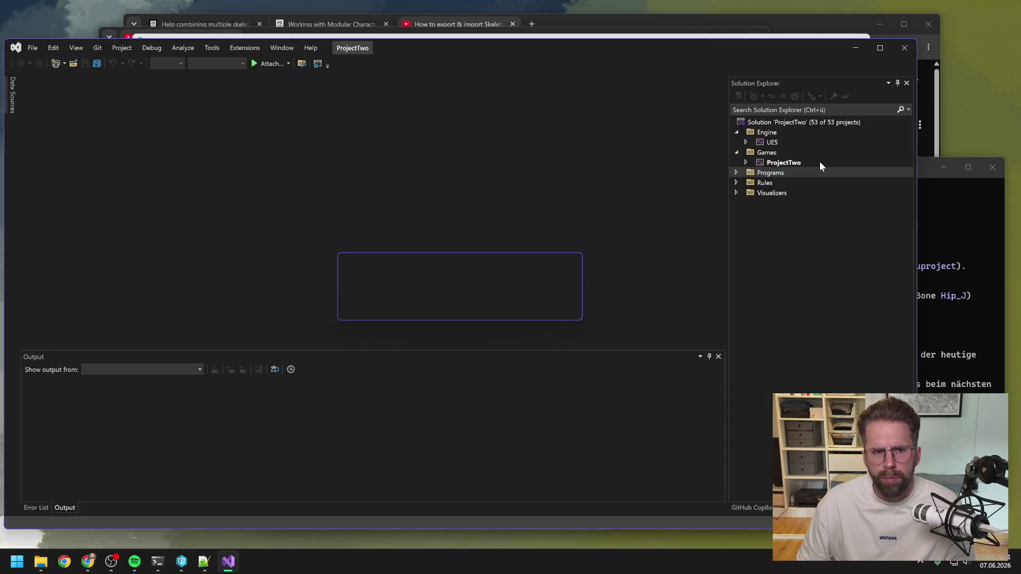
right_click(783, 162)
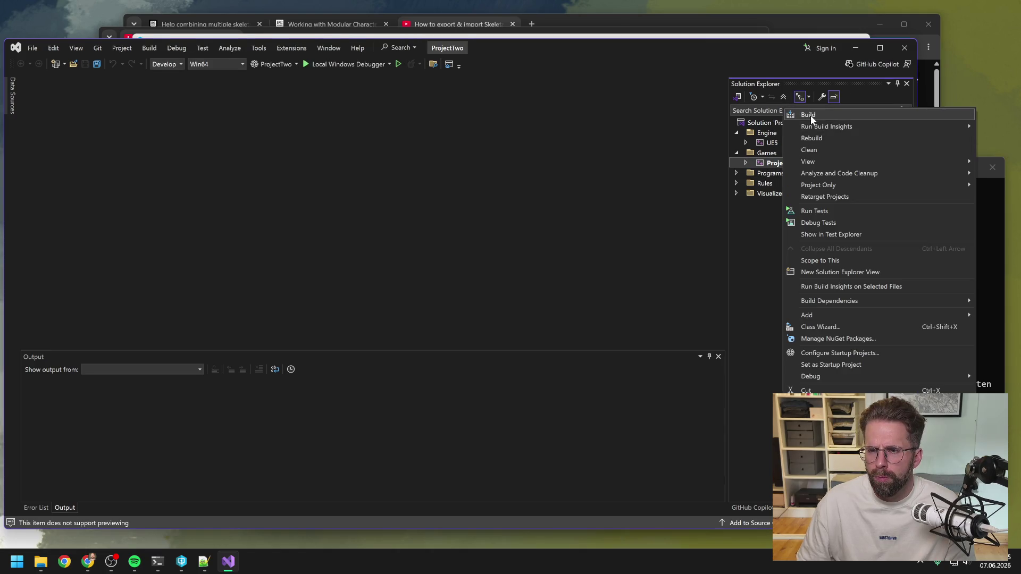
left_click(810, 115)
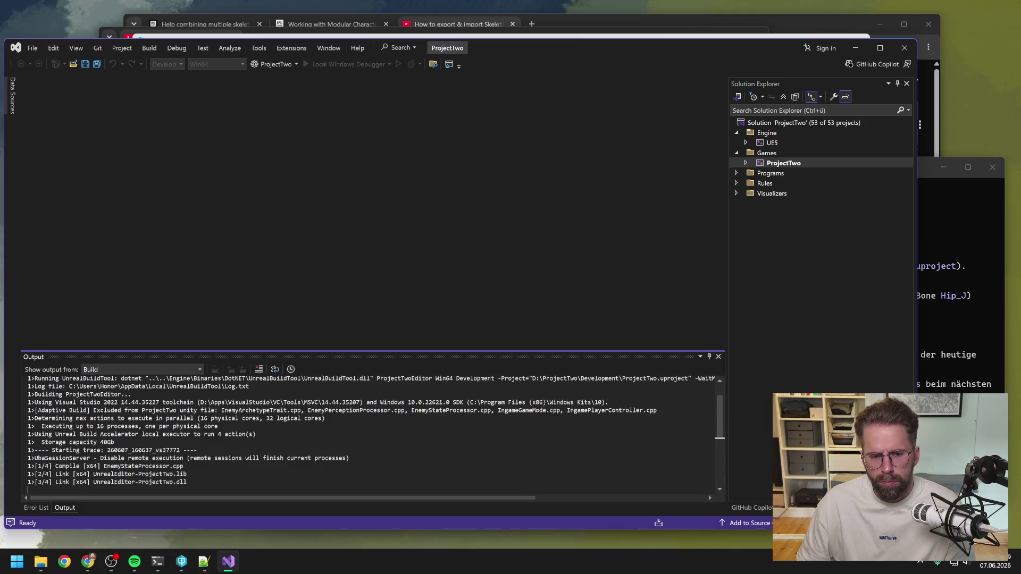
left_click(904, 49)
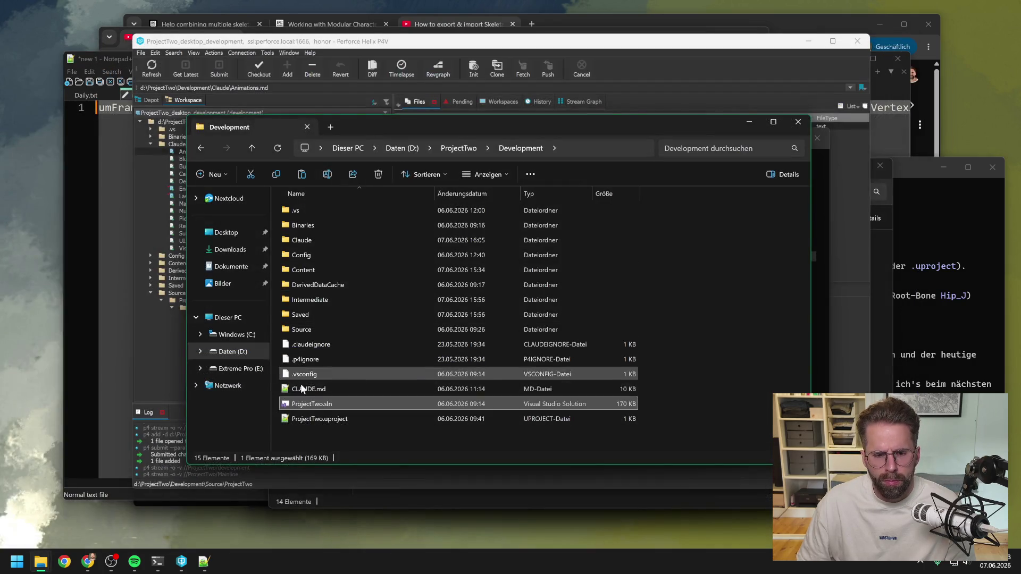
mouse_move(157, 561)
left_click(138, 514)
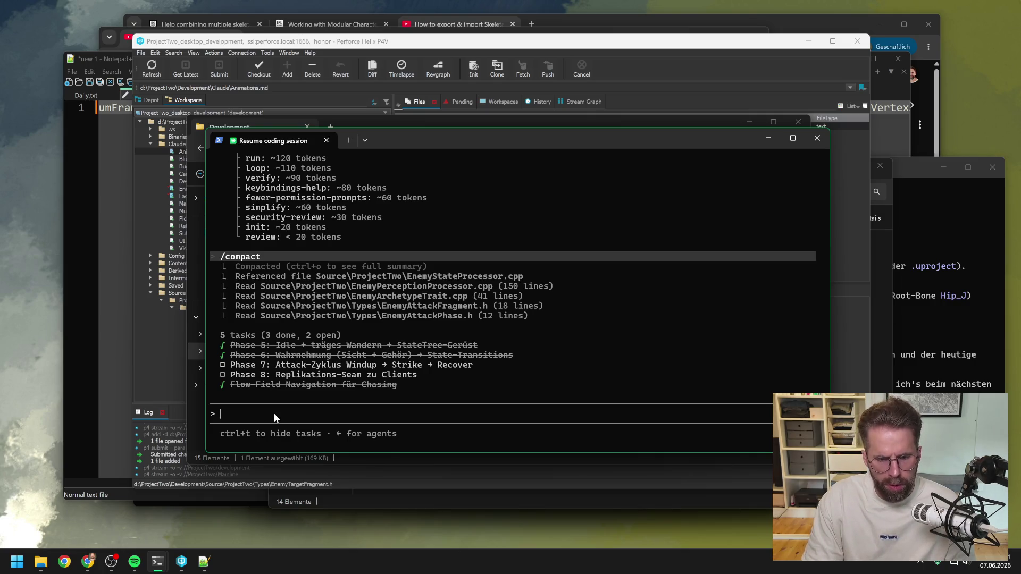
Draft an unsent German prompt to document the session and list today's vertex-animation results (Animations.md) in claude.md.
type("Gut, ")
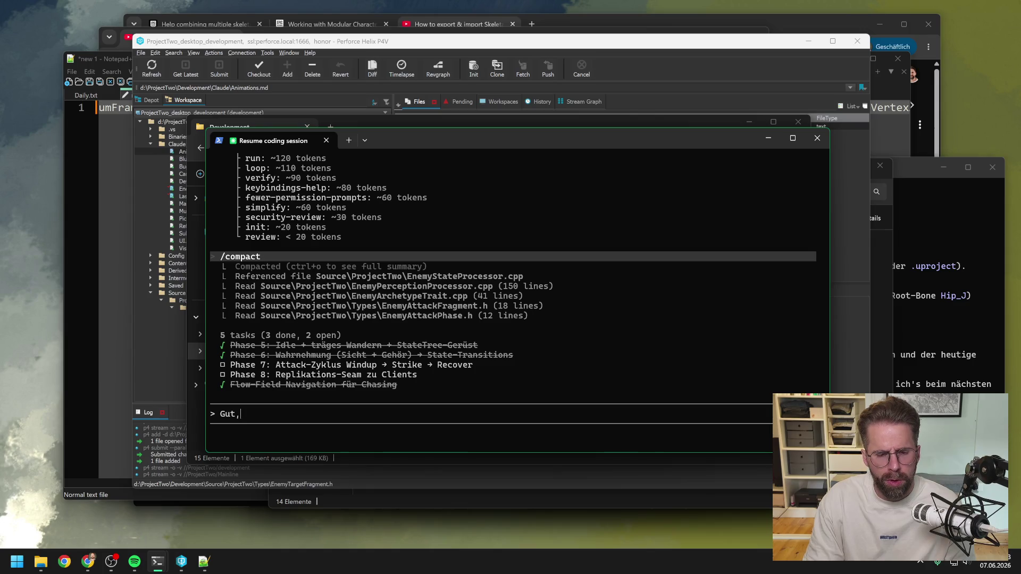
type("dann")
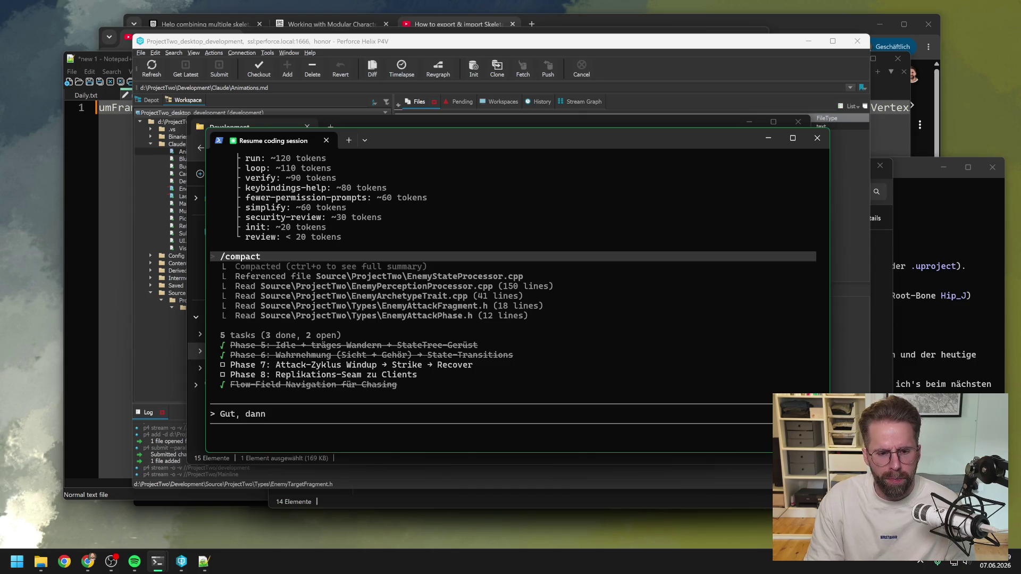
type(" bitte ")
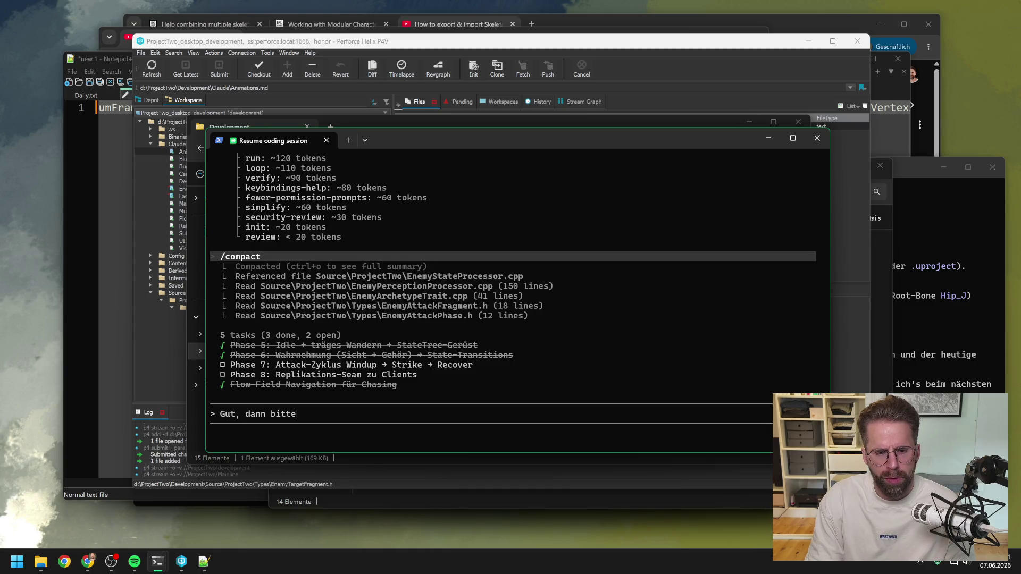
type("einmal komplet")
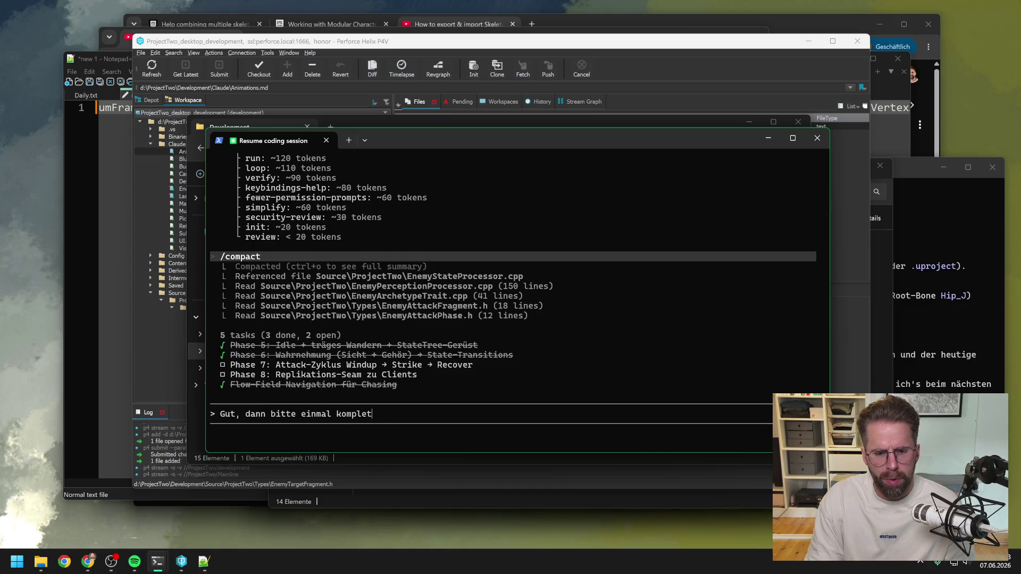
type("t document ")
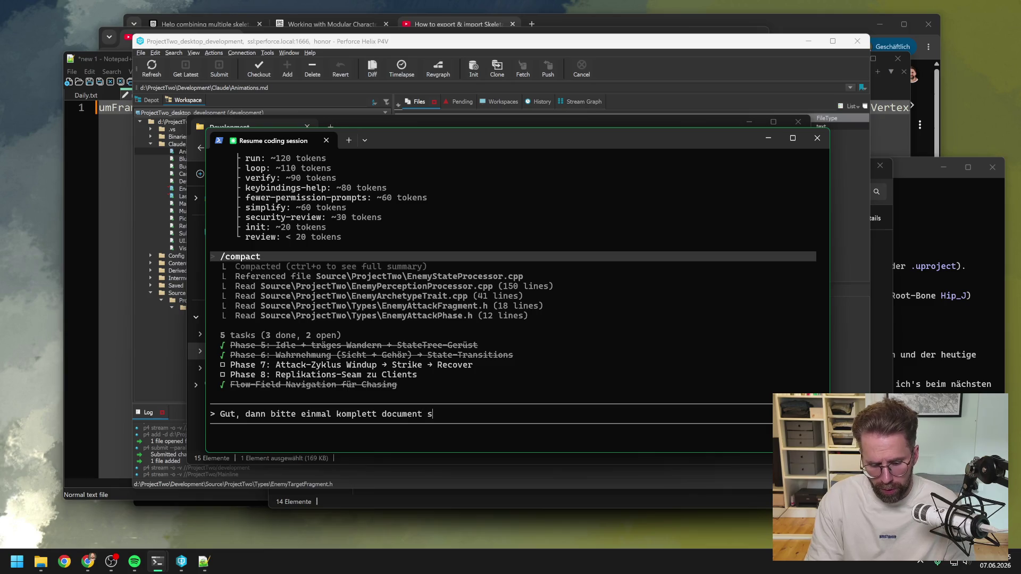
type("session -")
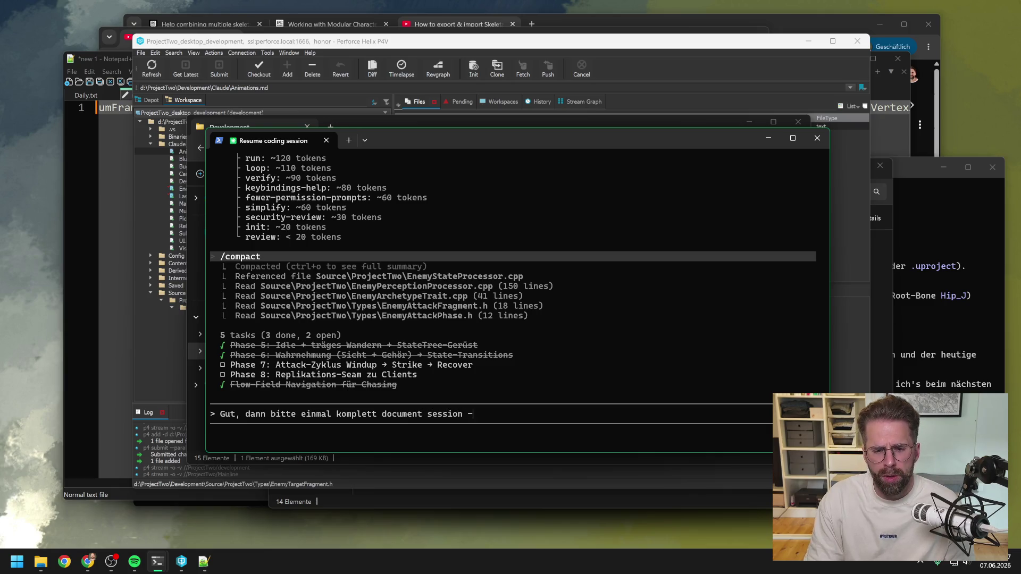
type("> Ich habe ")
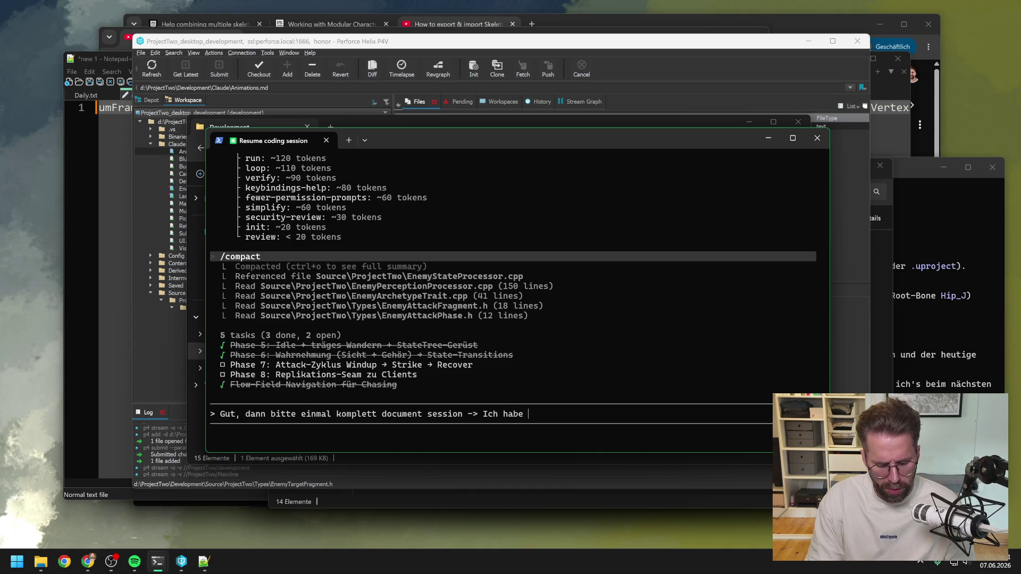
type("in")
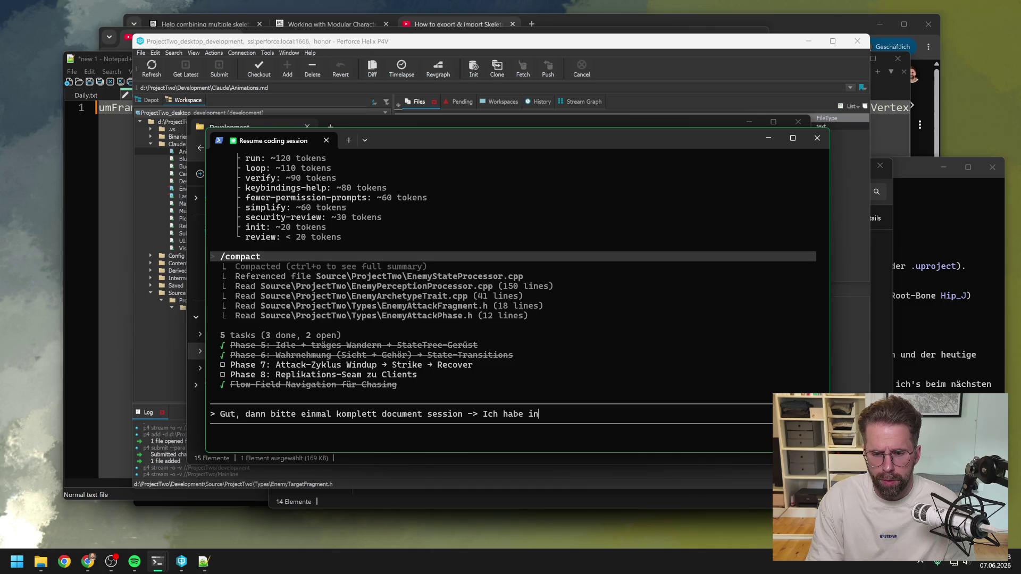
key("BackSpace")
key("BackSpace")
type("heute in einem")
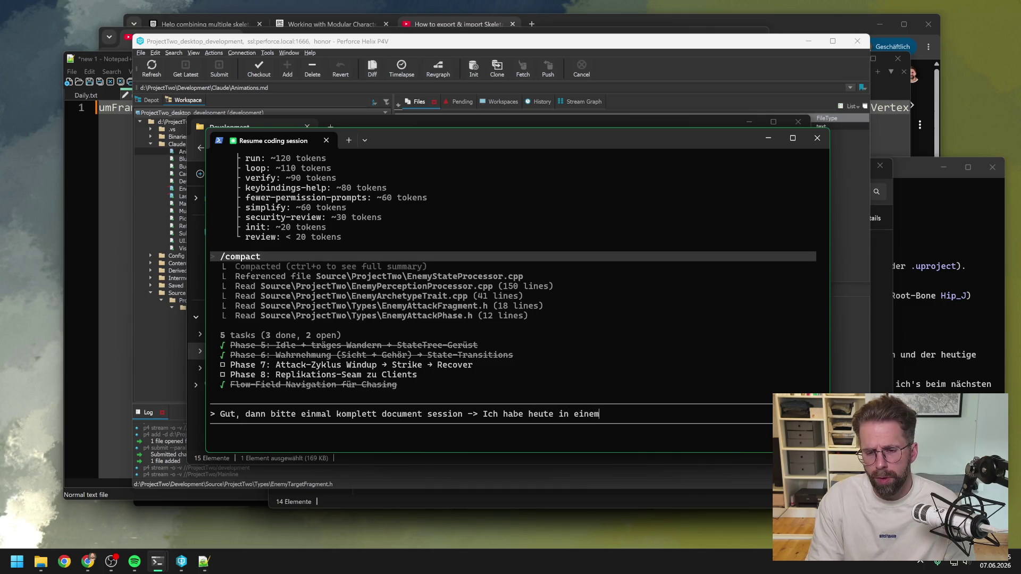
type(" anderen Threa")
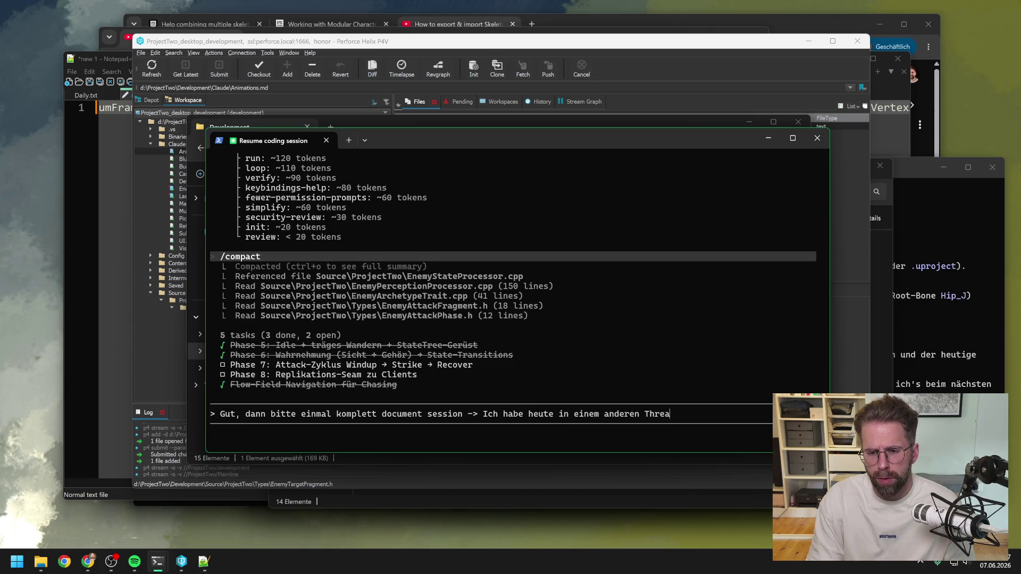
type("d")
type(" ve")
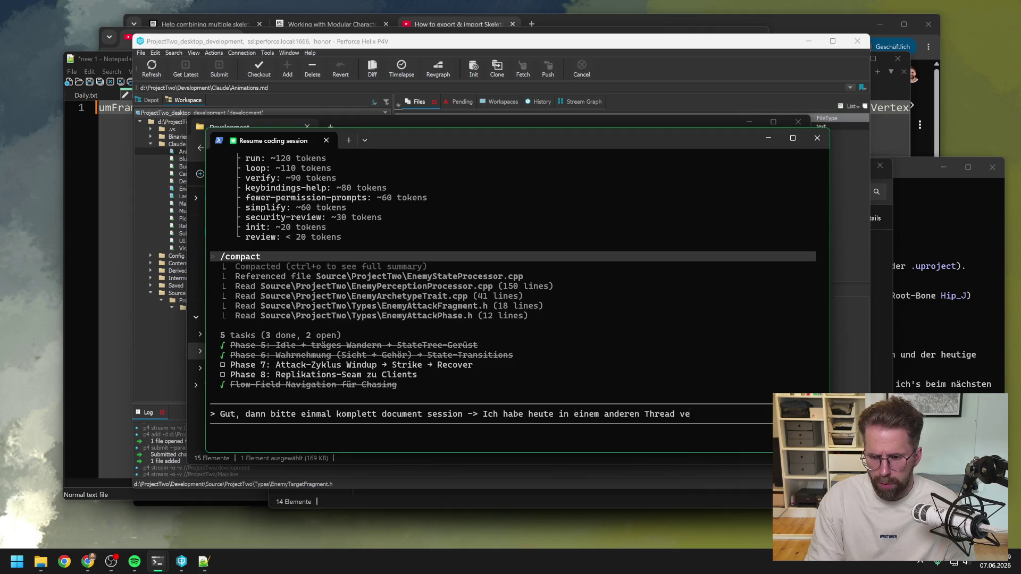
type("rteanimatio")
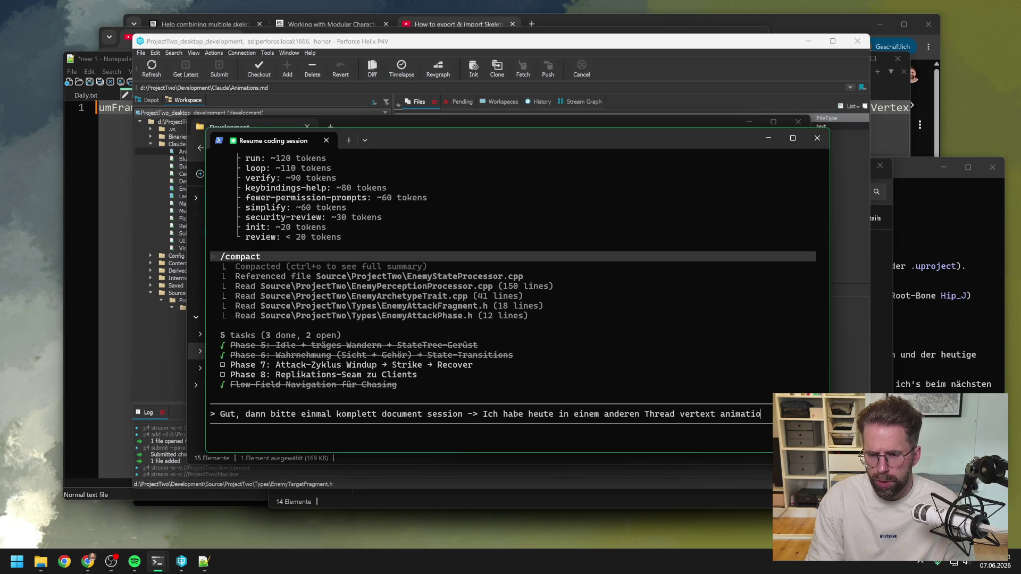
type("ns getestet")
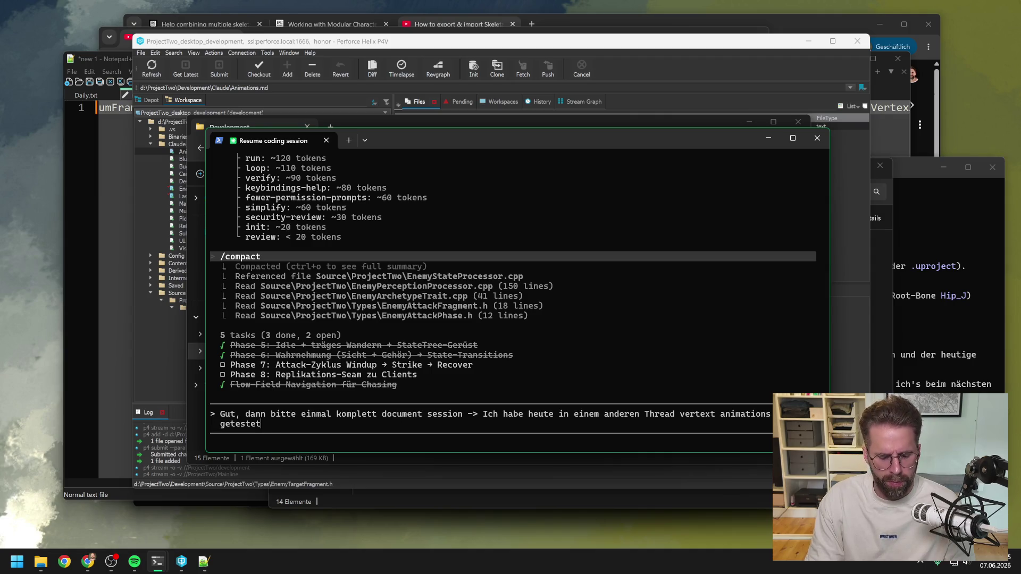
type(", habe dir das e")
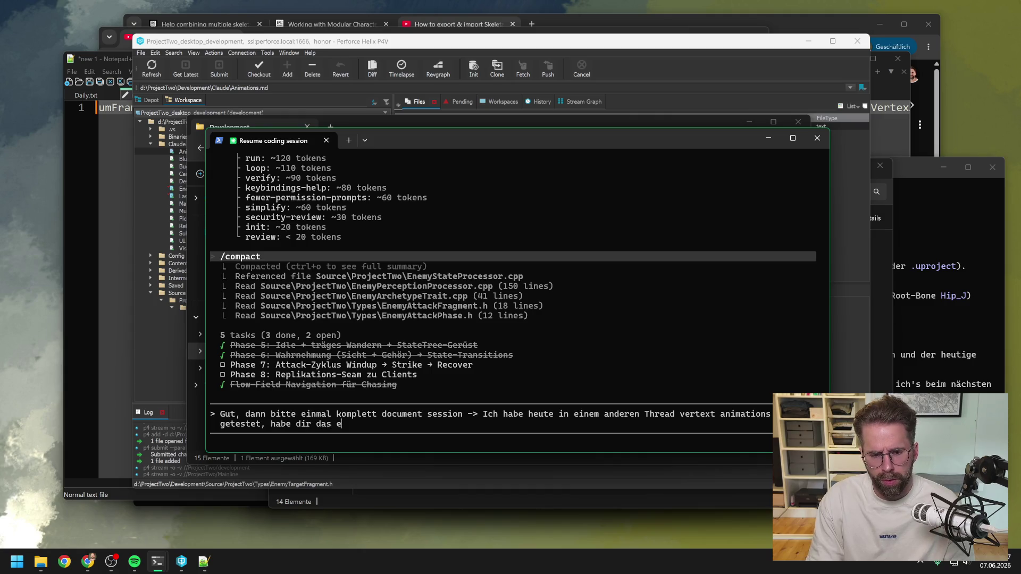
type("rgebnis der pi")
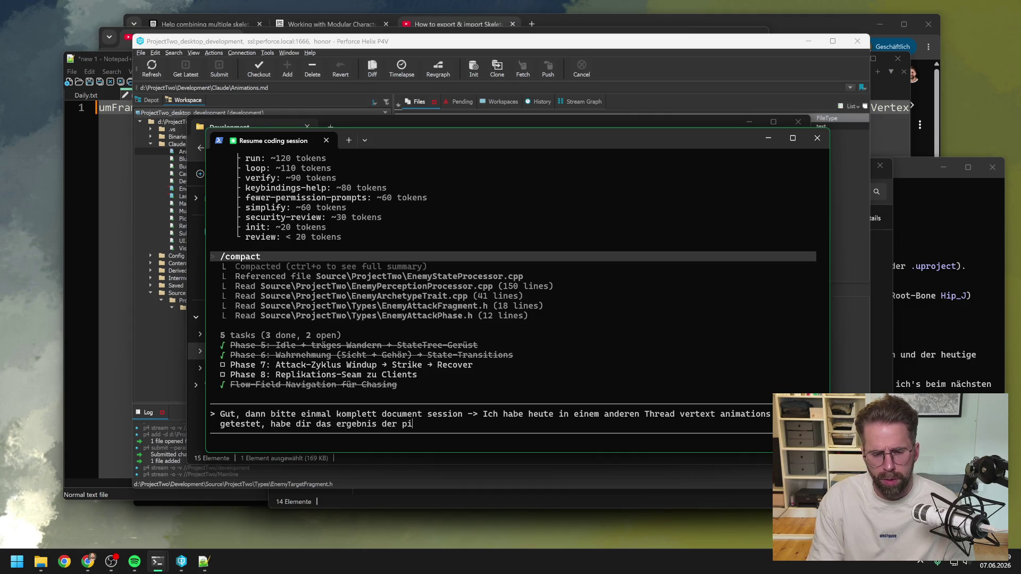
type("pelin ")
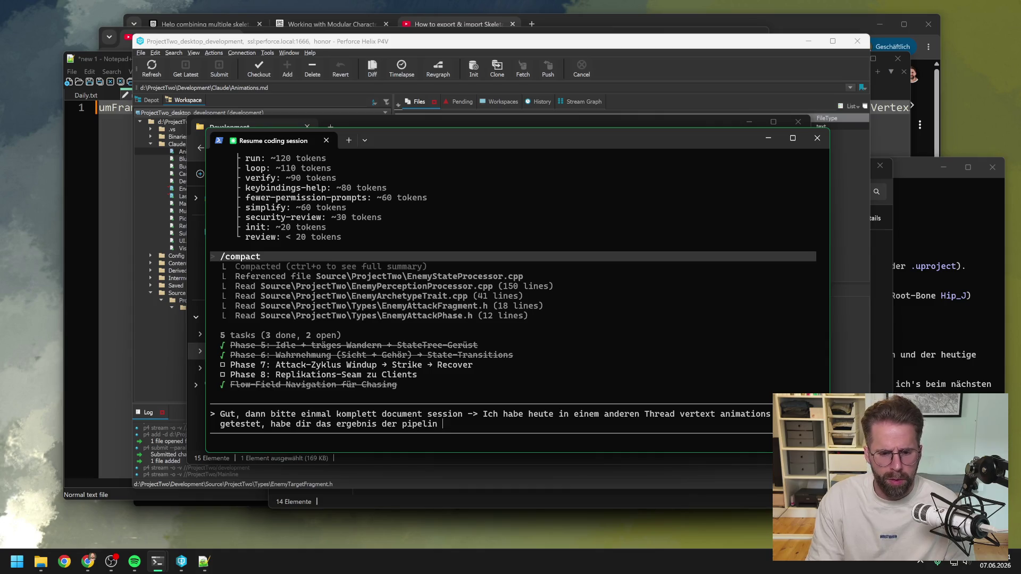
type("e in ")
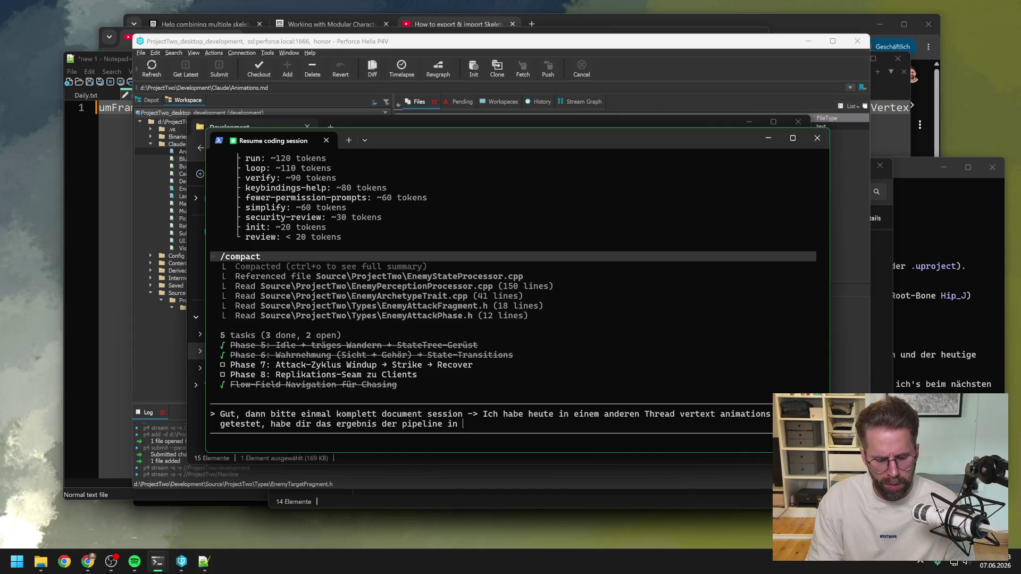
type("anim")
key("BackSpace")
key("BackSpace")
key("BackSpace")
type("Ani")
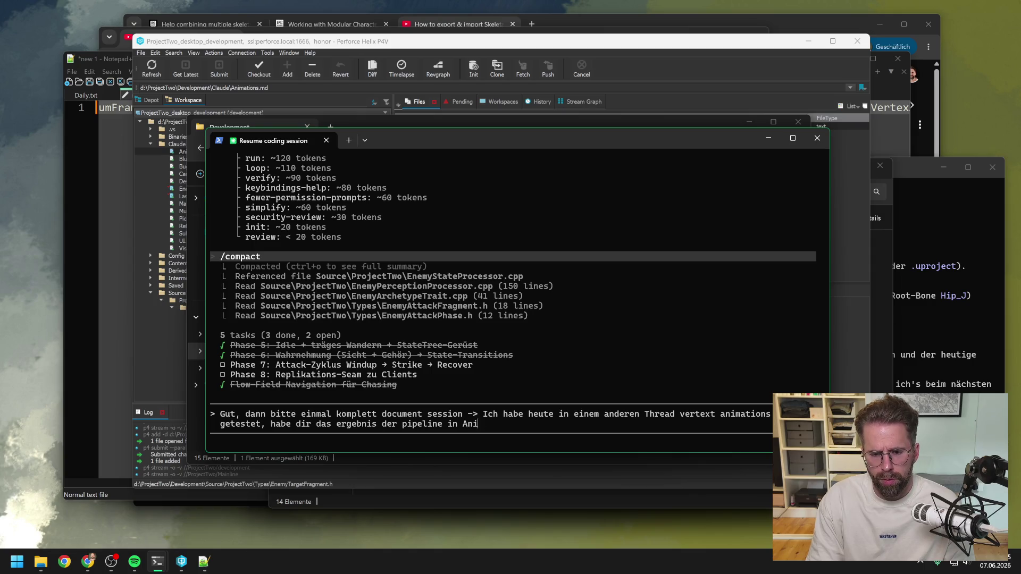
type("mations.md a")
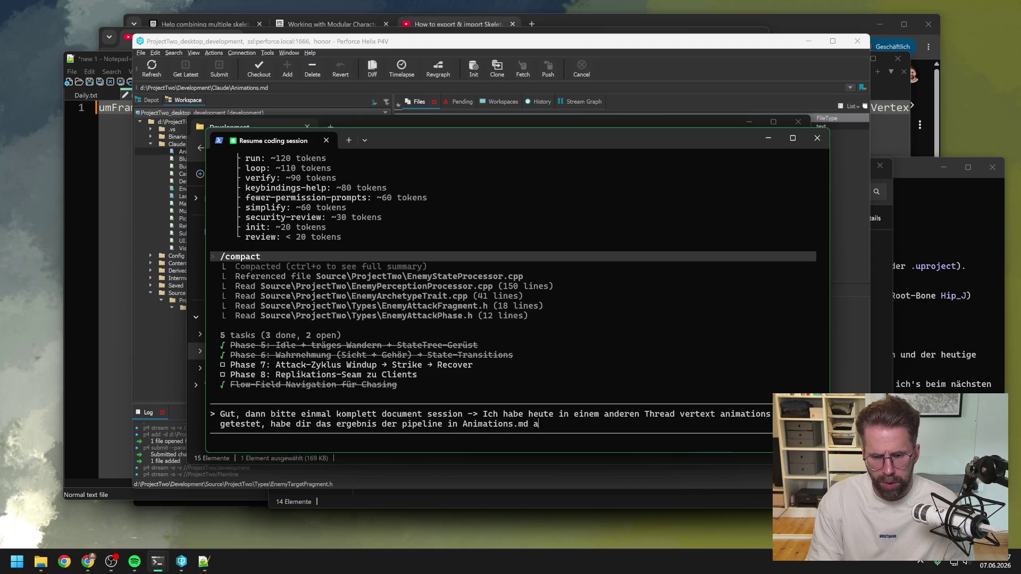
type("bgelegt")
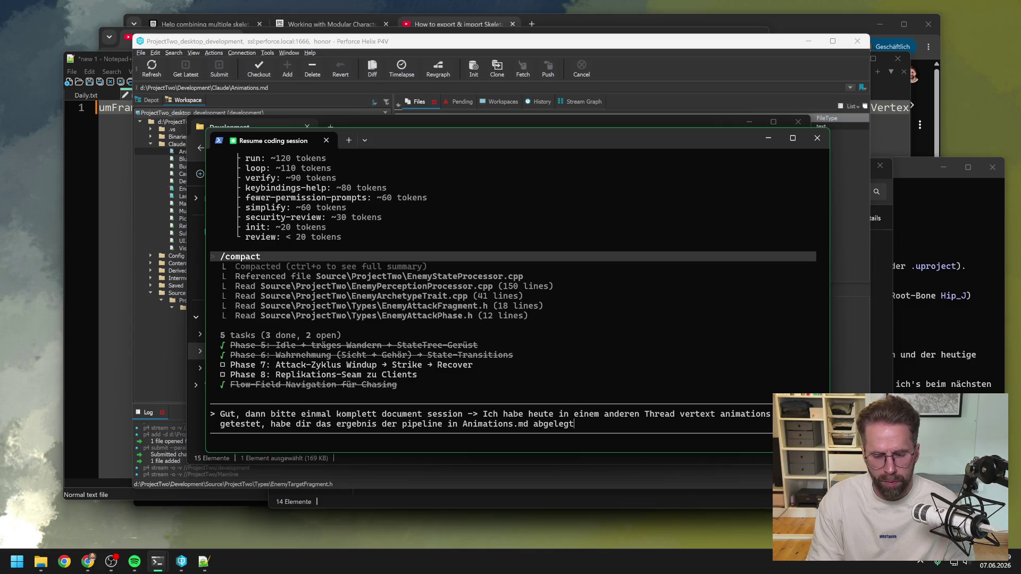
type(" -> ha")
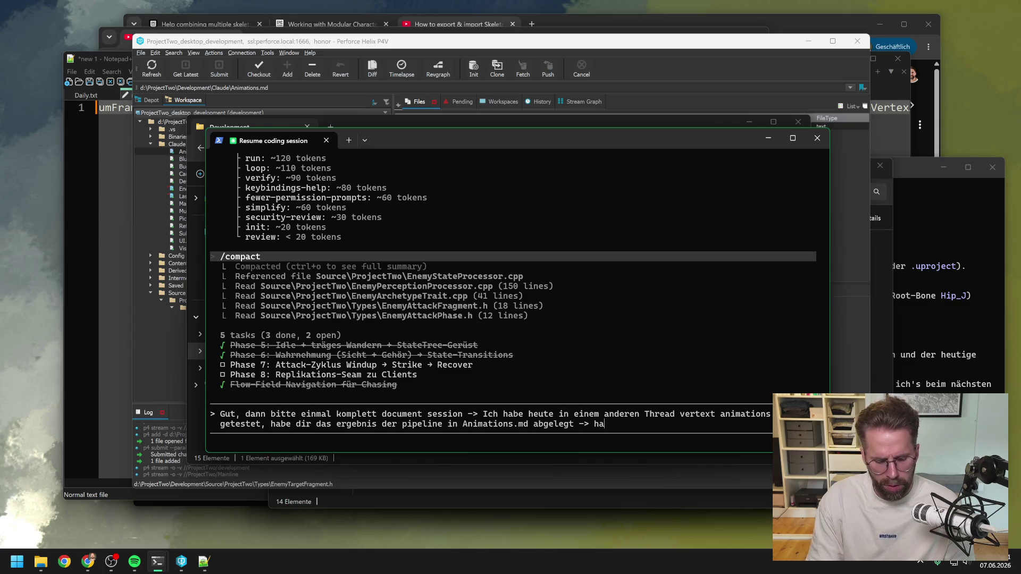
type("st du nun auch Zug")
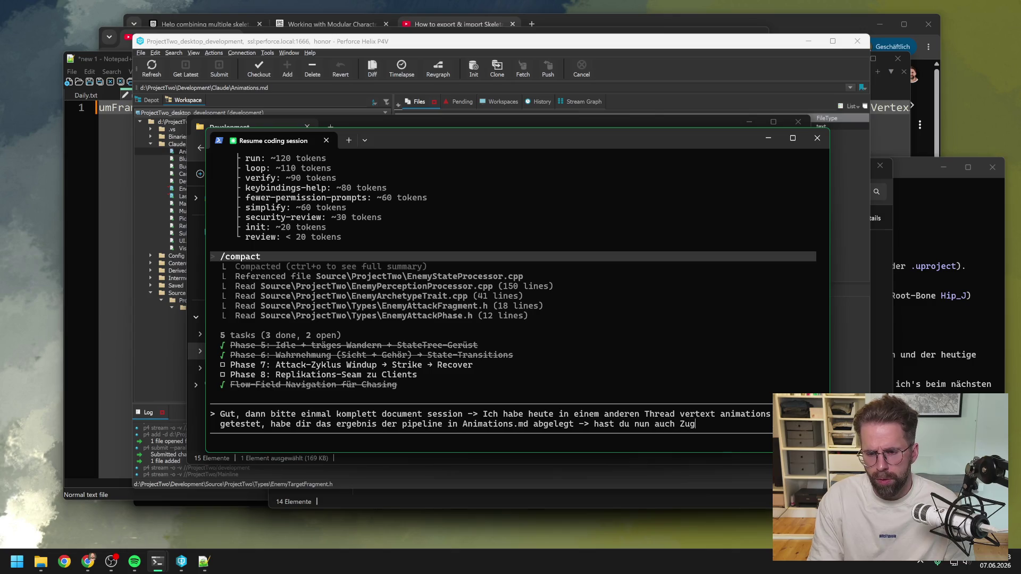
type("riff drauf. Bitt ")
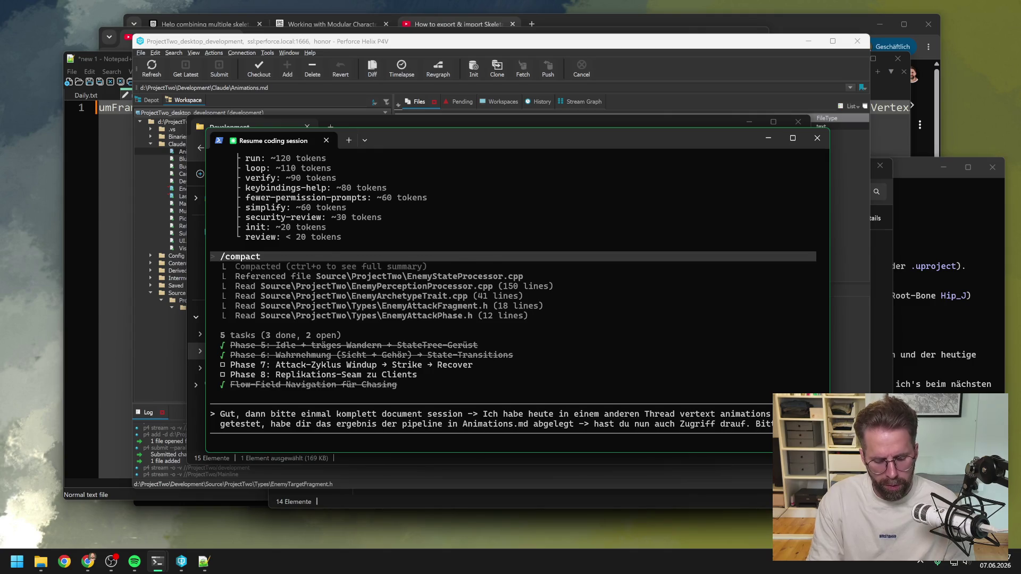
type("Verz")
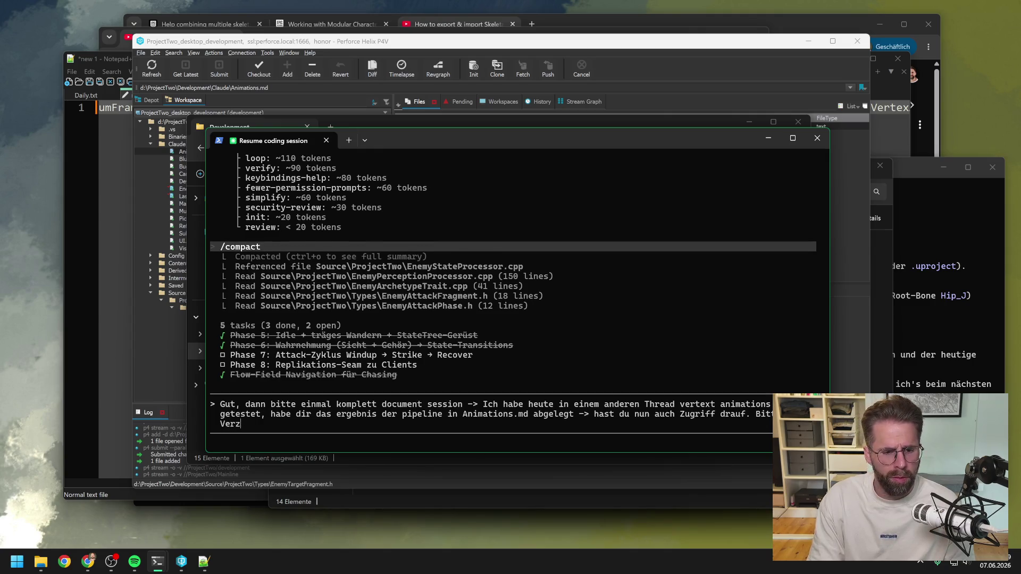
type("eichnis clau")
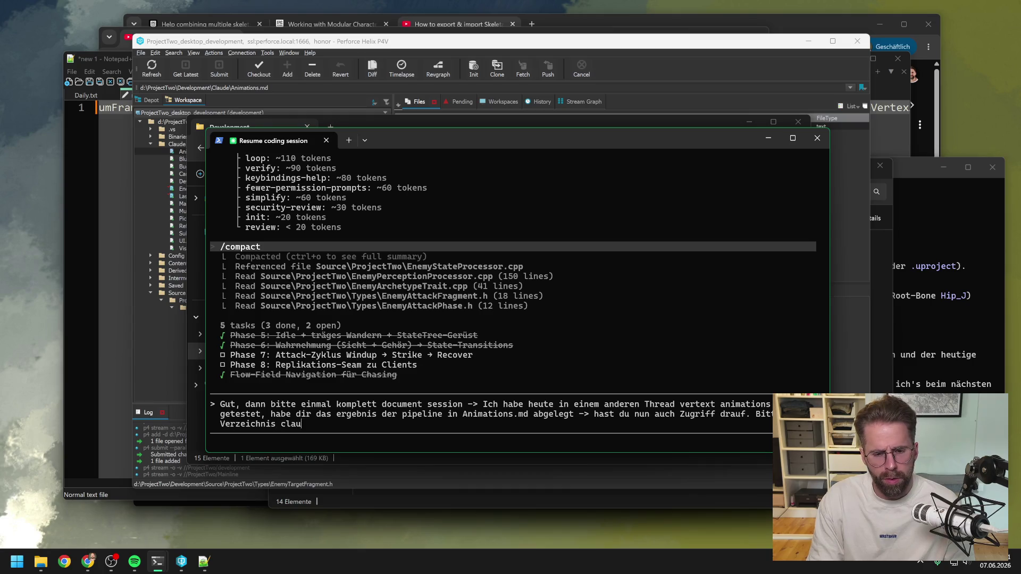
type("de.md ver")
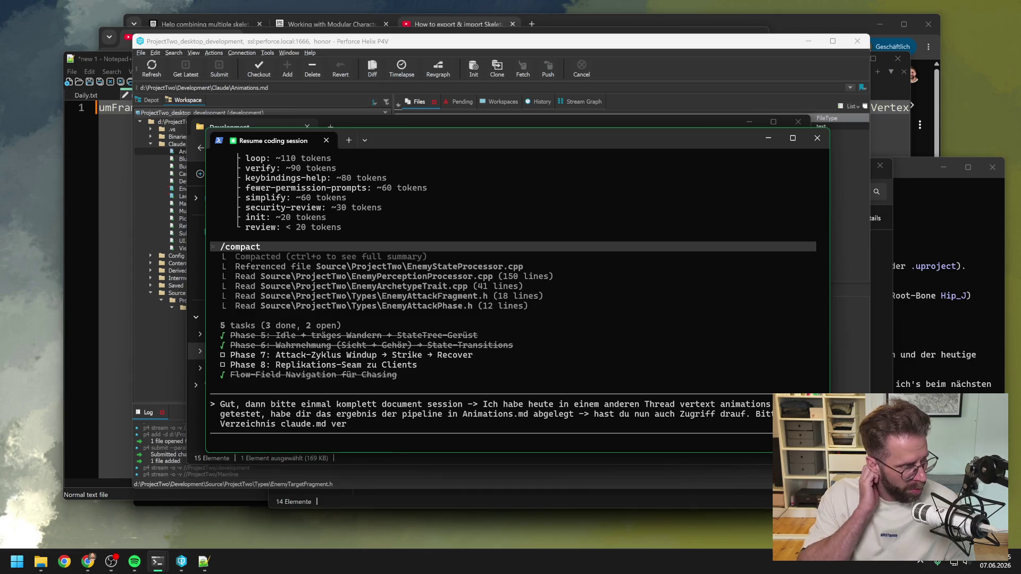
type("merken.")
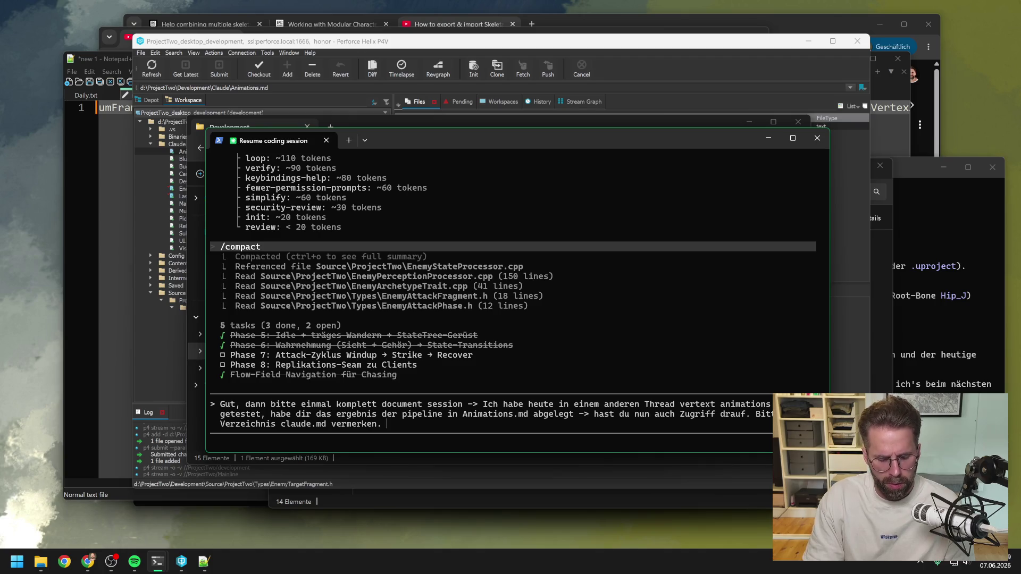
Add a task to insert Vertex Animations between Phase 7 and 8, moving replication to Phase 9.
type("Und als ")
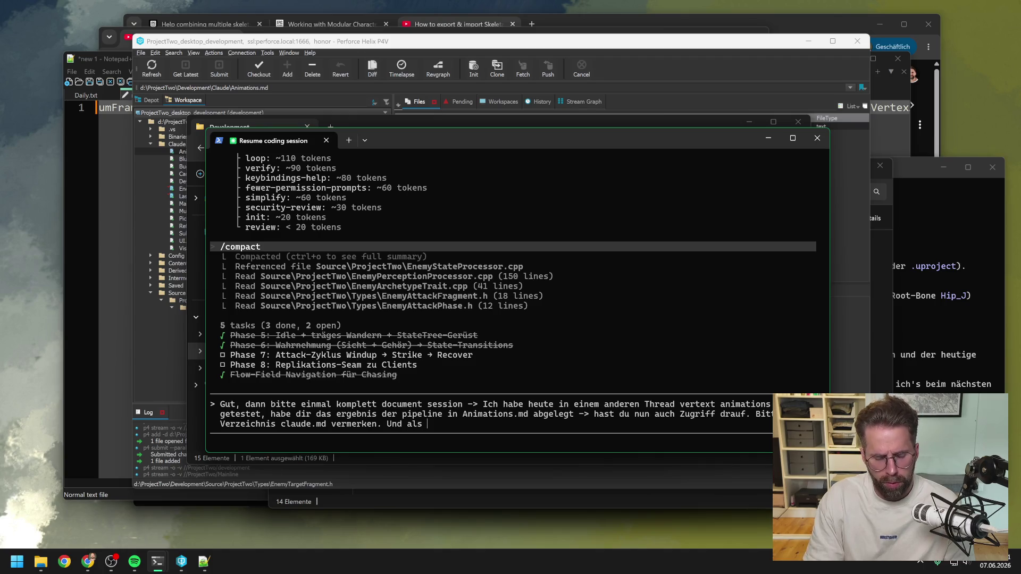
type("Taks Zwis")
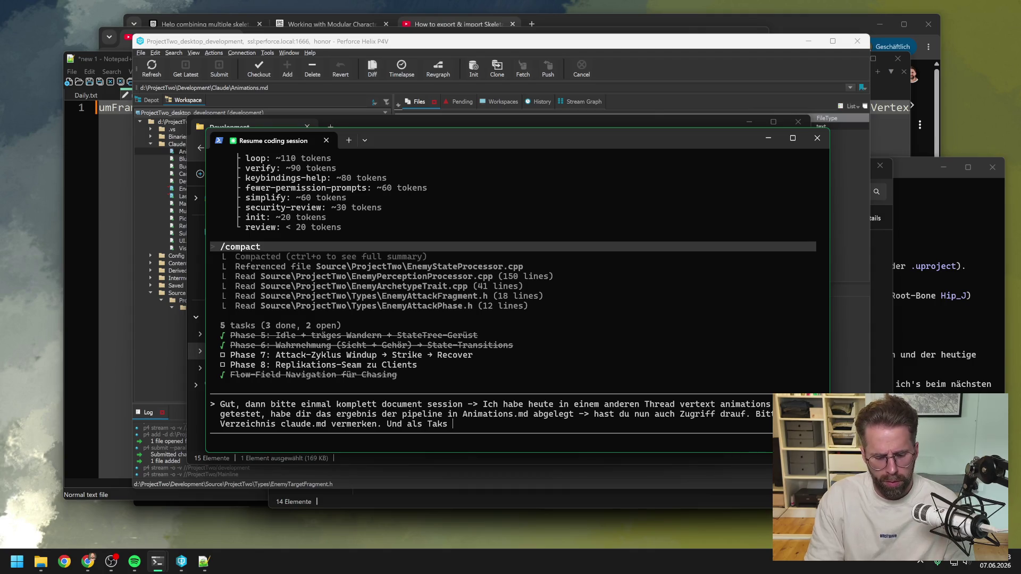
key("BackSpace")
key("BackSpace")
key("BackSpace")
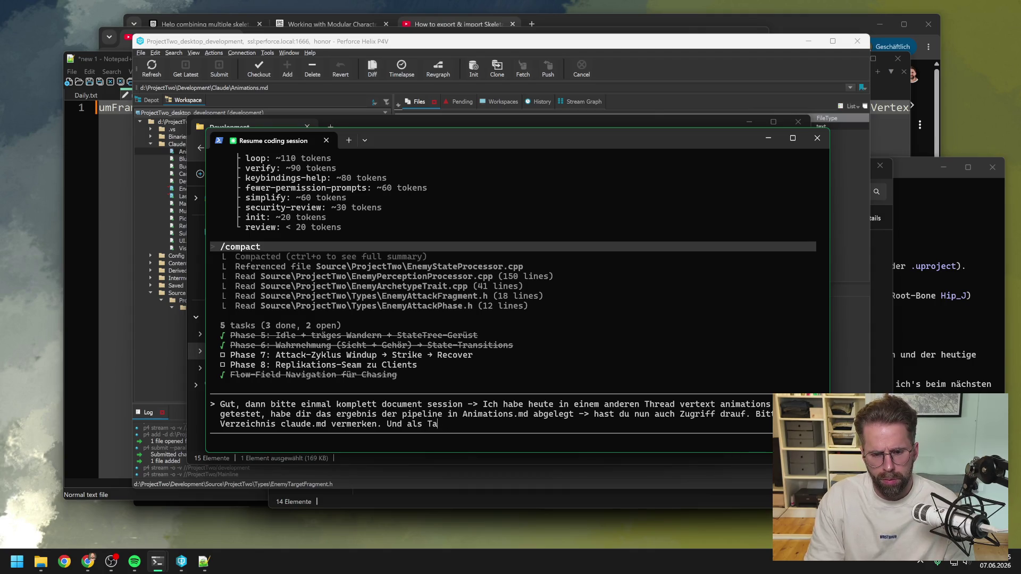
type("sk zwischen Ph")
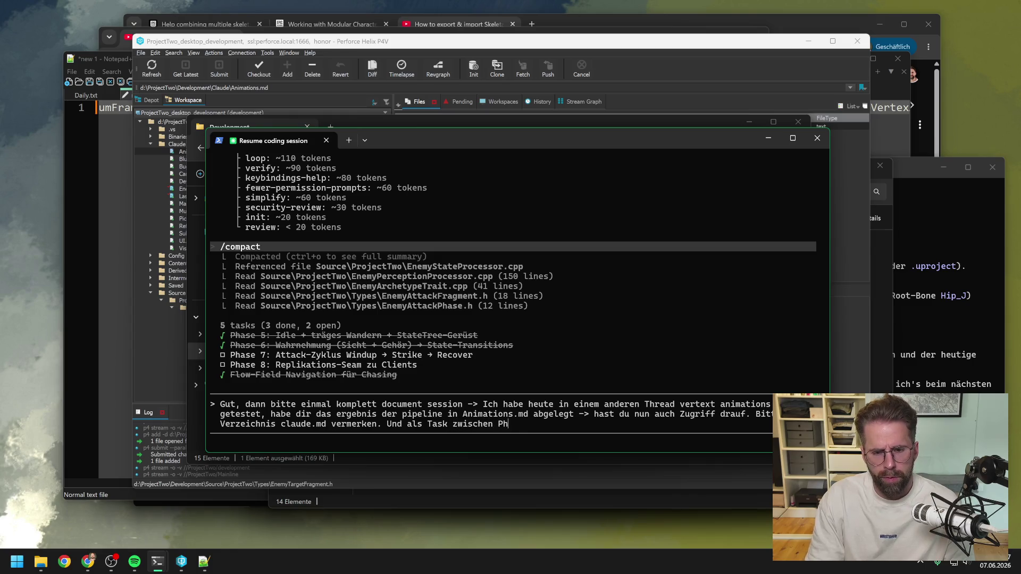
type("ase 7 und 8 ")
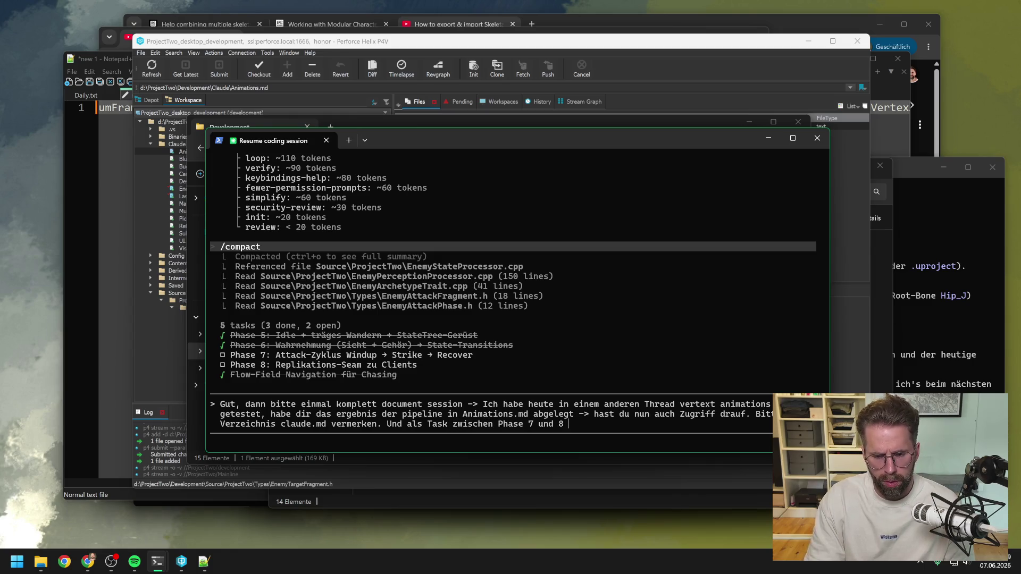
type("fürs nächste Mal ")
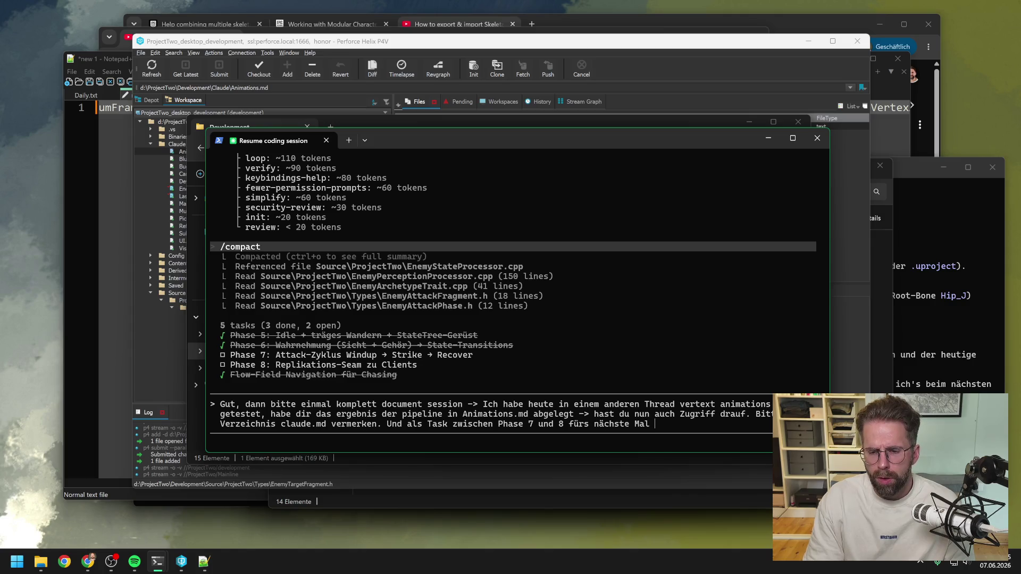
type("Einpfleg")
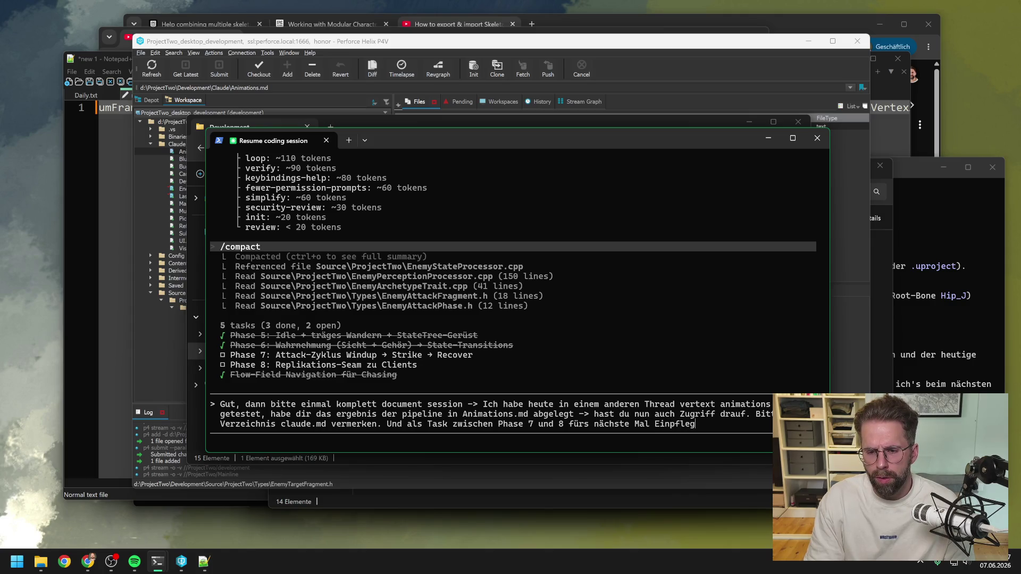
type("en von VC")
key("BackSpace")
key("BackSpace")
key("BackSpace")
type("ertext")
type(" Animatio")
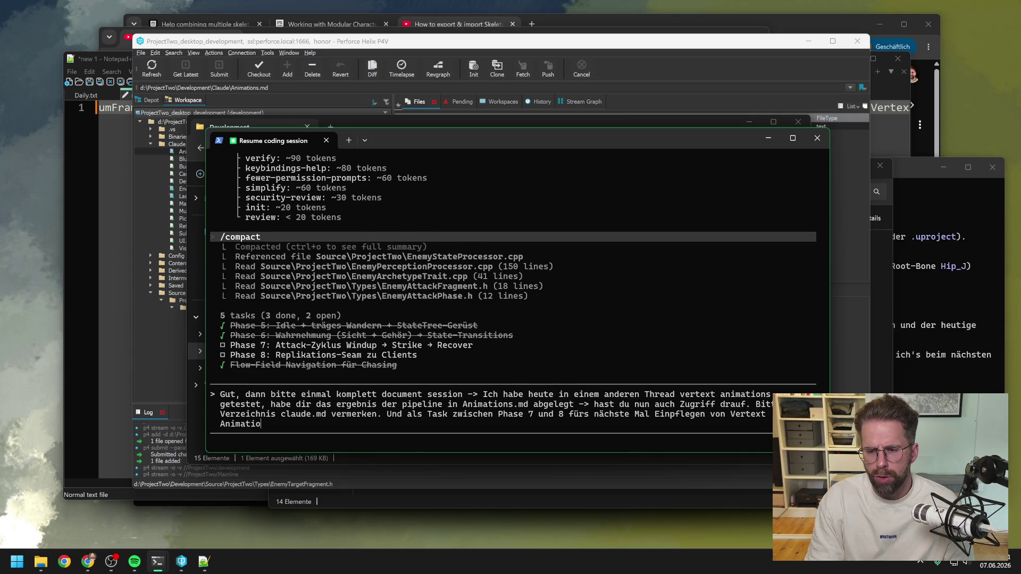
type("ns schieben")
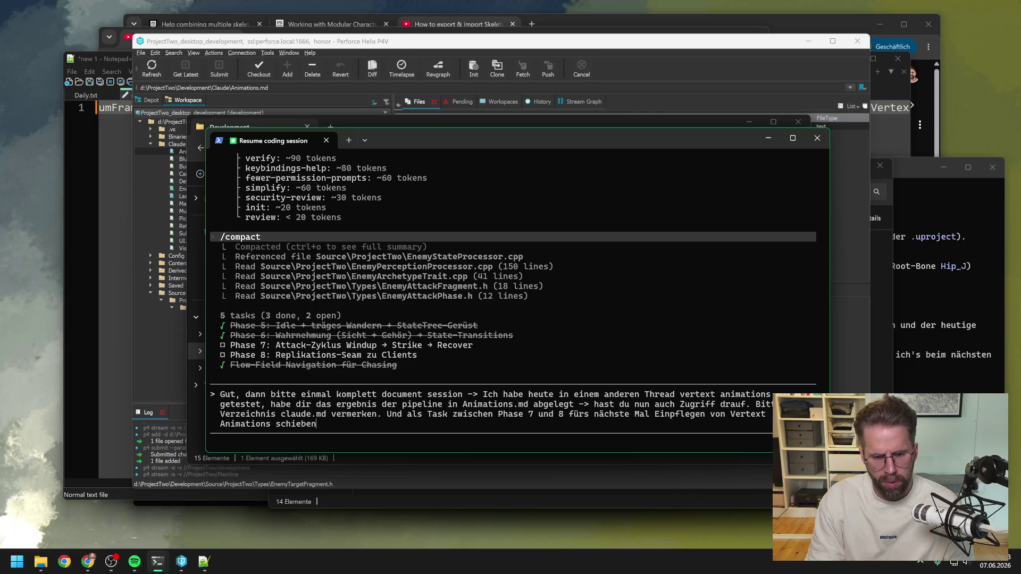
type(". (")
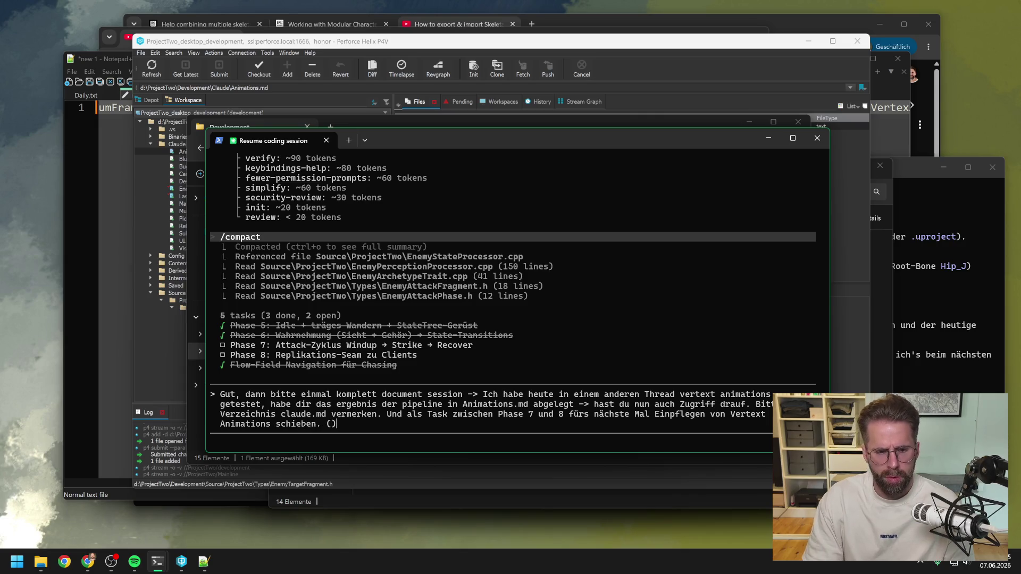
type("Repli")
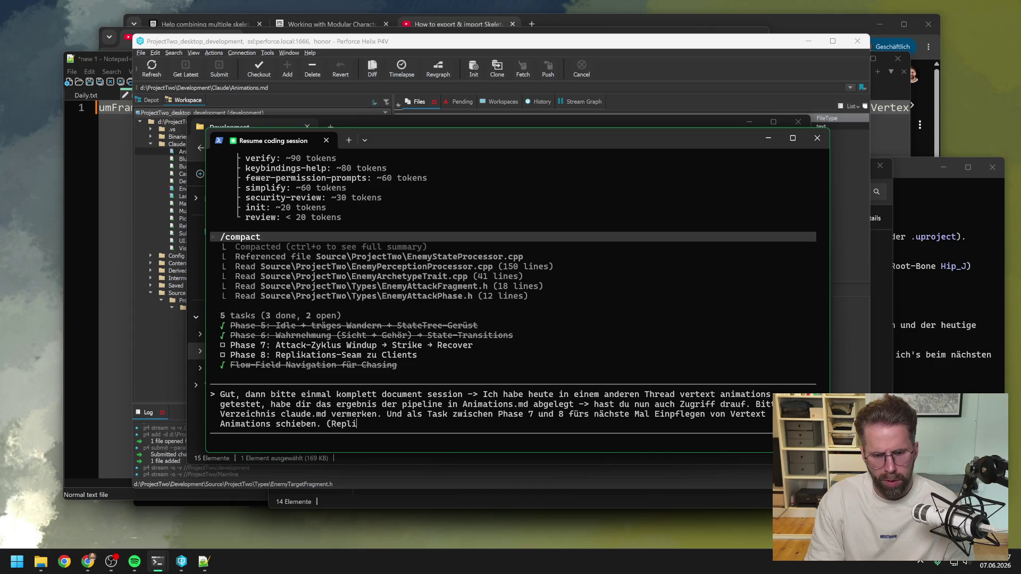
type("kation zu Phase 9 machen")
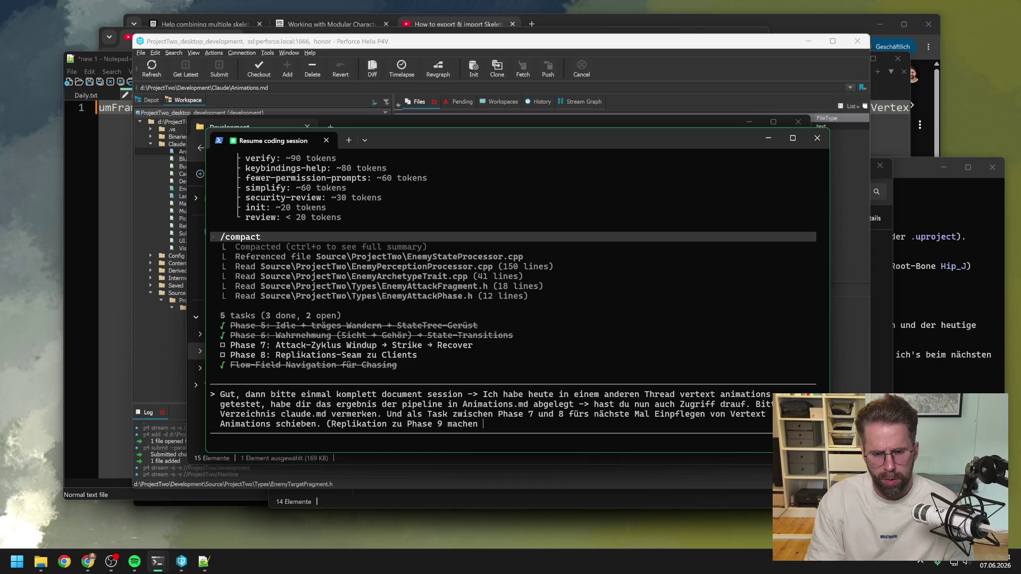
type(" -> ")
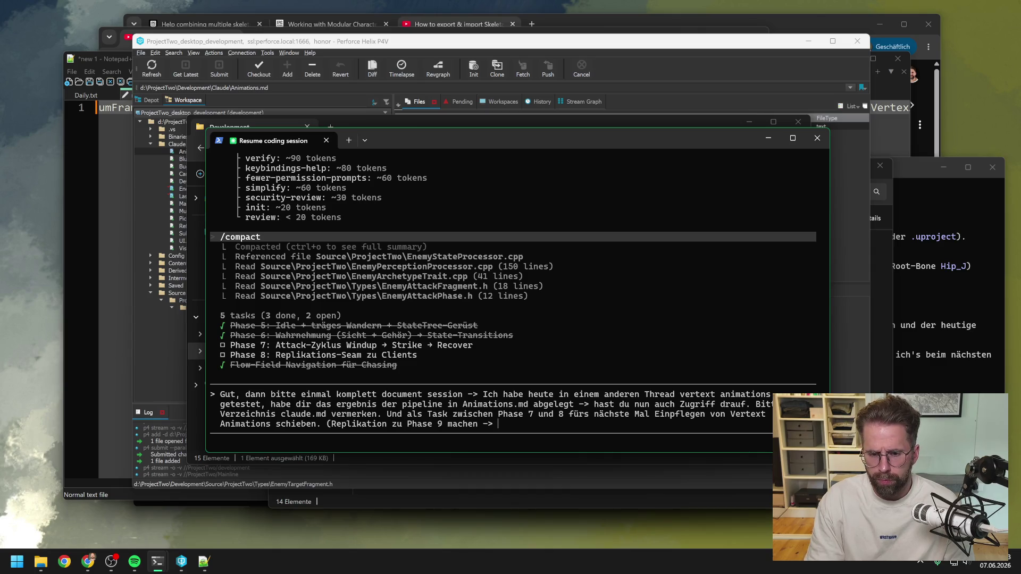
type("Vertext Anamia")
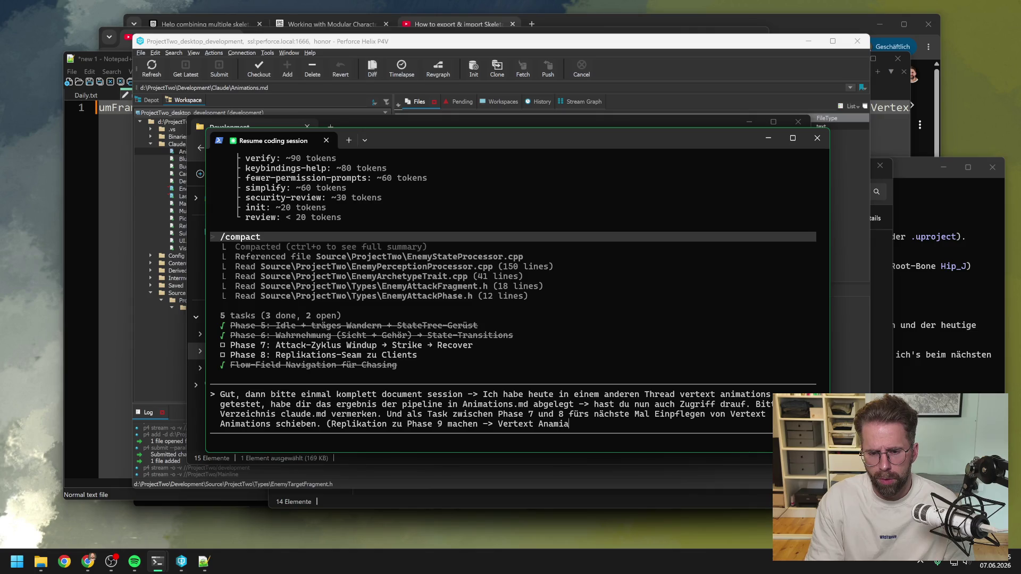
Make Vertex Animations the new Phase 8, mark the Attack cycle task done, and send the request.
key("BackSpace")
key("BackSpace")
key("BackSpace")
key("BackSpace")
type("imatio")
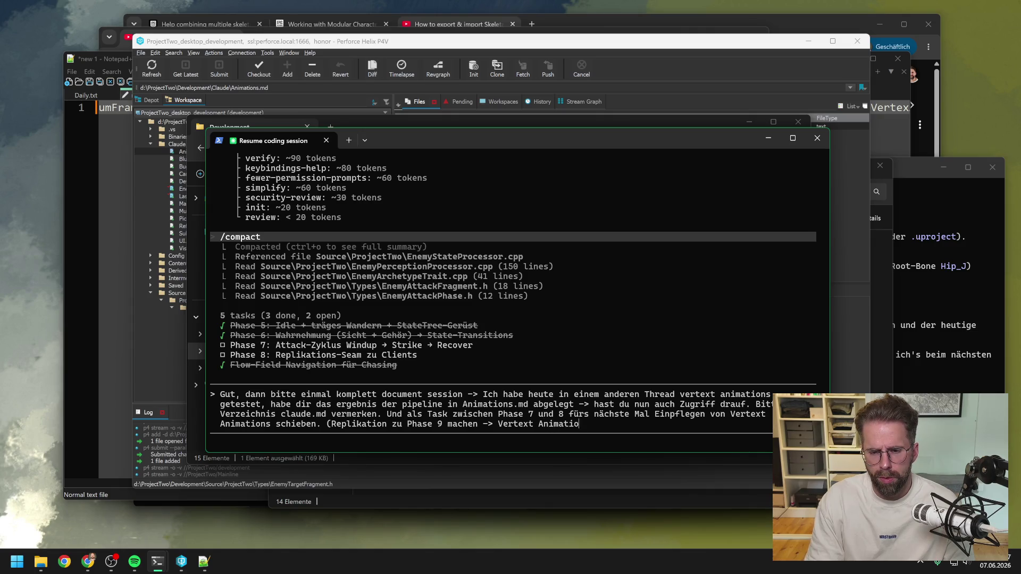
type("ns wird neue Phase")
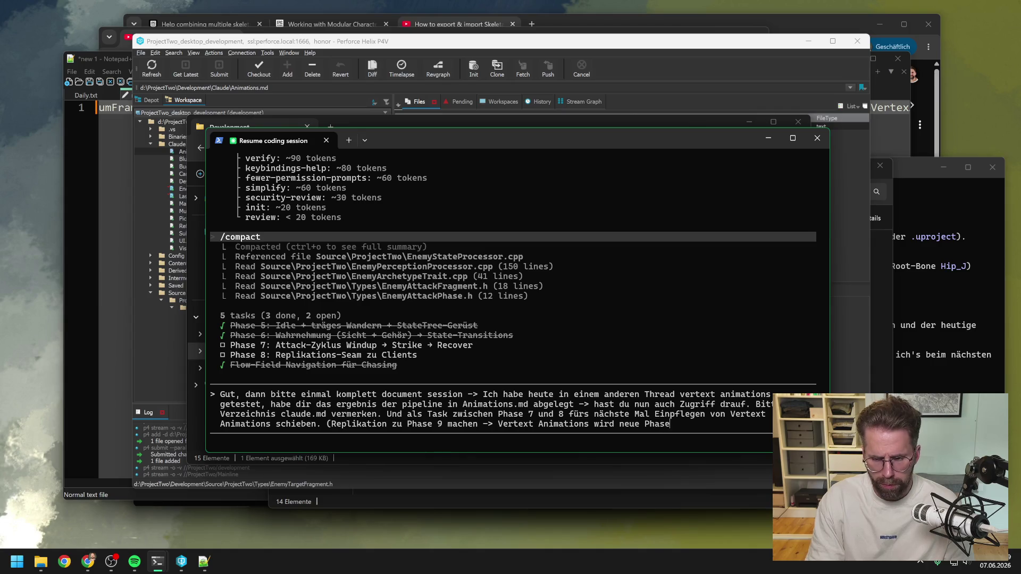
type(" 8)")
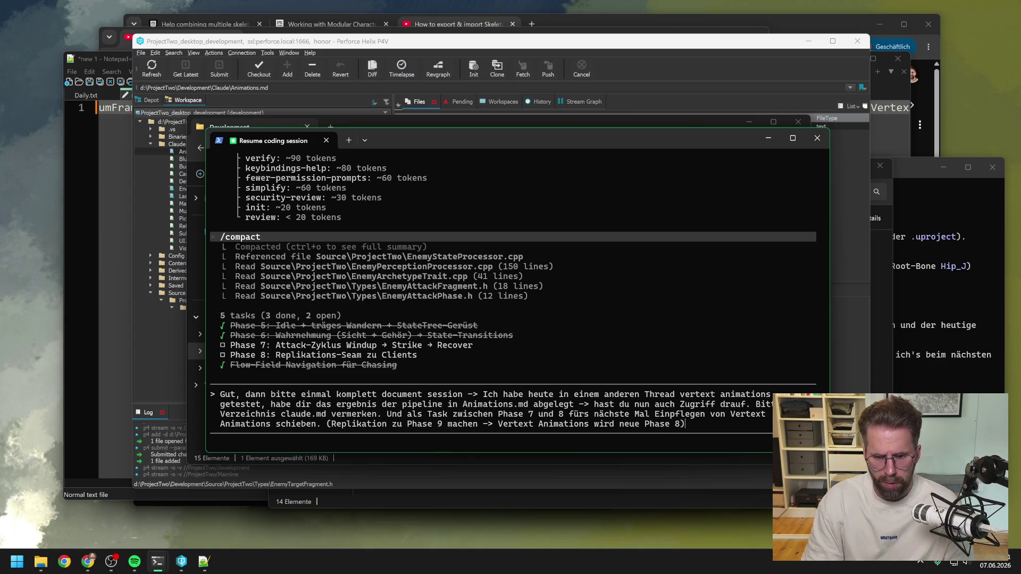
key("BackSpace")
key("BackSpace")
key("BackSpace")
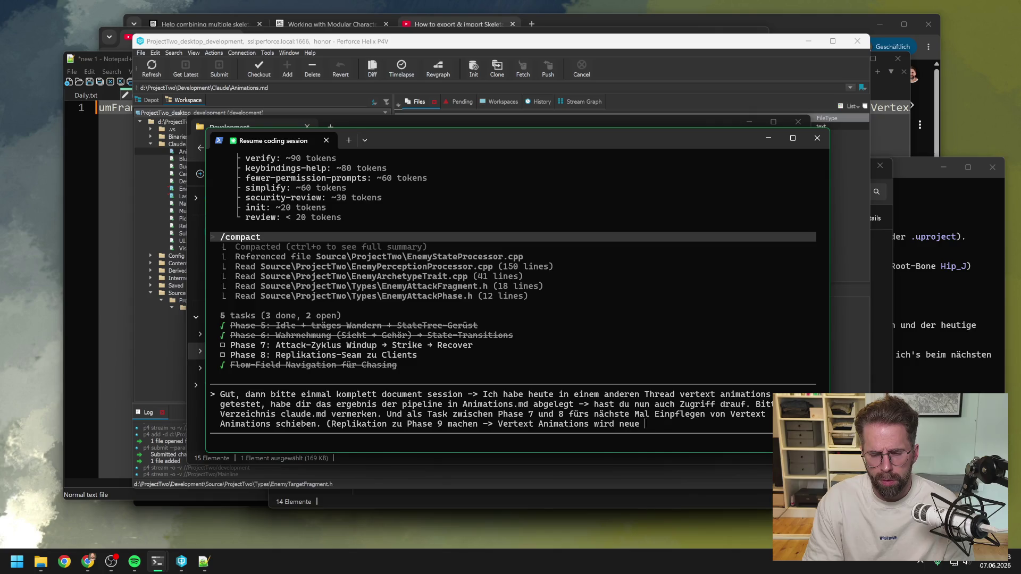
type("Animat")
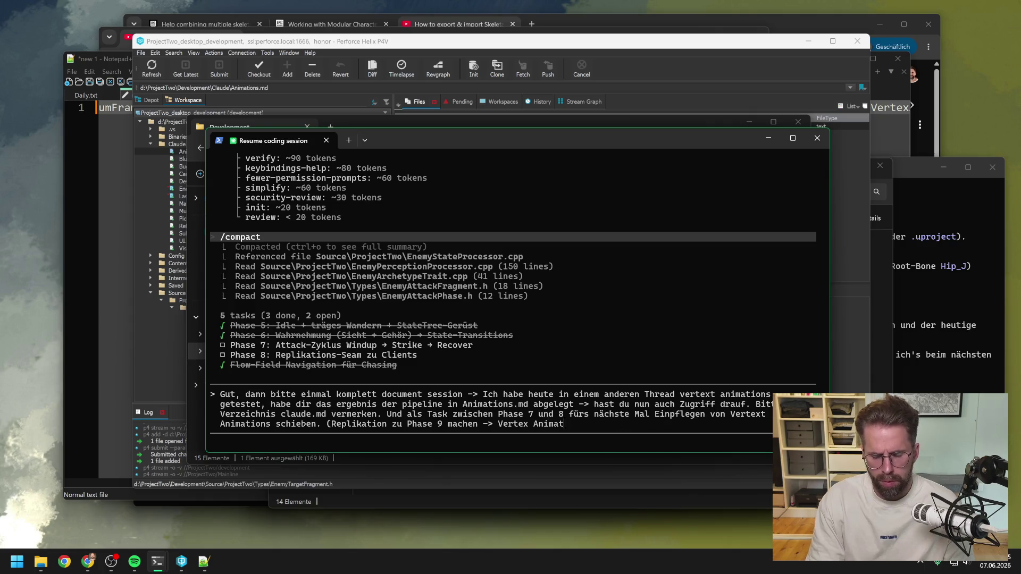
type("ions wird neue P")
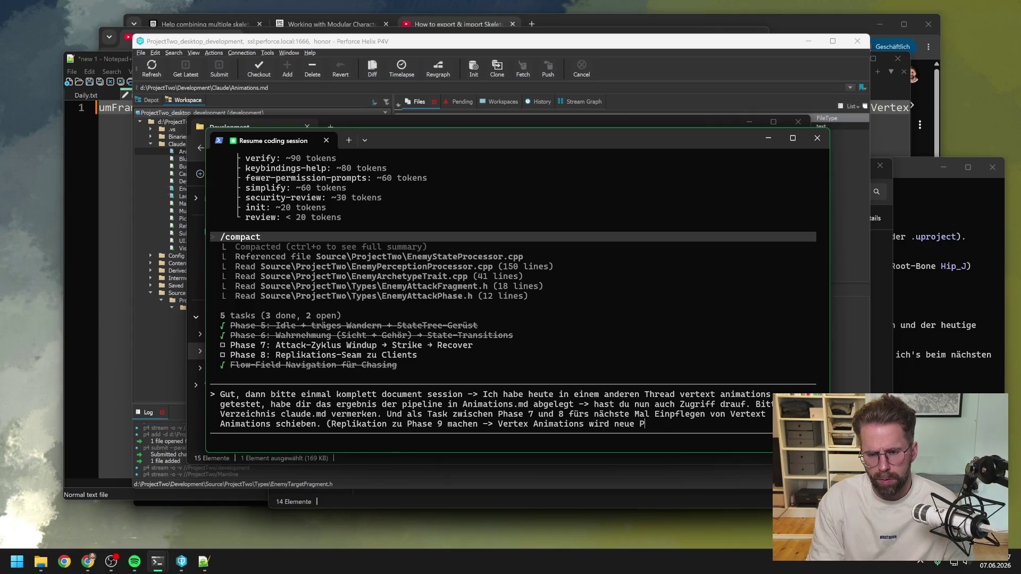
type("hase 8). ")
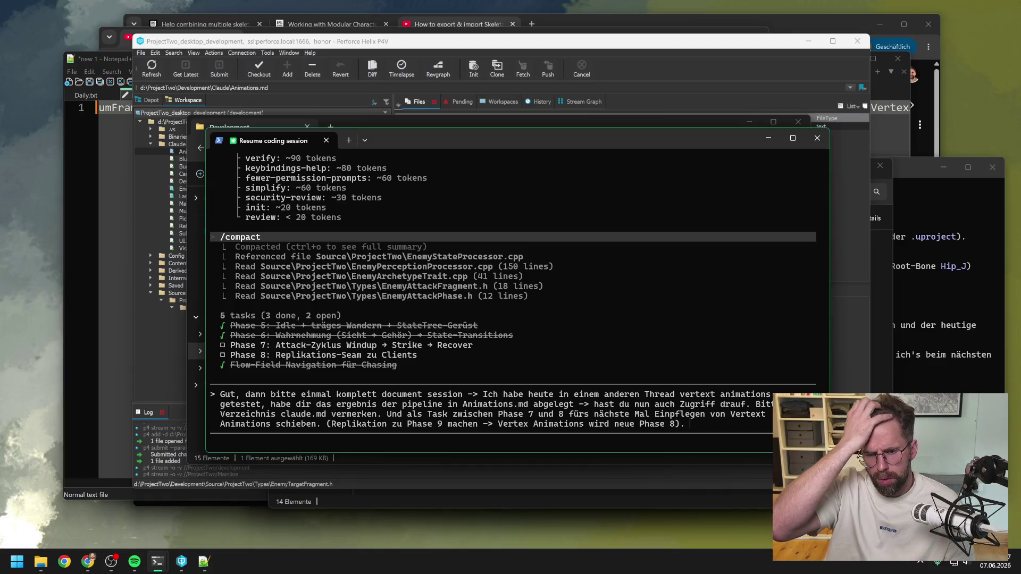
type("Phase")
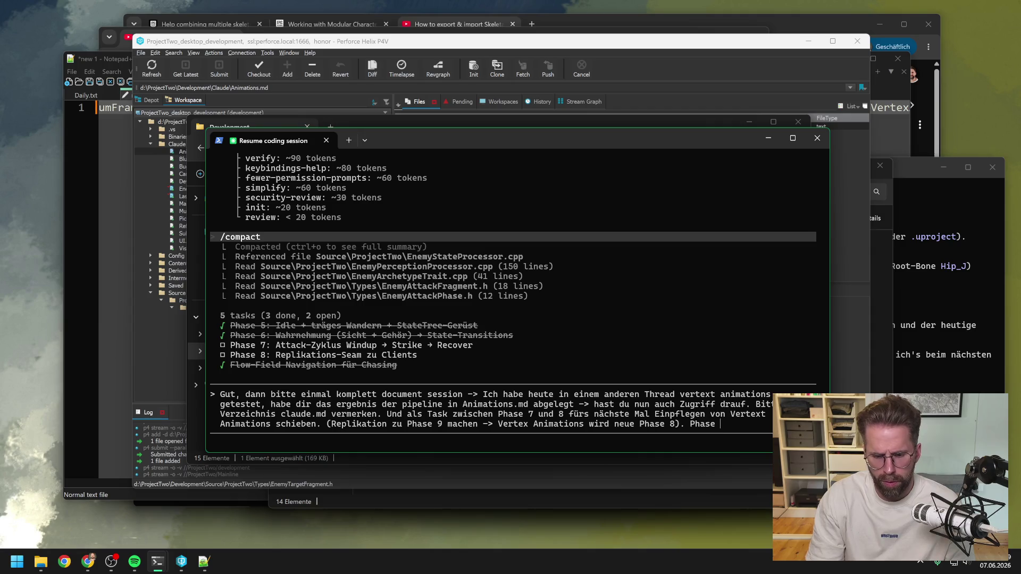
key("BackSpace")
key("BackSpace")
key("BackSpace")
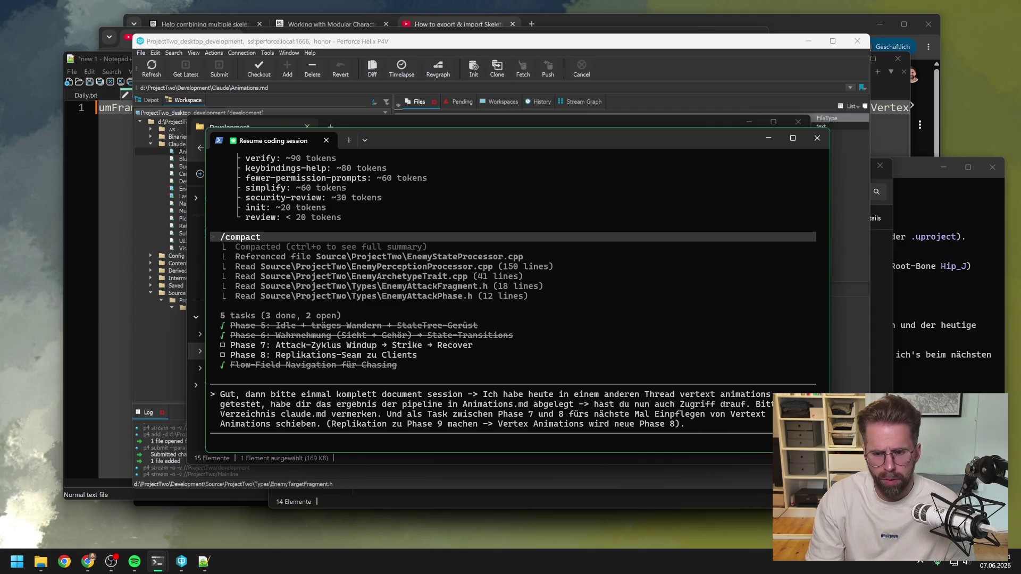
type("Attack Zyklus")
type("Ta")
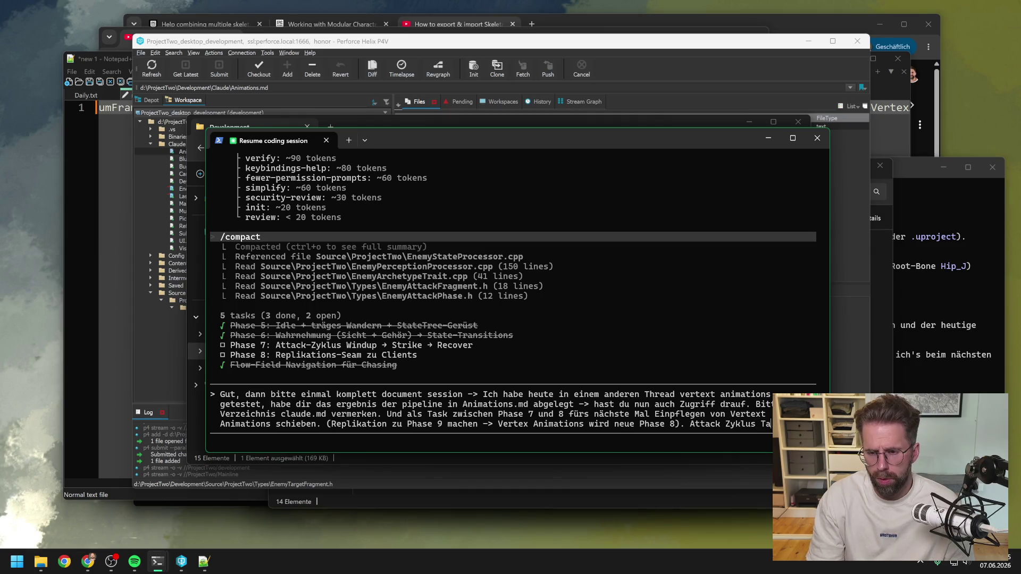
type("k kannst du a")
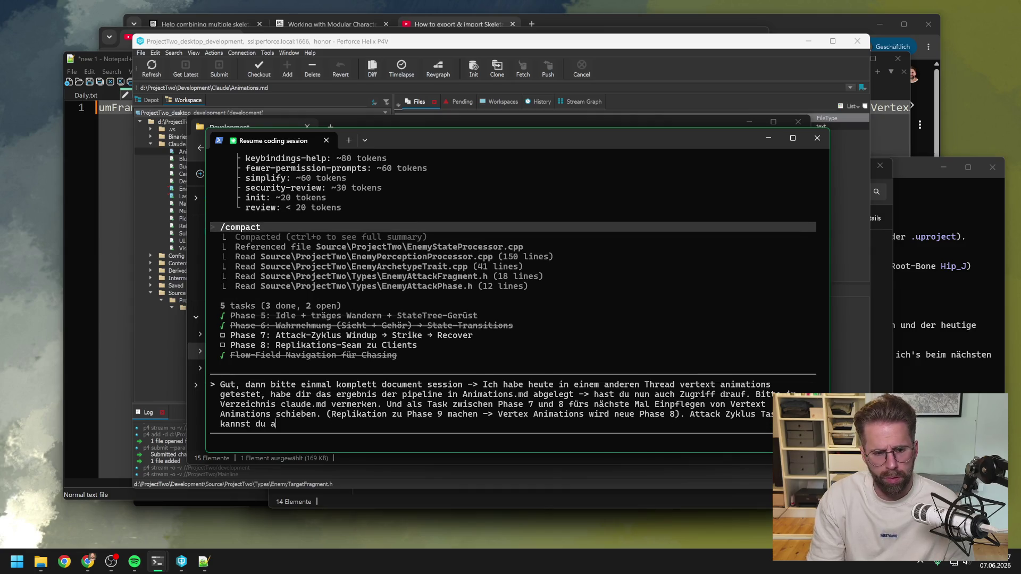
type("bhaken.")
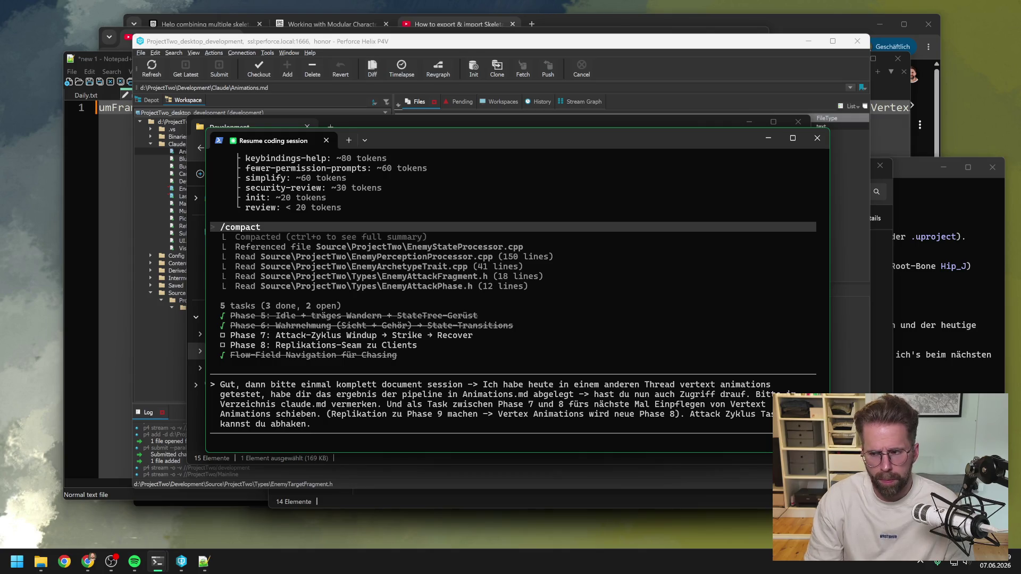
key("Return")
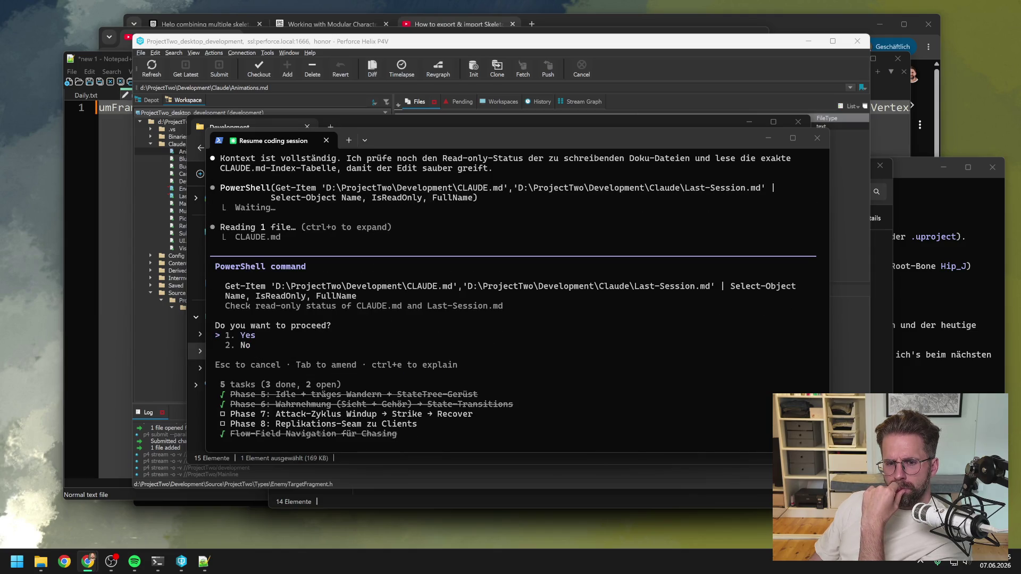
Approve the read-only PowerShell check and the p4 edit checkout of CLAUDE.md.
left_click(299, 334)
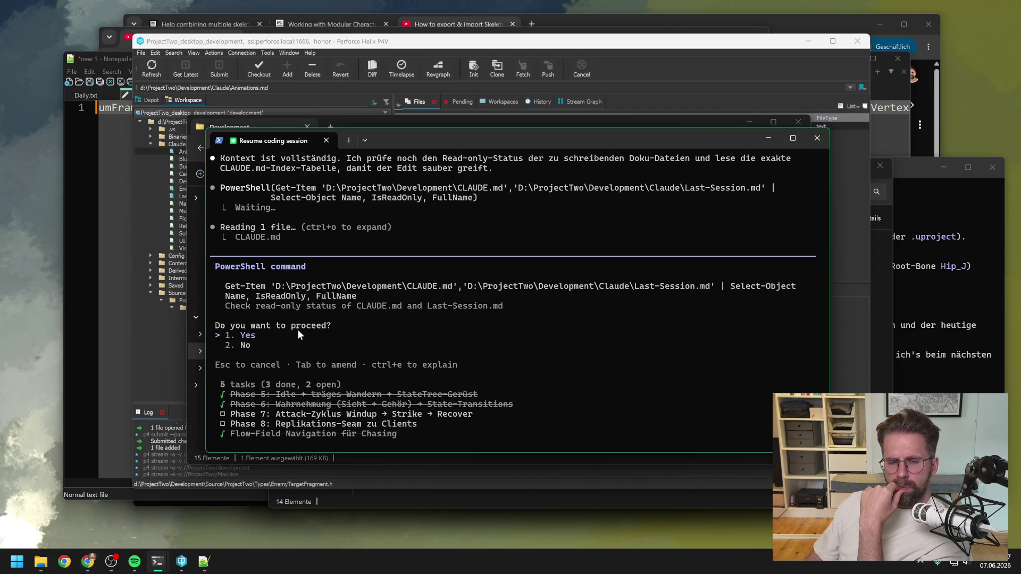
key("Return")
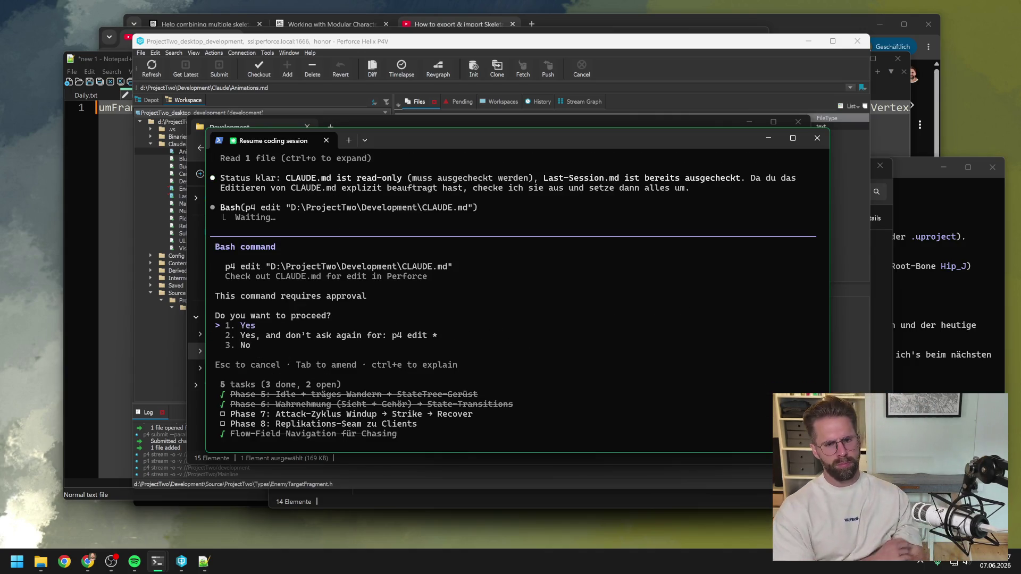
key("Return")
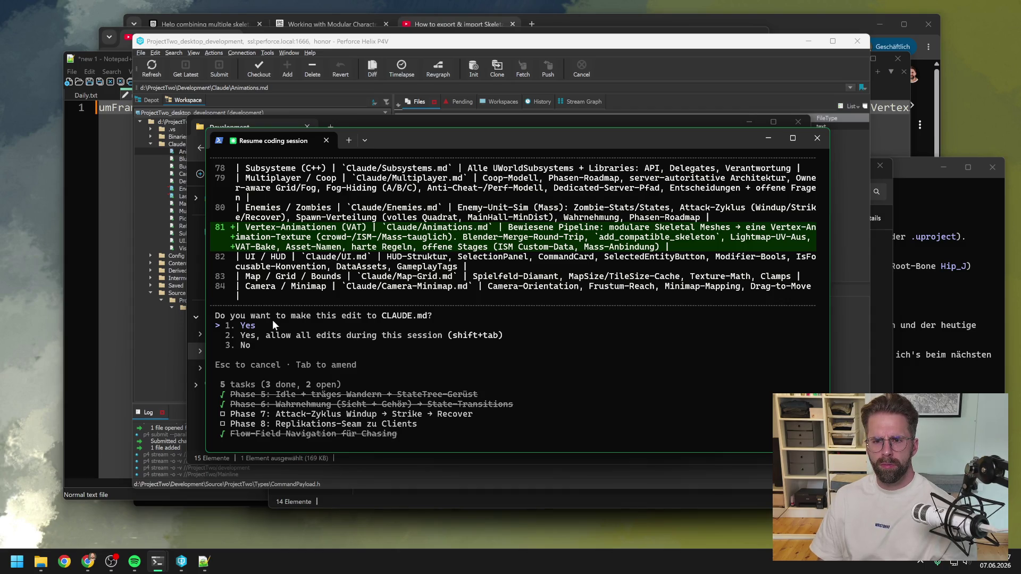
Accept the Vertex-Animationen (VAT) index row pointing to Claude/Animations.md in CLAUDE.md.
key("Return")
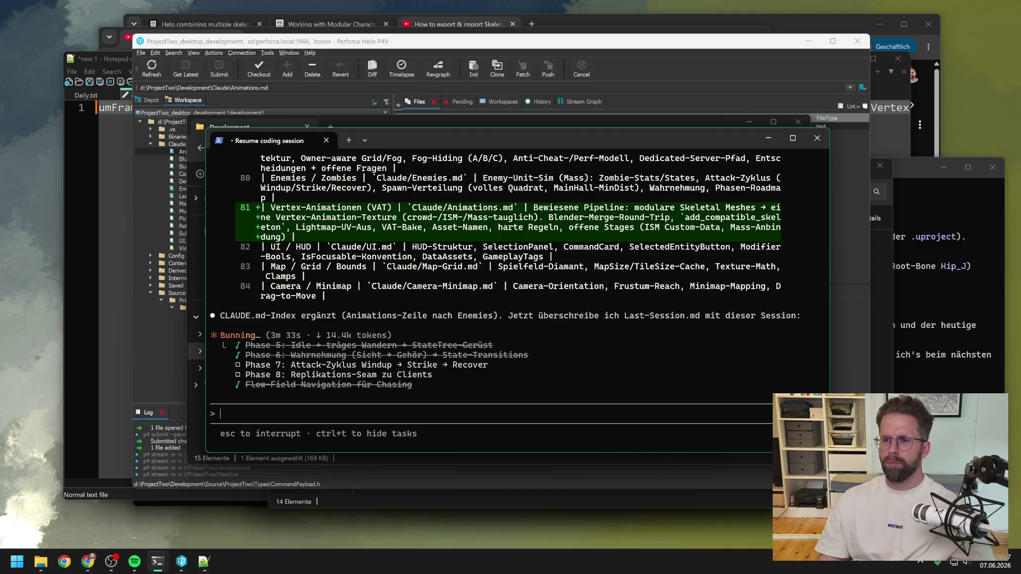
left_click(903, 168)
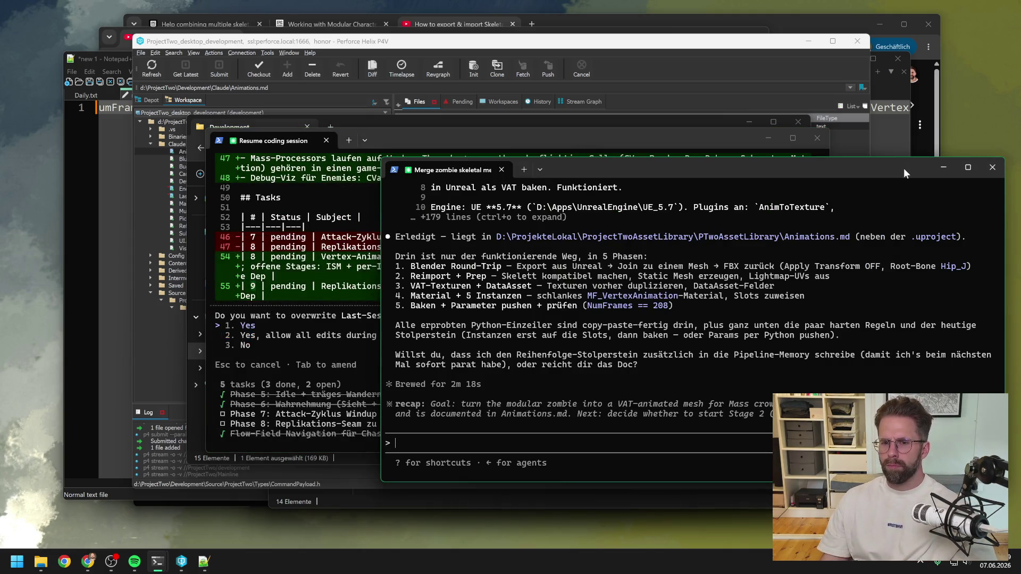
Approve overwriting Last-Session.md and close the zombie-merge terminal window.
left_click(263, 322)
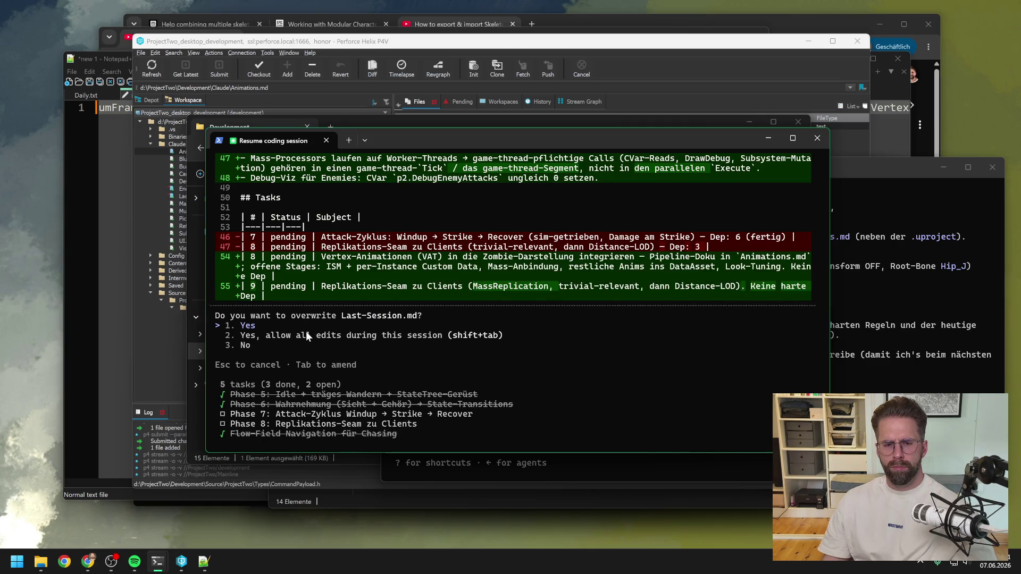
key("Return")
left_click(864, 171)
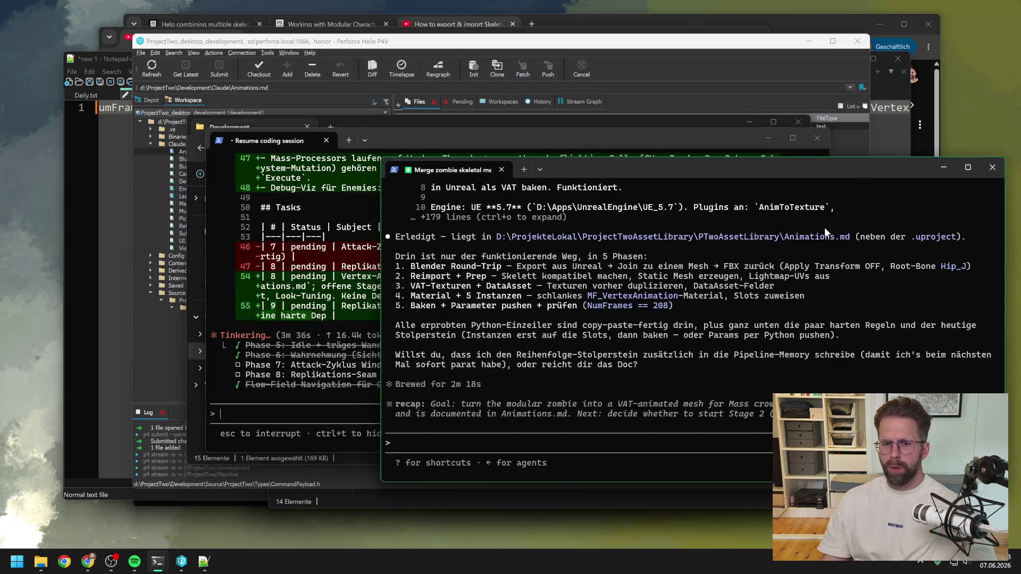
left_click(989, 167)
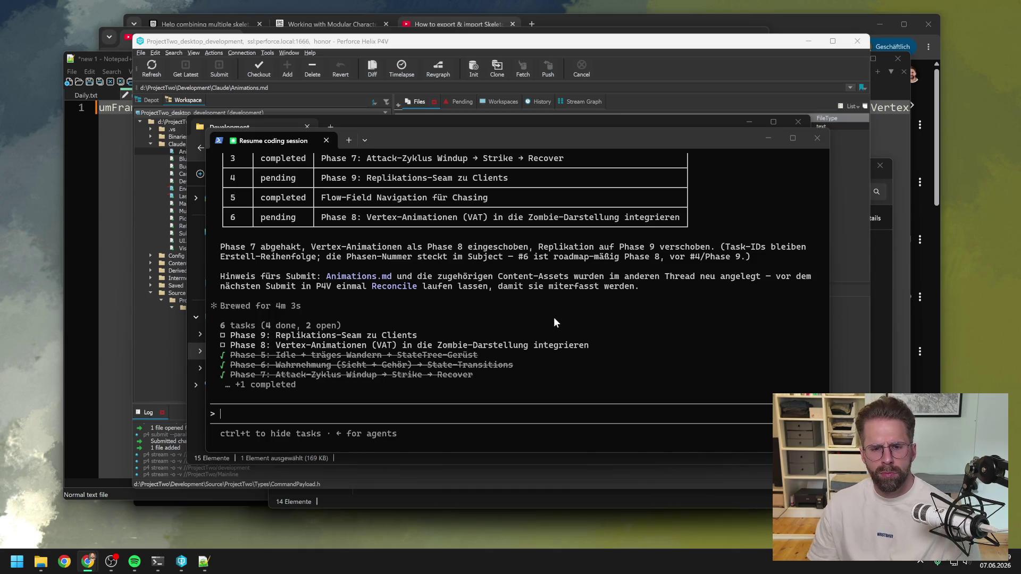
Bring the Perforce P4V window to the front.
scroll(553, 317, "up", 4)
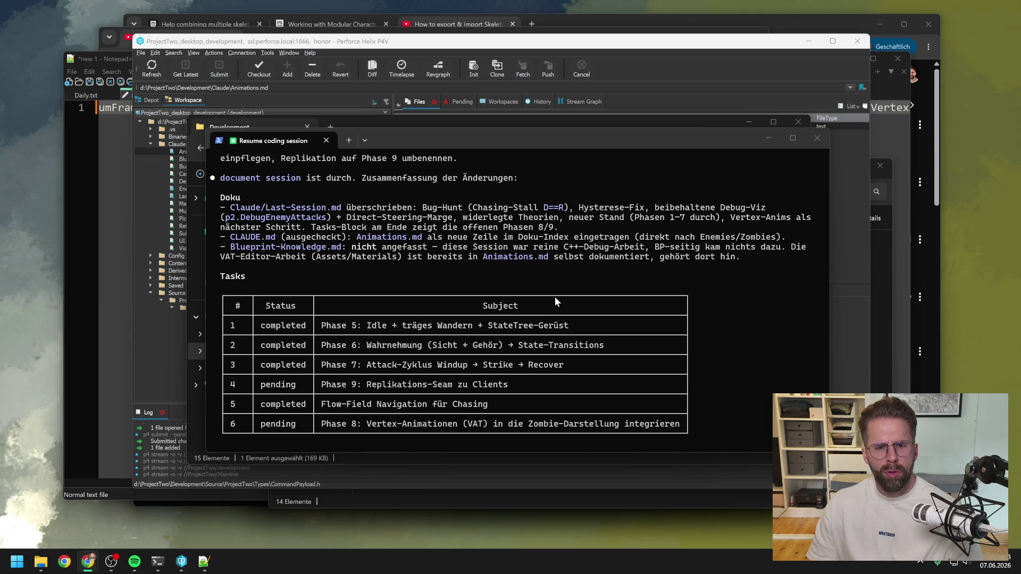
scroll(554, 297, "down", 4)
left_click(339, 46)
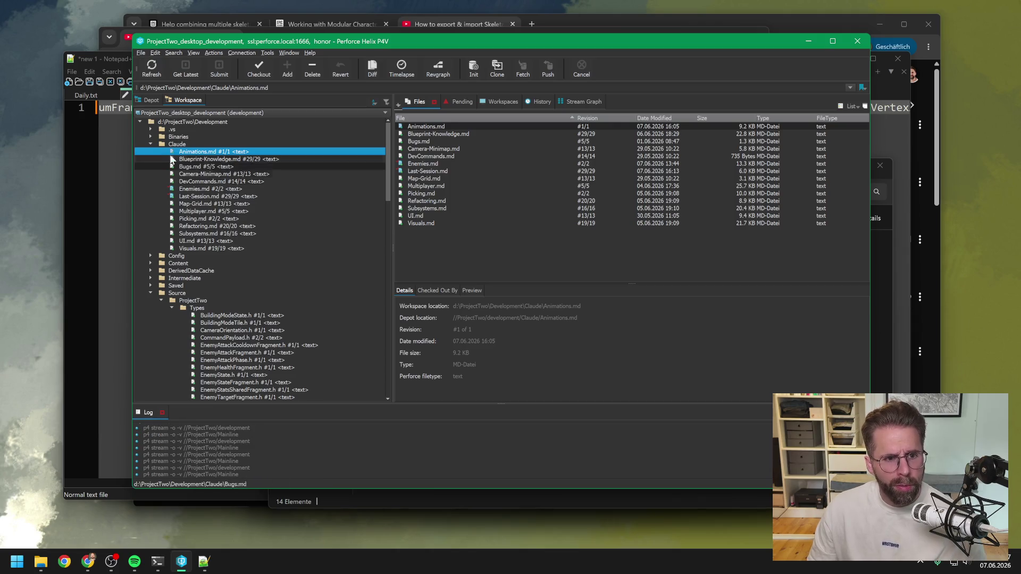
Switch the file tree to the Depot view and show DevCommands.md's revision history.
left_click(237, 181)
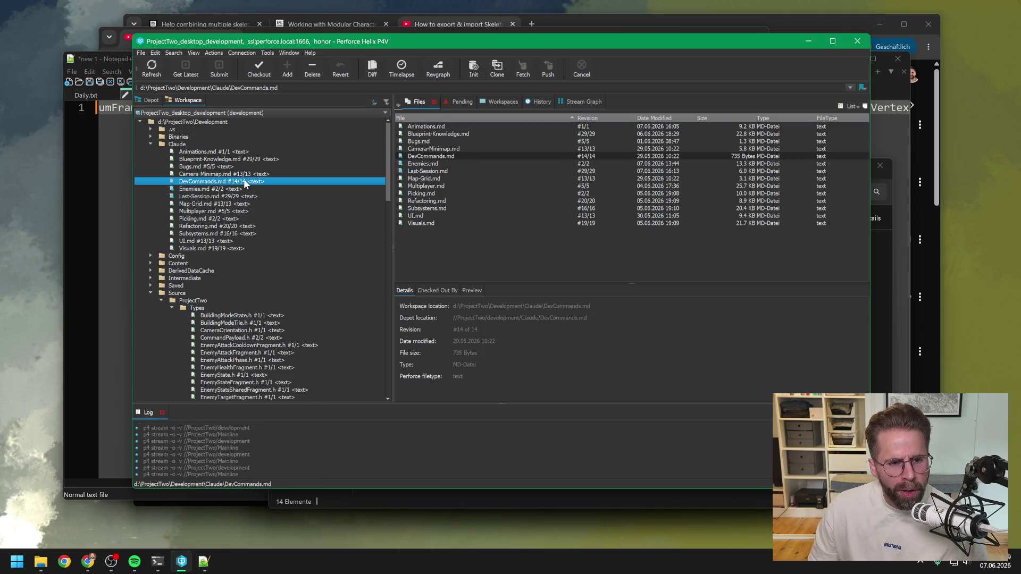
scroll(244, 181, "down", 3)
scroll(245, 183, "down", 13)
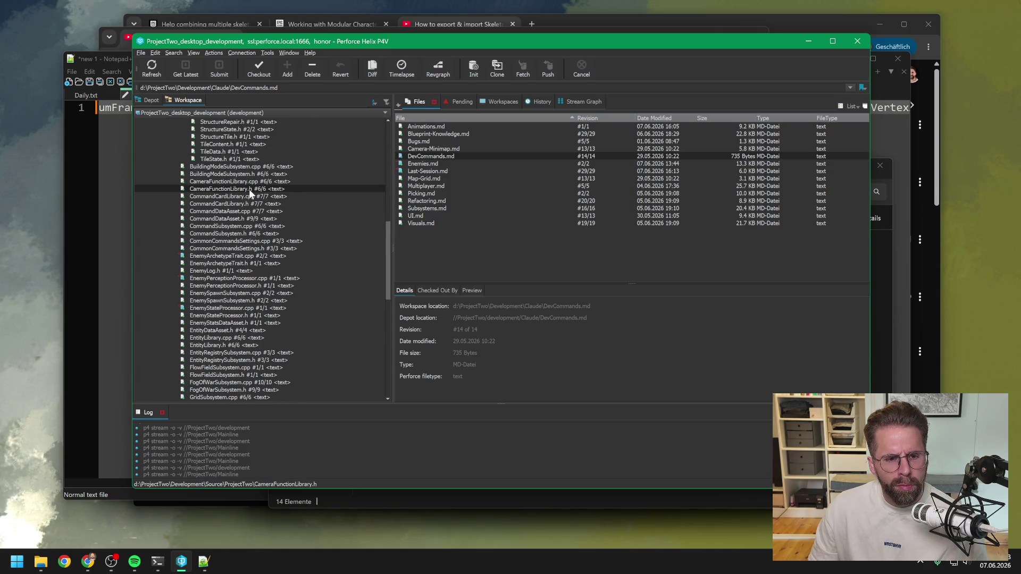
scroll(249, 188, "down", 6)
scroll(250, 191, "down", 2)
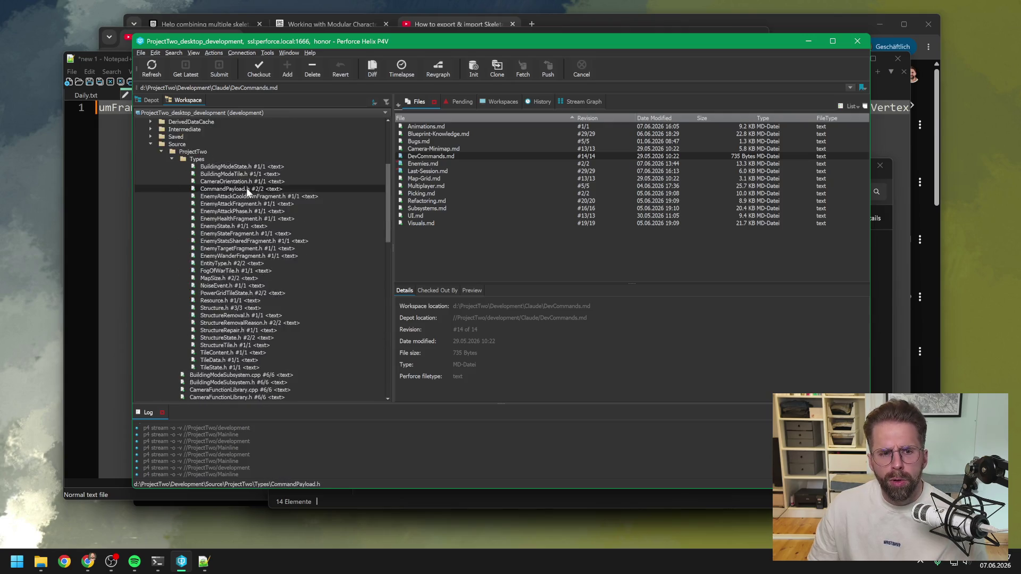
left_click(151, 100)
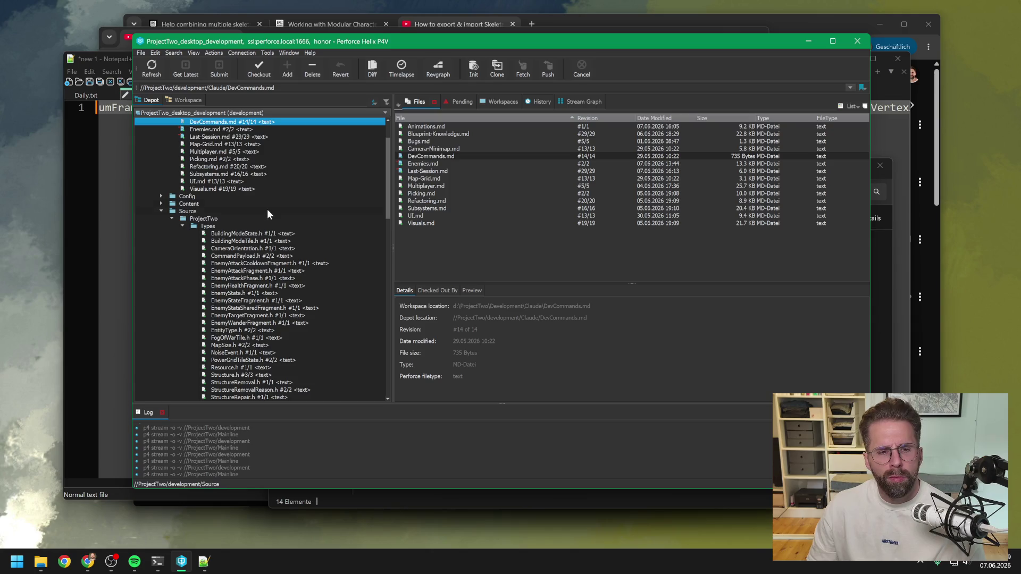
left_click(502, 102)
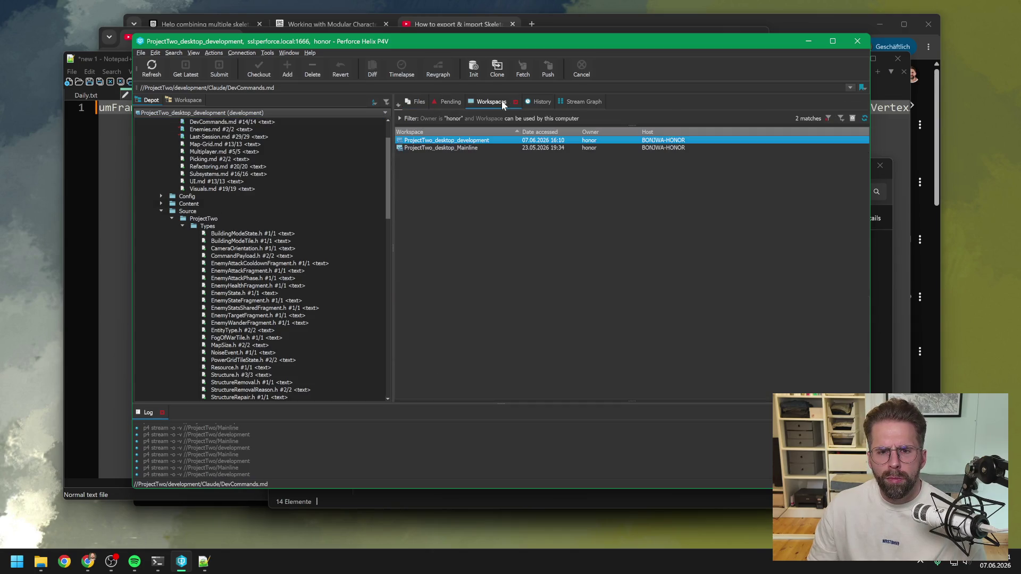
left_click(543, 101)
Show the history of the whole //ProjectTwo folder, with changelist 195 as newest, and reload the view.
scroll(254, 157, "up", 3)
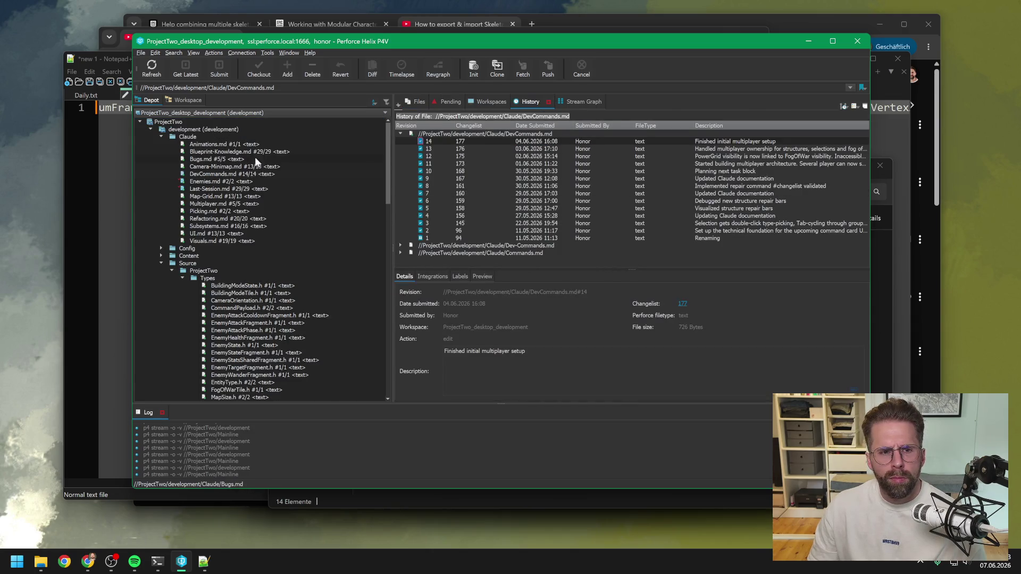
left_click(173, 124)
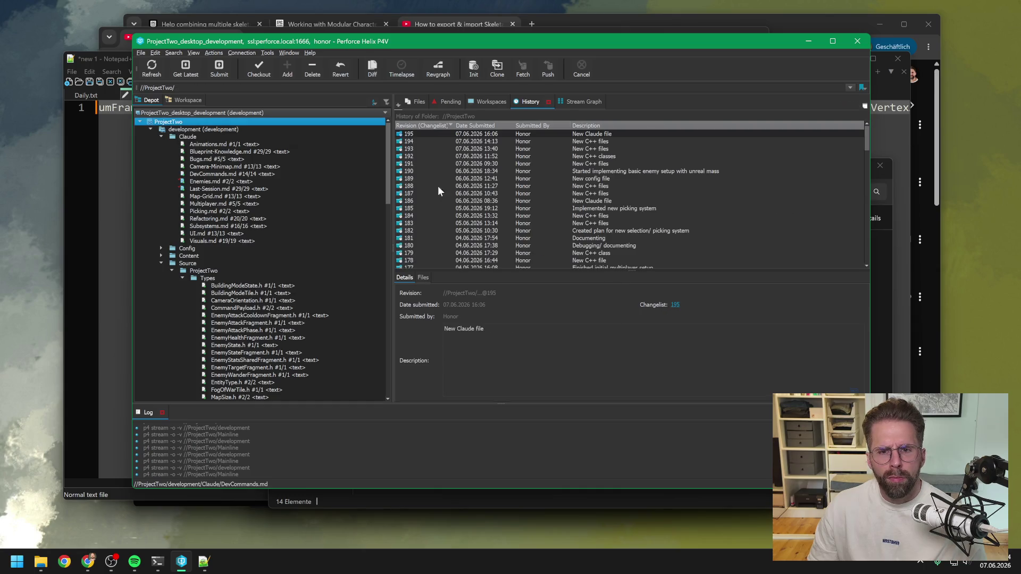
left_click(636, 172)
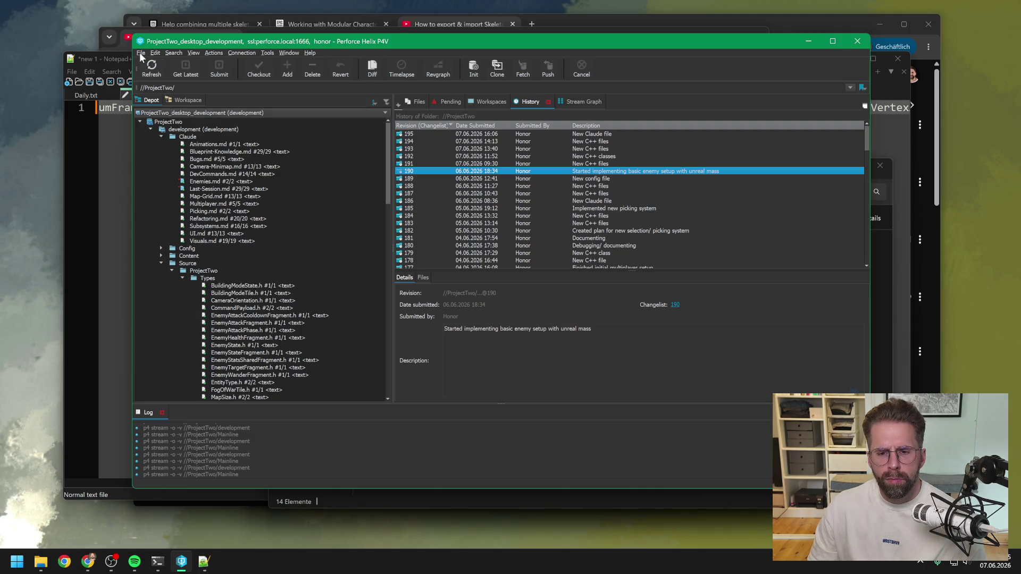
left_click(142, 55)
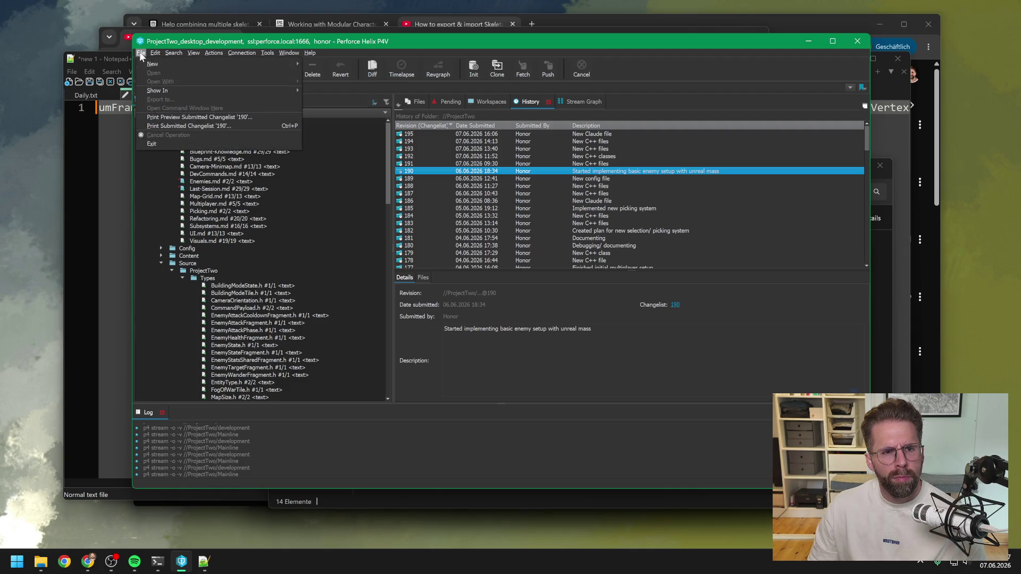
left_click(142, 54)
left_click(181, 114)
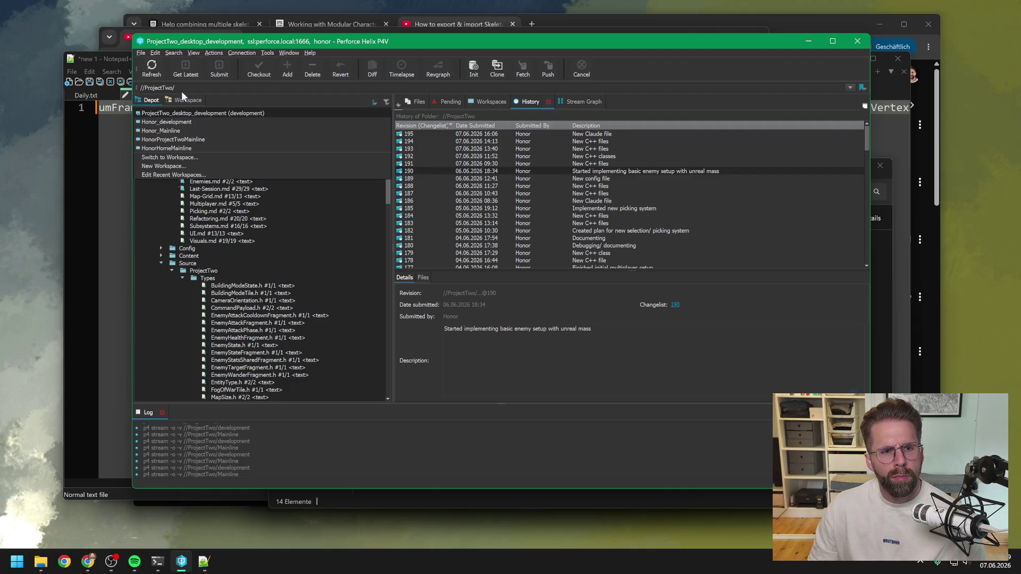
left_click(211, 127)
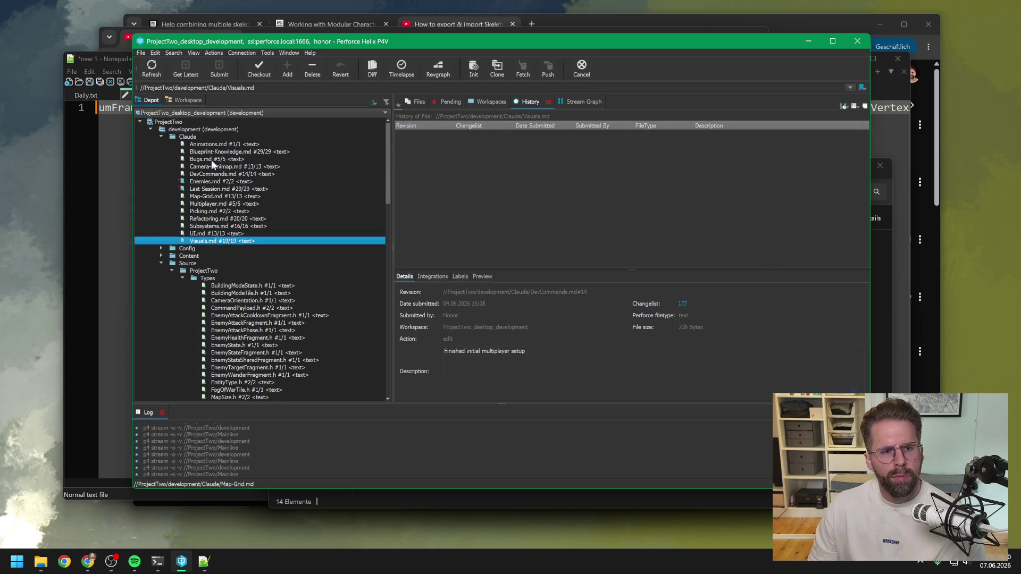
Submit the 12 edited files as changelist 196, 'Improved new unreal mass enemy system. Zombies now can idle, chase and attack'.
left_click(217, 73)
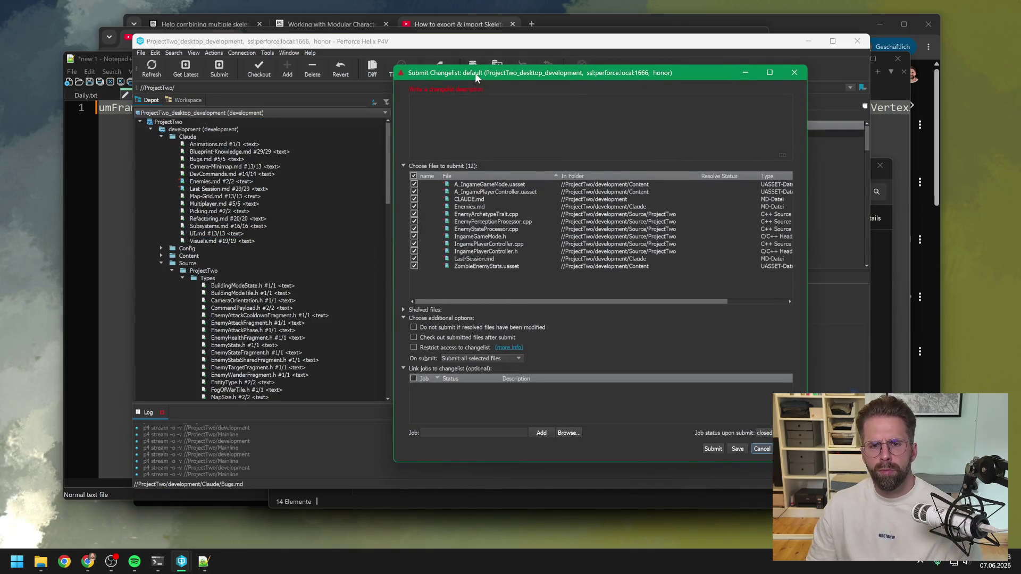
left_click_drag(475, 73, 535, 115)
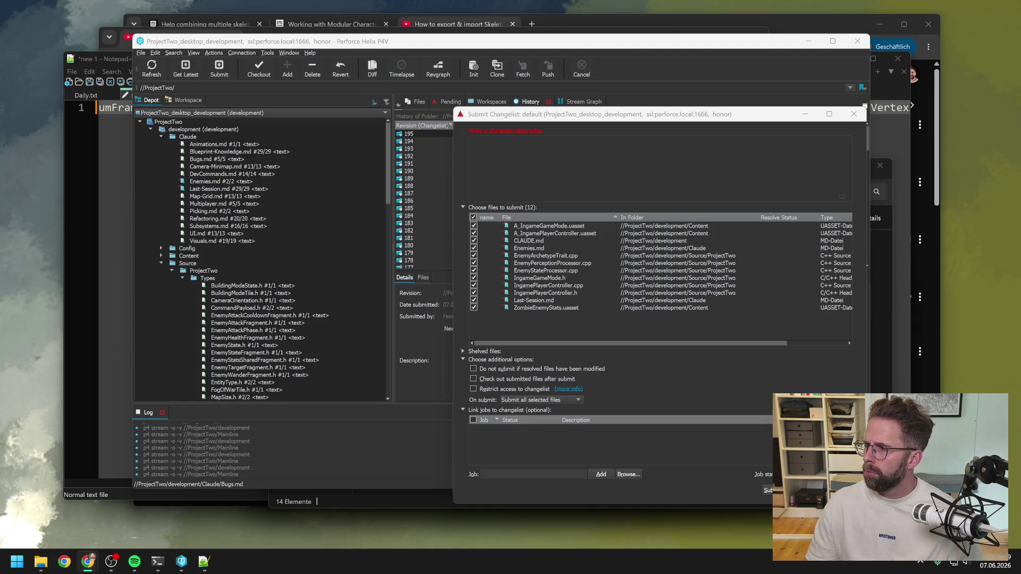
type("Improved n")
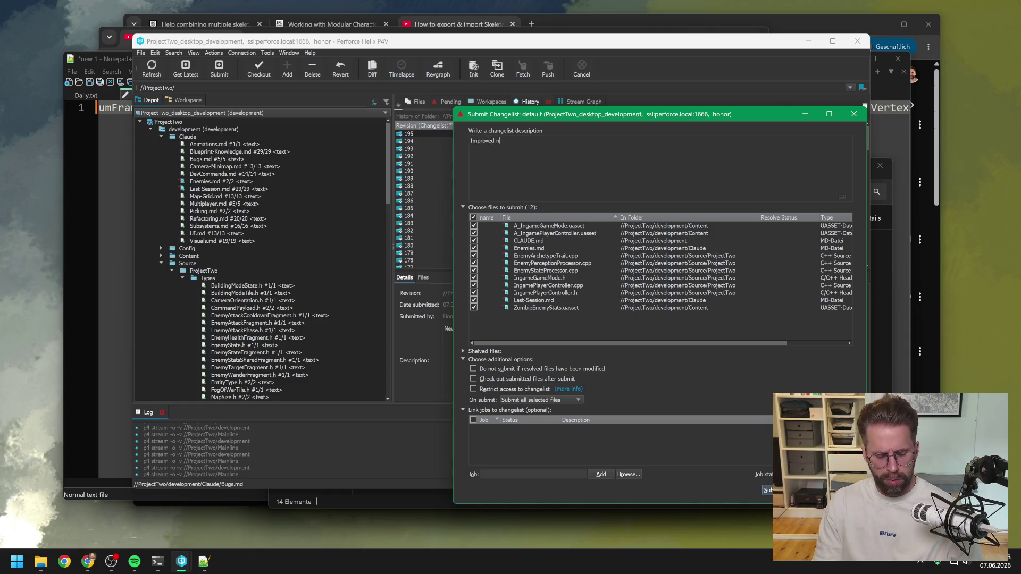
type("ew unre")
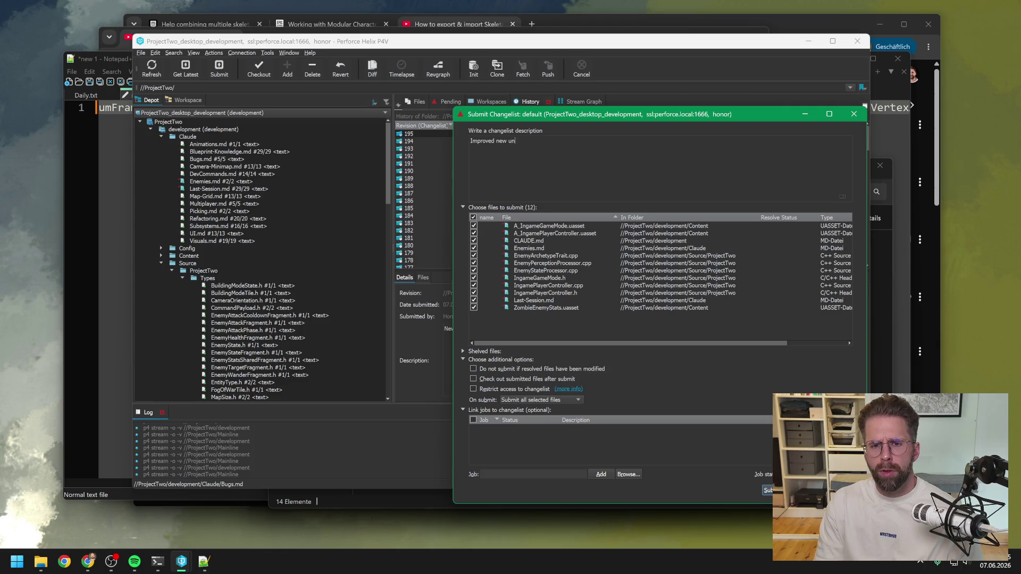
type("al mass")
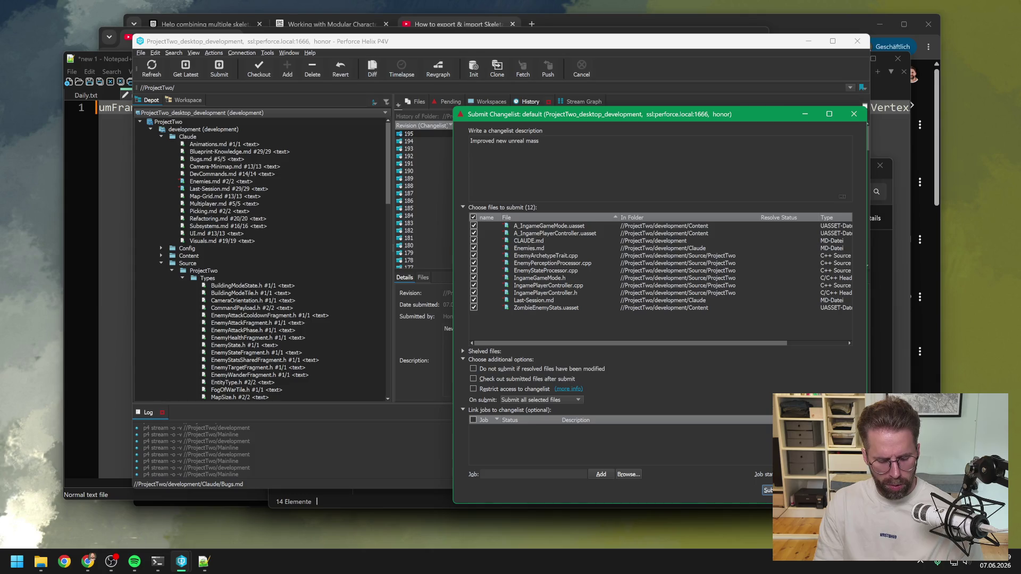
type(" enemy system. En")
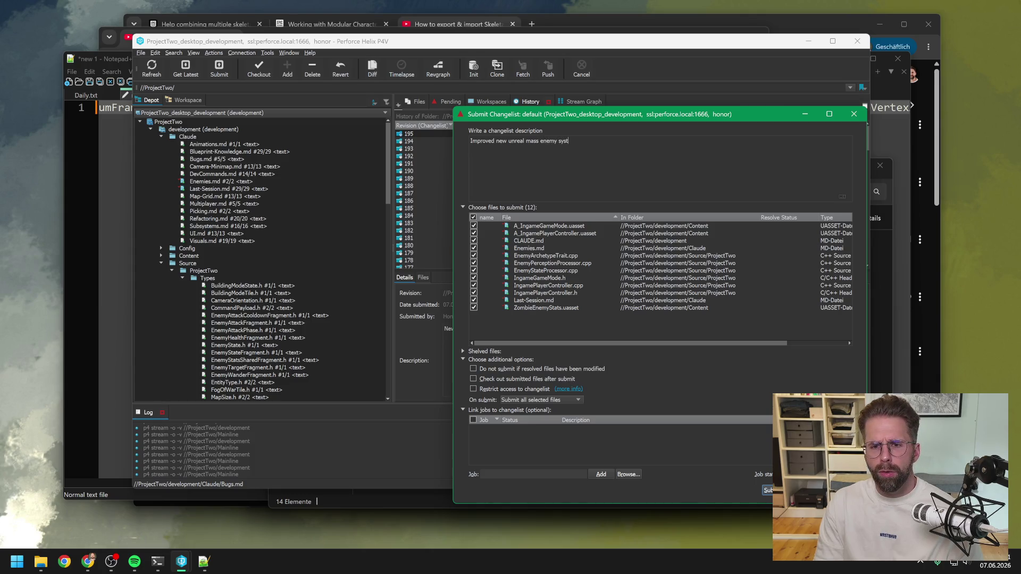
type("mie")
key("BackSpace")
key("BackSpace")
type("Zomb")
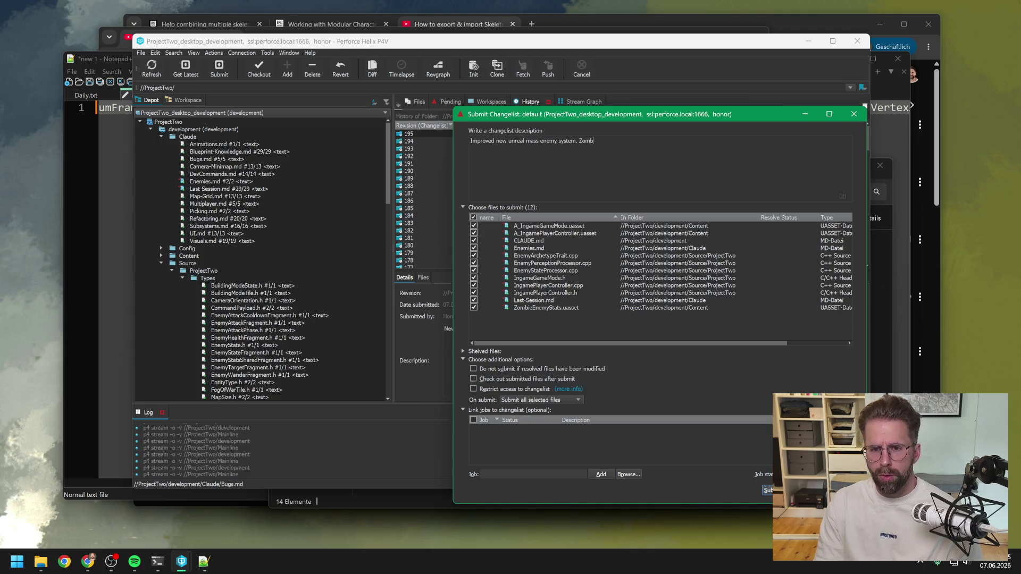
type("ies now can idle, c")
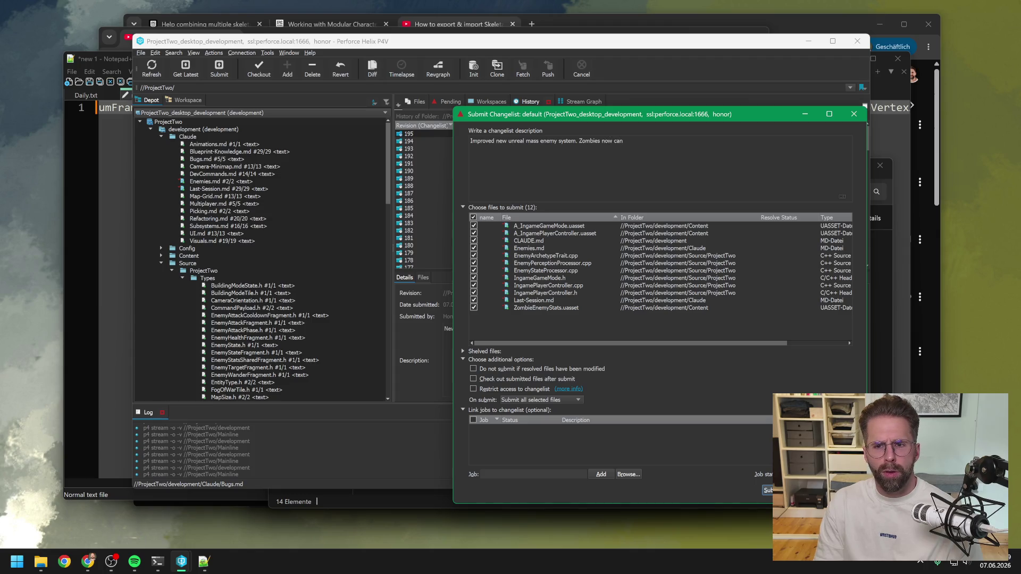
type("hase and attack")
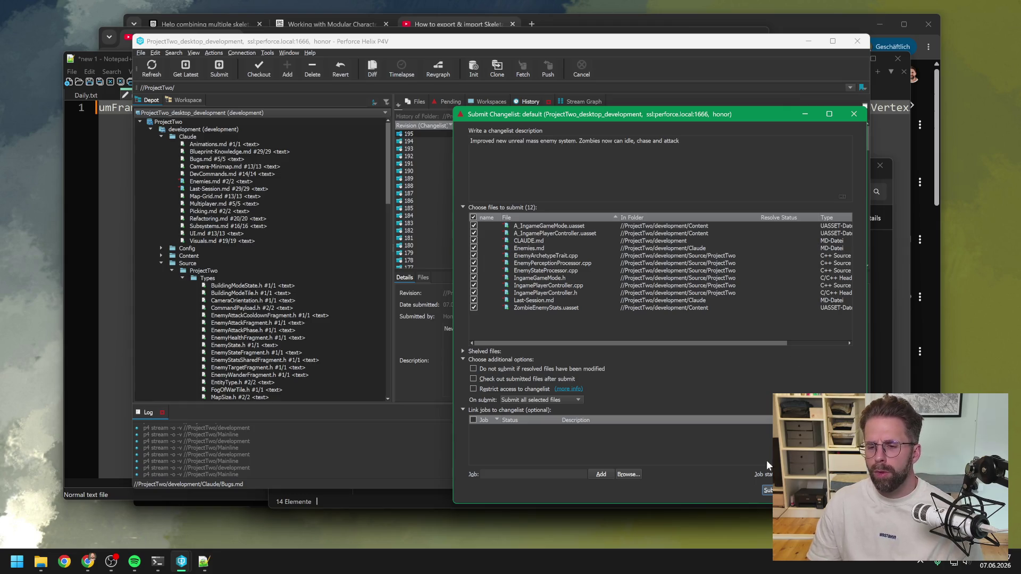
left_click(768, 489)
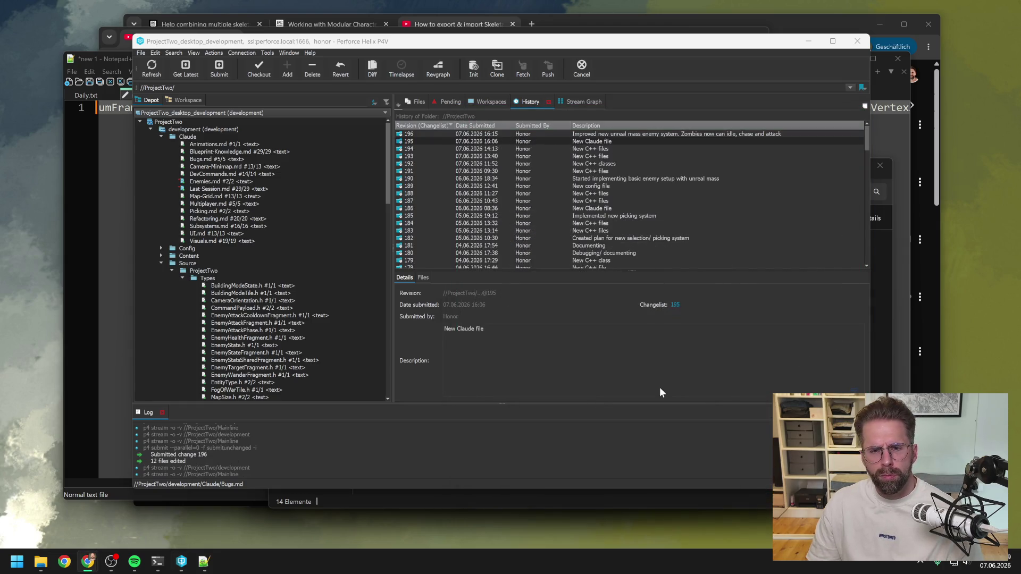